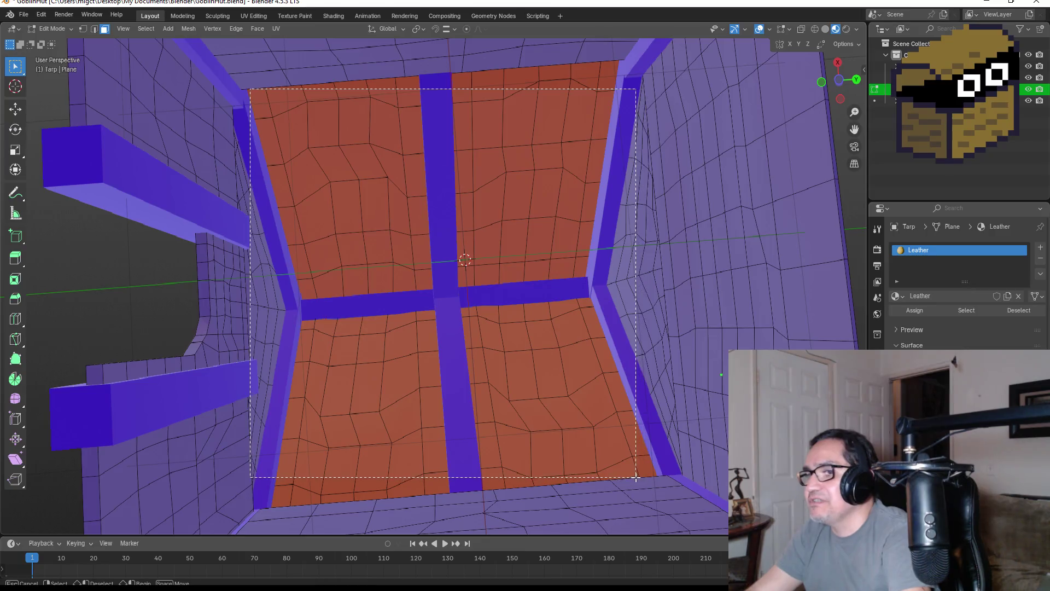
# Select the upper rows and columns of faces on one tarp roof panel.
pyautogui.click(343, 380)
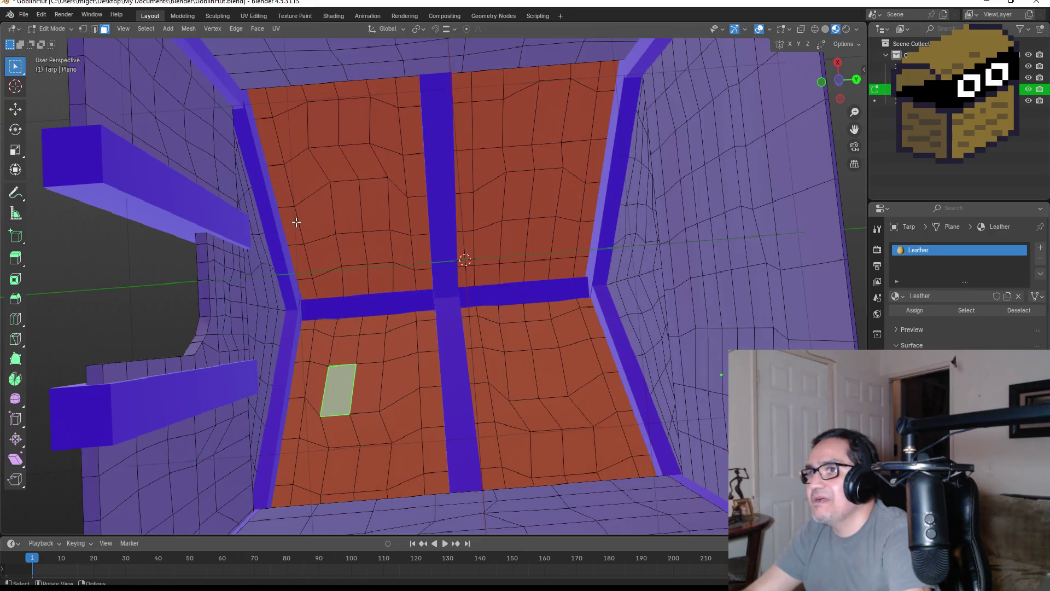
pyautogui.keyDown('alt'); pyautogui.click(262, 105); pyautogui.keyUp('alt')
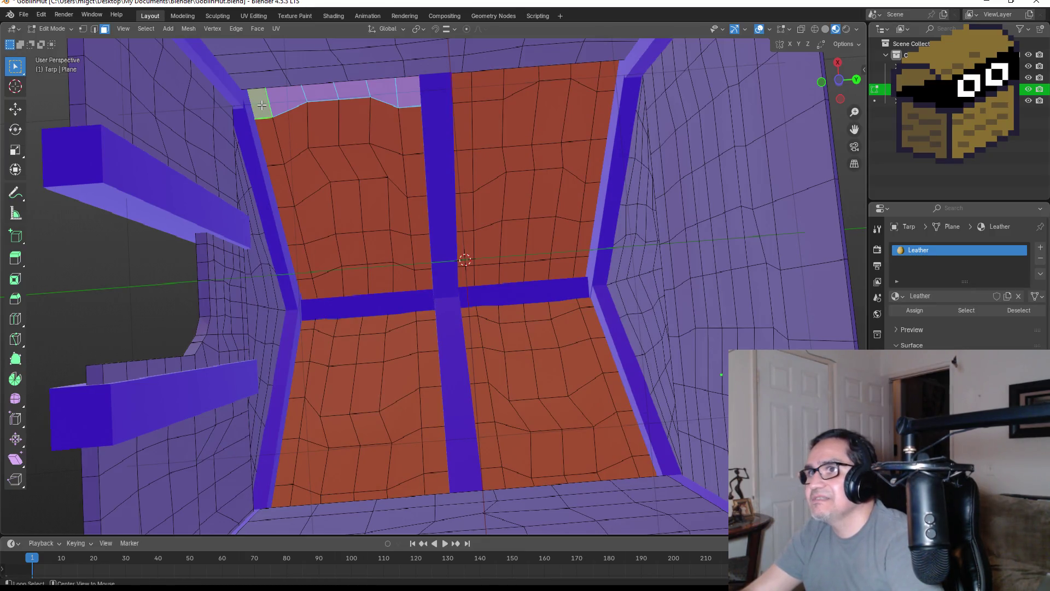
pyautogui.keyDown('alt'); pyautogui.keyDown('shift'); pyautogui.click(298, 147); pyautogui.keyUp('shift'); pyautogui.keyUp('alt')
pyautogui.keyDown('alt'); pyautogui.keyDown('shift'); pyautogui.click(287, 148); pyautogui.keyUp('shift'); pyautogui.keyUp('alt')
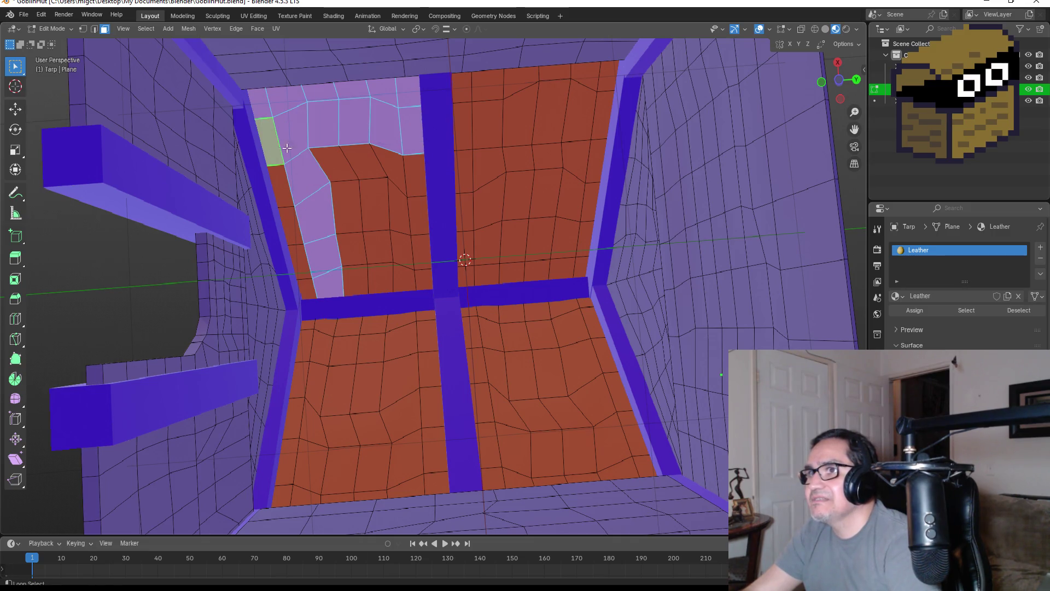
pyautogui.keyDown('alt'); pyautogui.keyDown('shift'); pyautogui.click(283, 197); pyautogui.keyUp('shift'); pyautogui.keyUp('alt')
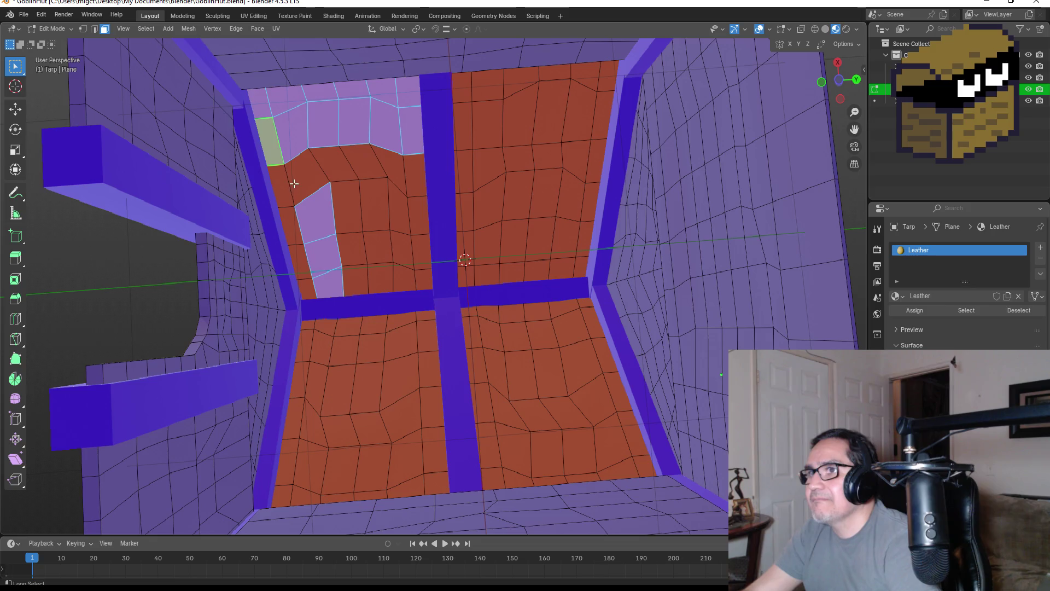
pyautogui.keyDown('alt'); pyautogui.keyDown('shift'); pyautogui.click(295, 188); pyautogui.keyUp('shift'); pyautogui.keyUp('alt')
pyautogui.keyDown('alt'); pyautogui.keyDown('shift'); pyautogui.click(323, 222); pyautogui.keyUp('shift'); pyautogui.keyUp('alt')
pyautogui.keyDown('alt'); pyautogui.keyDown('shift'); pyautogui.click(322, 235); pyautogui.keyUp('shift'); pyautogui.keyUp('alt')
pyautogui.keyDown('alt'); pyautogui.keyDown('shift'); pyautogui.click(323, 254); pyautogui.keyUp('shift'); pyautogui.keyUp('alt')
pyautogui.keyDown('alt'); pyautogui.keyDown('shift'); pyautogui.click(322, 257); pyautogui.keyUp('shift'); pyautogui.keyUp('alt')
pyautogui.keyDown('alt'); pyautogui.keyDown('shift'); pyautogui.click(317, 259); pyautogui.keyUp('shift'); pyautogui.keyUp('alt')
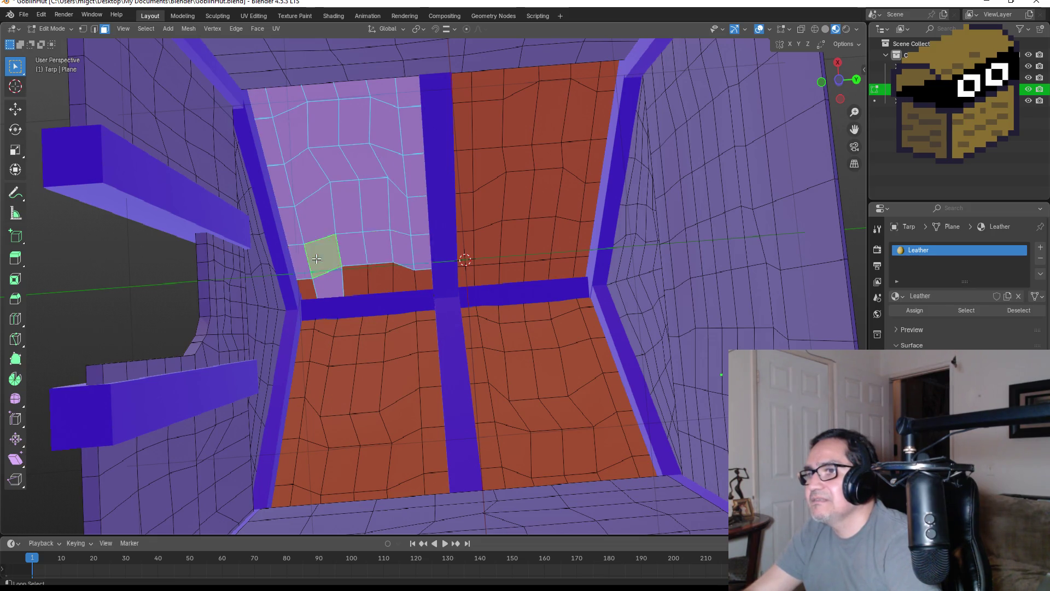
pyautogui.keyDown('alt'); pyautogui.keyDown('shift'); pyautogui.click(324, 286); pyautogui.keyUp('shift'); pyautogui.keyUp('alt')
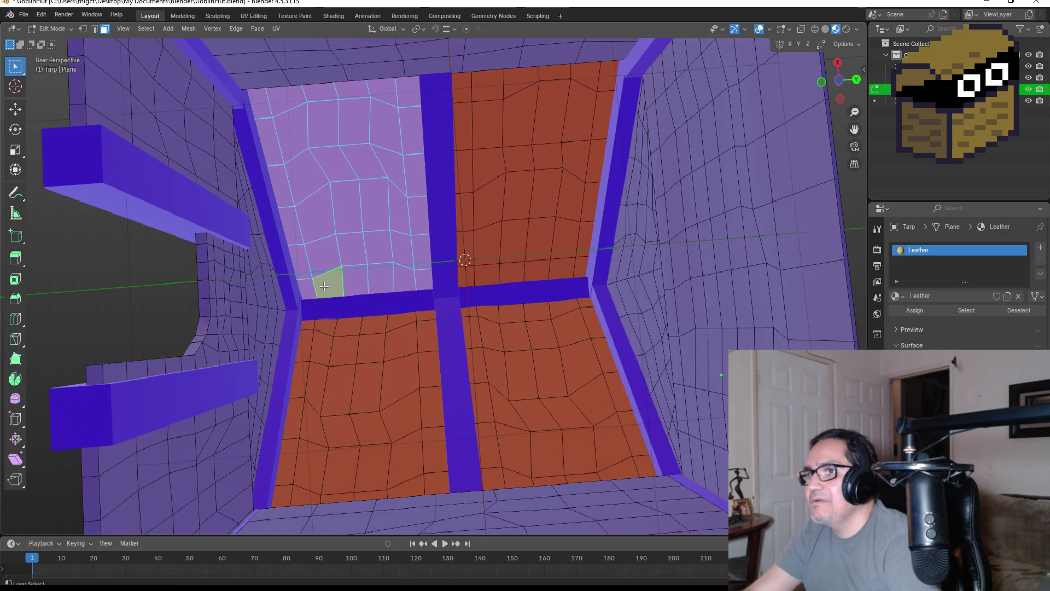
# Add the lower panel's columns of faces, up to the beam, to the selection.
pyautogui.keyDown('alt'); pyautogui.keyDown('shift'); pyautogui.click(313, 327); pyautogui.keyUp('shift'); pyautogui.keyUp('alt')
pyautogui.keyDown('alt'); pyautogui.keyDown('shift'); pyautogui.click(327, 326); pyautogui.keyUp('shift'); pyautogui.keyUp('alt')
pyautogui.keyDown('alt'); pyautogui.keyDown('shift'); pyautogui.click(352, 325); pyautogui.keyUp('shift'); pyautogui.keyUp('alt')
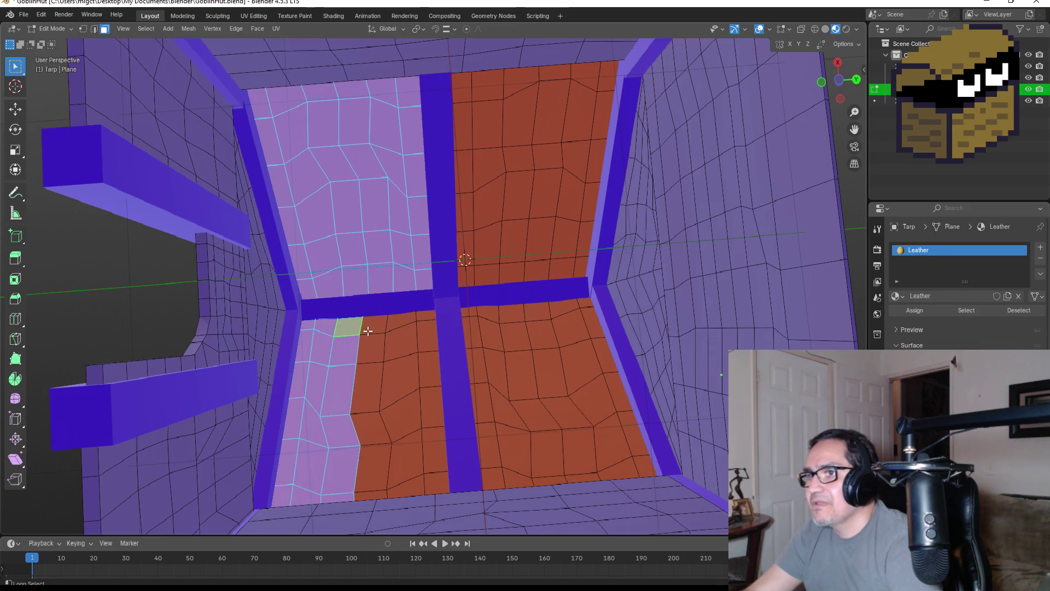
pyautogui.keyDown('alt'); pyautogui.keyDown('shift'); pyautogui.click(377, 323); pyautogui.keyUp('shift'); pyautogui.keyUp('alt')
pyautogui.keyDown('alt'); pyautogui.keyDown('shift'); pyautogui.click(404, 320); pyautogui.keyUp('shift'); pyautogui.keyUp('alt')
pyautogui.keyDown('alt'); pyautogui.keyDown('shift'); pyautogui.click(430, 319); pyautogui.keyUp('shift'); pyautogui.keyUp('alt')
pyautogui.moveTo(435, 336)
pyautogui.mouseDown()
pyautogui.moveTo(559, 371)
pyautogui.moveTo(699, 363)
pyautogui.moveTo(633, 376)
pyautogui.moveTo(680, 471)
pyautogui.moveTo(546, 479)
pyautogui.moveTo(605, 476)
pyautogui.moveTo(525, 500)
pyautogui.moveTo(498, 470)
pyautogui.moveTo(687, 487)
pyautogui.moveTo(679, 458)
pyautogui.mouseUp()
# Extrude the selected tarp faces 0.07303 m along their normals.
pyautogui.press('e')
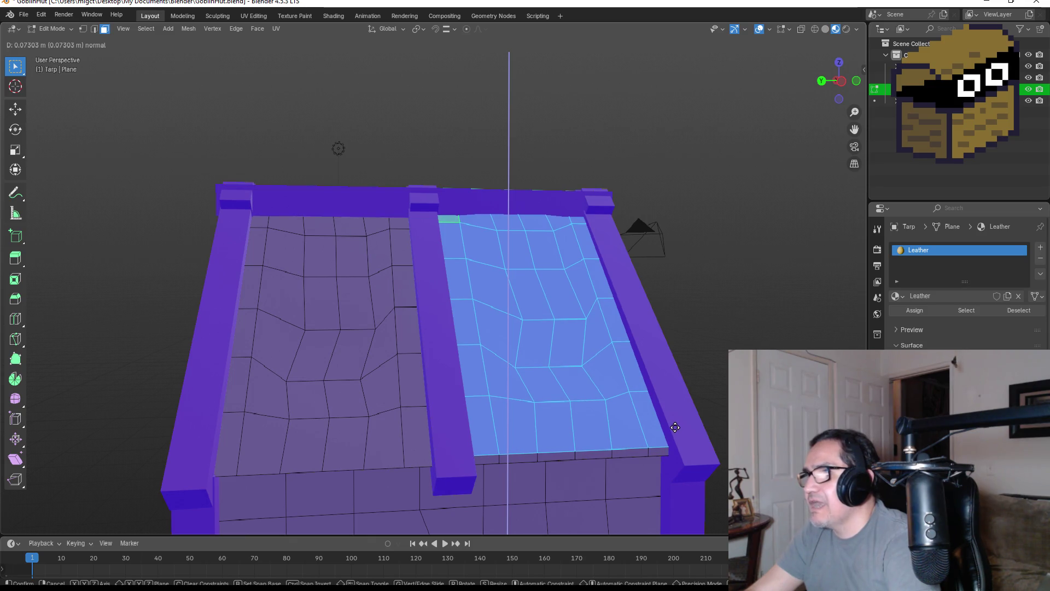
pyautogui.click(675, 427)
pyautogui.moveTo(675, 427); pyautogui.dragTo(358, 273)
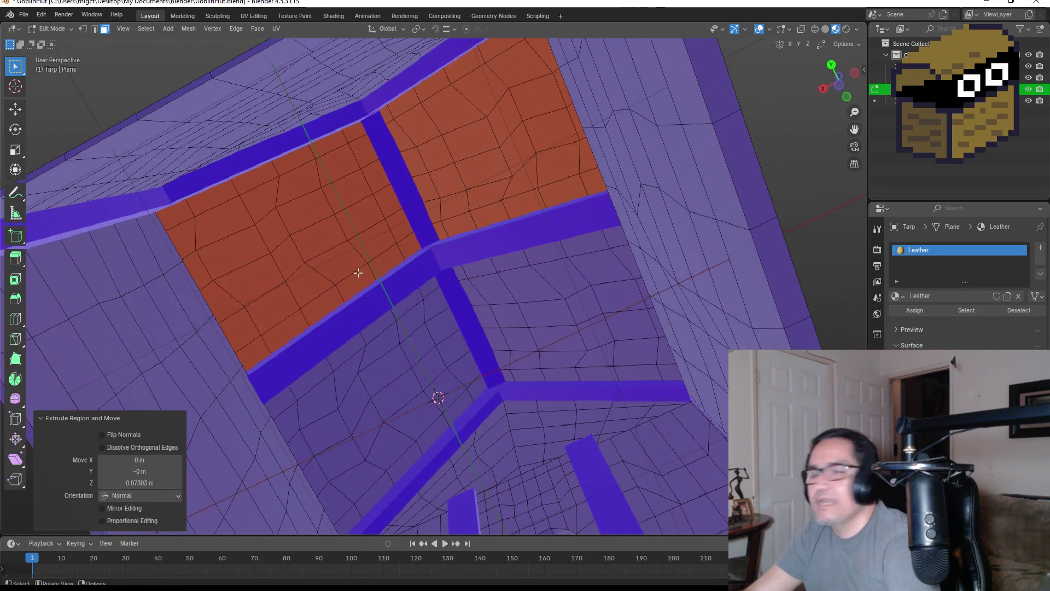
# Select the columns of tarp faces on the other roof side, up to the beam.
pyautogui.click(350, 197)
pyautogui.moveTo(363, 200); pyautogui.dragTo(389, 203)
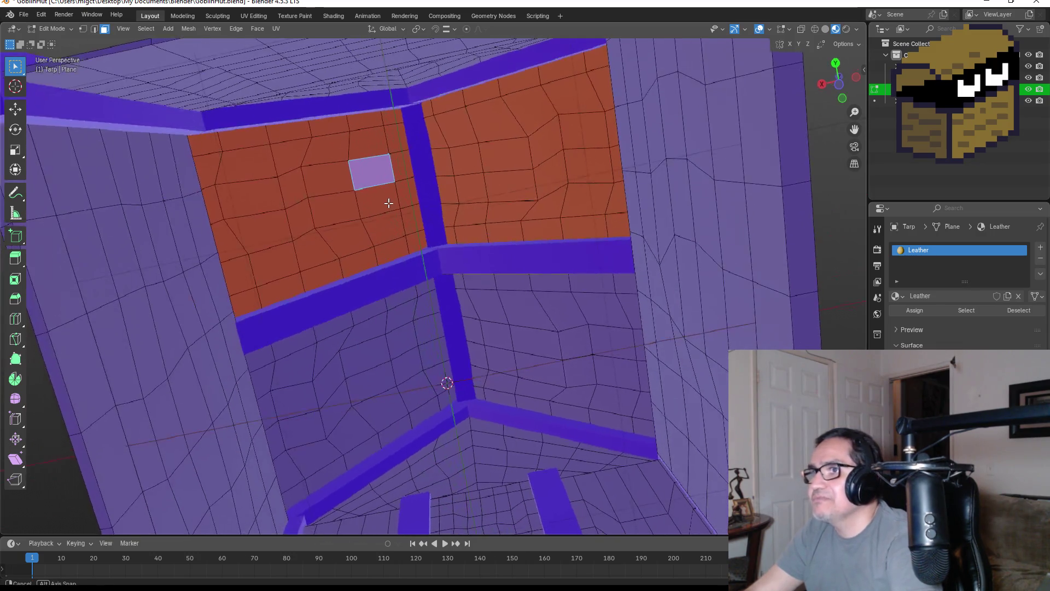
pyautogui.click(211, 147)
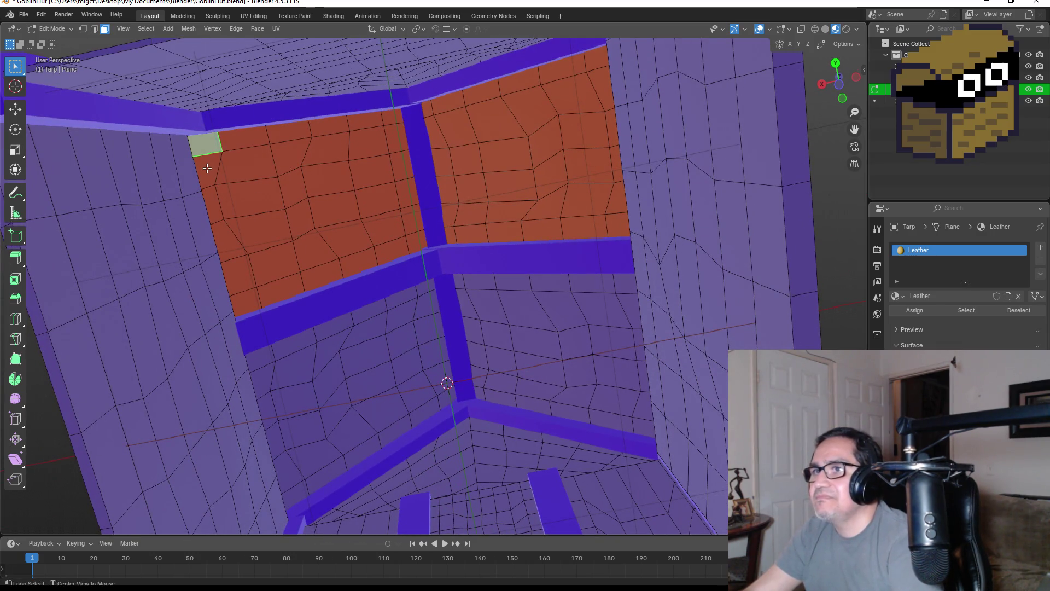
pyautogui.keyDown('alt'); pyautogui.click(208, 166); pyautogui.keyUp('alt')
pyautogui.click(212, 143)
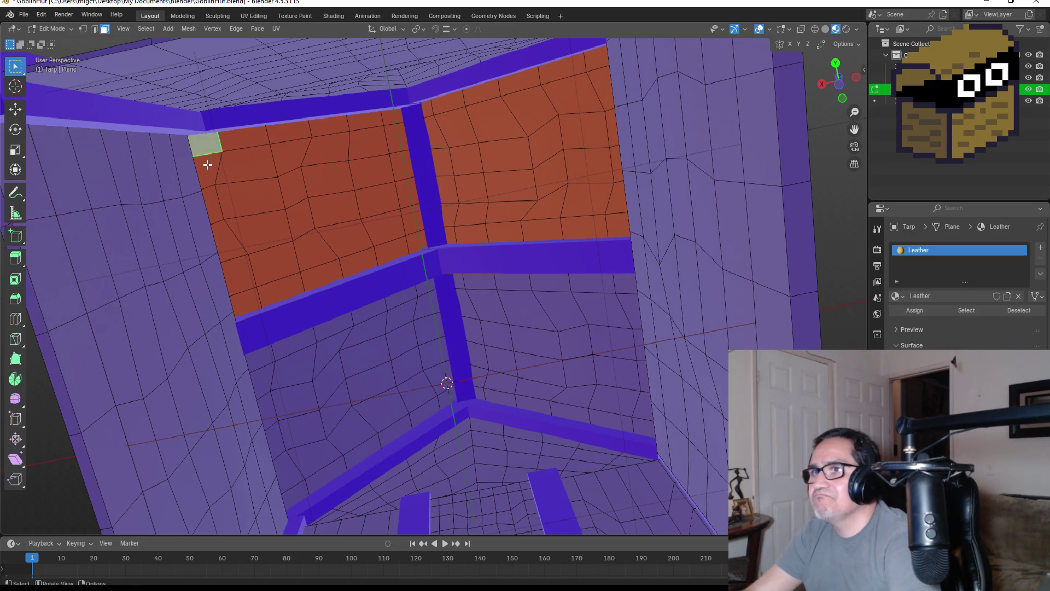
pyautogui.keyDown('shift'); pyautogui.click(208, 165); pyautogui.keyUp('shift')
pyautogui.keyDown('alt'); pyautogui.click(210, 170); pyautogui.keyUp('alt')
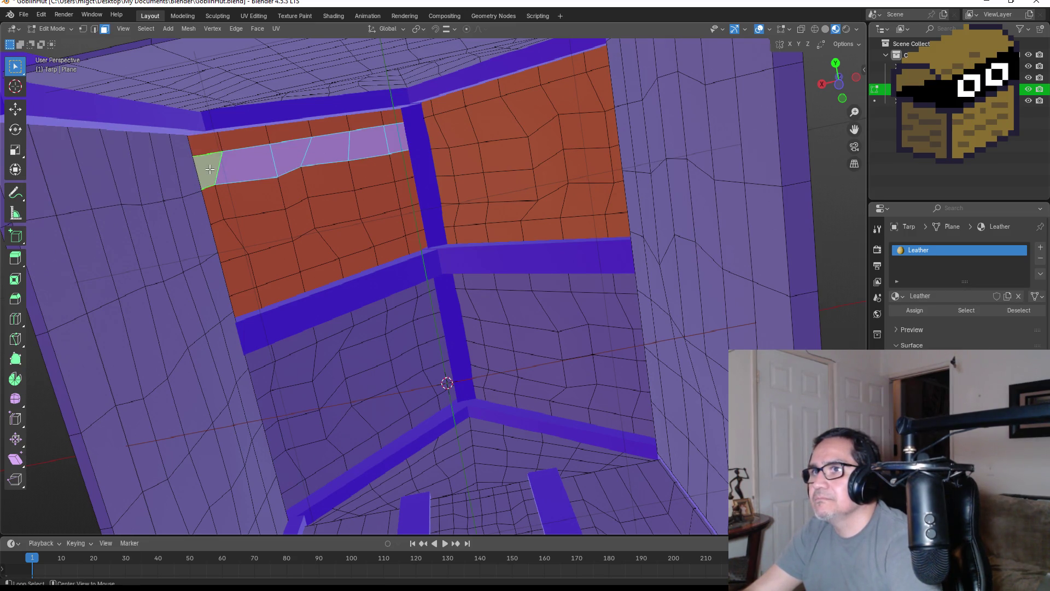
pyautogui.keyDown('alt'); pyautogui.click(207, 143); pyautogui.keyUp('alt')
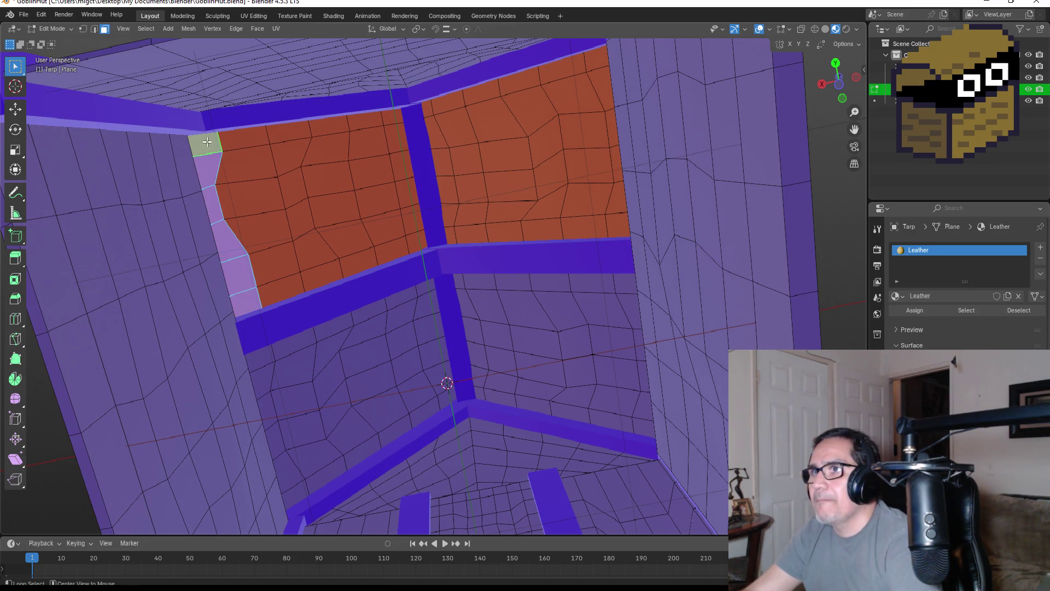
pyautogui.keyDown('alt'); pyautogui.keyDown('shift'); pyautogui.click(241, 141); pyautogui.keyUp('shift'); pyautogui.keyUp('alt')
pyautogui.keyDown('alt'); pyautogui.keyDown('shift'); pyautogui.click(288, 134); pyautogui.keyUp('shift'); pyautogui.keyUp('alt')
pyautogui.keyDown('alt'); pyautogui.keyDown('shift'); pyautogui.click(328, 128); pyautogui.keyUp('shift'); pyautogui.keyUp('alt')
pyautogui.keyDown('alt'); pyautogui.keyDown('shift'); pyautogui.click(365, 125); pyautogui.keyUp('shift'); pyautogui.keyUp('alt')
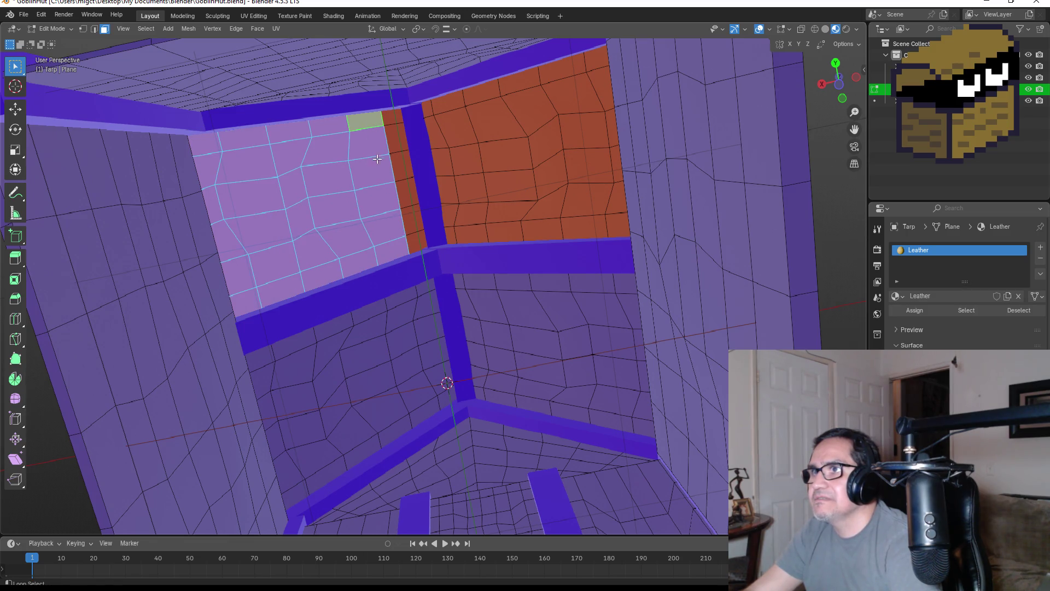
pyautogui.keyDown('alt'); pyautogui.keyDown('shift'); pyautogui.click(421, 114); pyautogui.keyUp('shift'); pyautogui.keyUp('alt')
# Add and refine the adjacent panel's rows and columns of faces in the selection.
pyautogui.keyDown('alt'); pyautogui.keyDown('shift'); pyautogui.click(435, 109); pyautogui.keyUp('shift'); pyautogui.keyUp('alt')
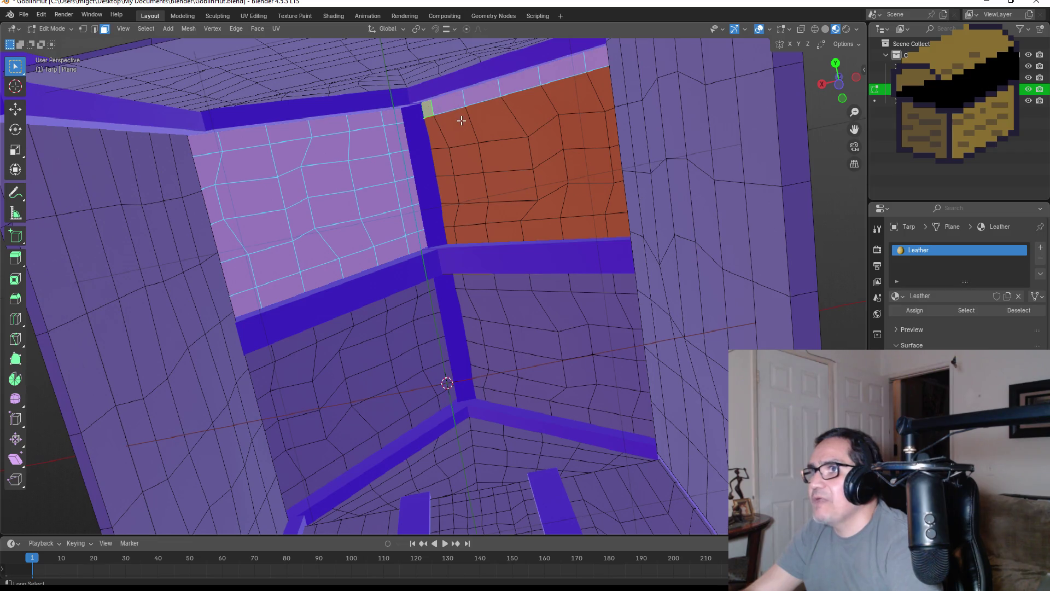
pyautogui.keyDown('alt'); pyautogui.keyDown('shift'); pyautogui.click(461, 121); pyautogui.keyUp('shift'); pyautogui.keyUp('alt')
pyautogui.keyDown('alt'); pyautogui.keyDown('shift'); pyautogui.click(472, 161); pyautogui.keyUp('shift'); pyautogui.keyUp('alt')
pyautogui.keyDown('alt'); pyautogui.keyDown('shift'); pyautogui.click(470, 183); pyautogui.keyUp('shift'); pyautogui.keyUp('alt')
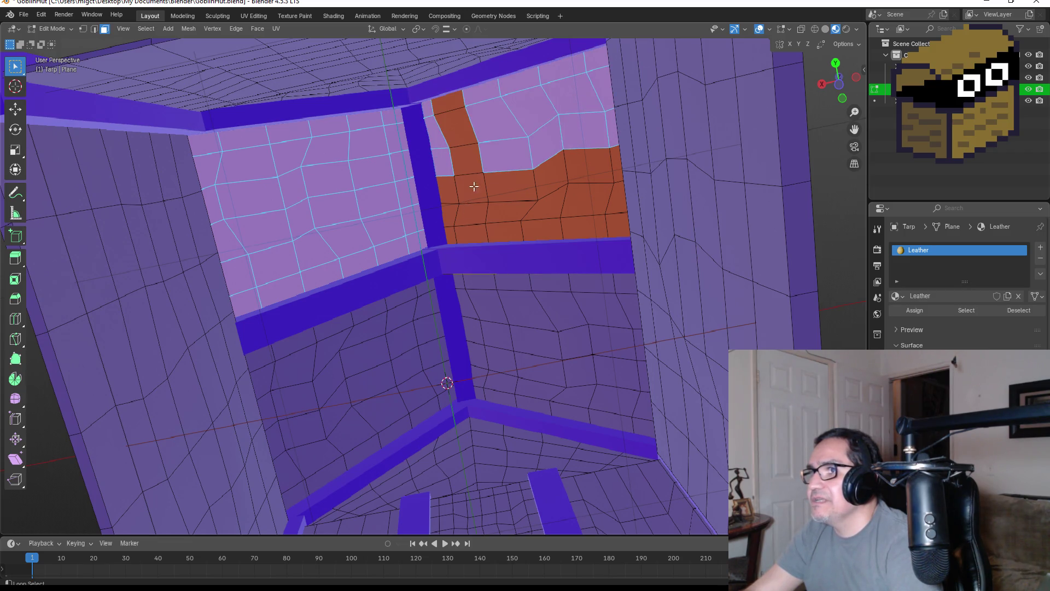
pyautogui.keyDown('alt'); pyautogui.keyDown('shift'); pyautogui.click(465, 136); pyautogui.keyUp('shift'); pyautogui.keyUp('alt')
pyautogui.keyDown('alt'); pyautogui.keyDown('shift'); pyautogui.click(447, 193); pyautogui.keyUp('shift'); pyautogui.keyUp('alt')
pyautogui.keyDown('alt'); pyautogui.keyDown('shift'); pyautogui.click(519, 182); pyautogui.keyUp('shift'); pyautogui.keyUp('alt')
pyautogui.keyDown('alt'); pyautogui.keyDown('shift'); pyautogui.click(517, 186); pyautogui.keyUp('shift'); pyautogui.keyUp('alt')
pyautogui.keyDown('alt'); pyautogui.keyDown('shift'); pyautogui.click(548, 181); pyautogui.keyUp('shift'); pyautogui.keyUp('alt')
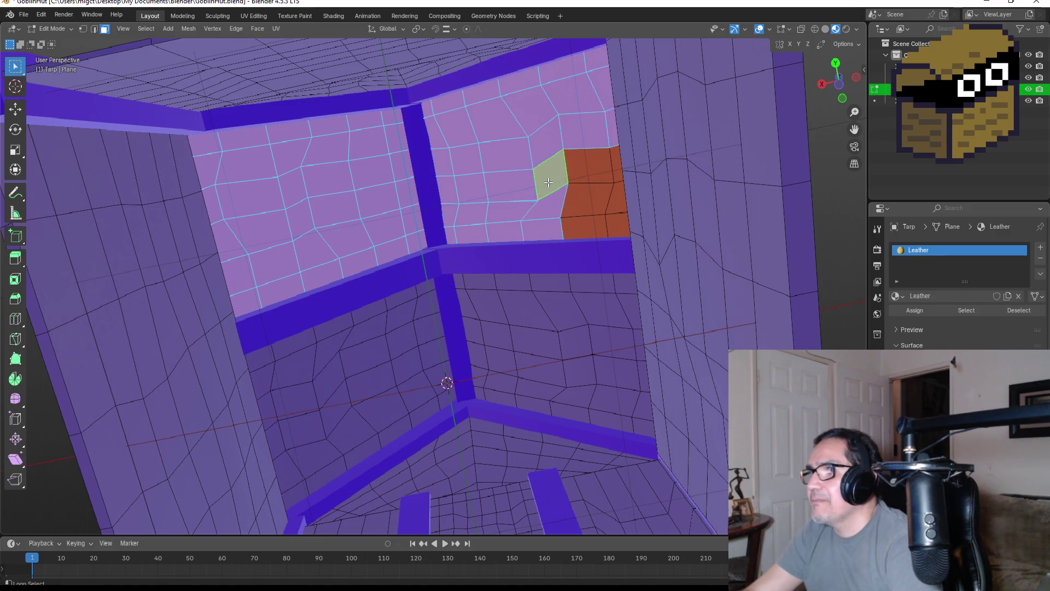
pyautogui.keyDown('alt'); pyautogui.keyDown('shift'); pyautogui.click(563, 176); pyautogui.keyUp('shift'); pyautogui.keyUp('alt')
pyautogui.keyDown('alt'); pyautogui.keyDown('shift'); pyautogui.click(569, 175); pyautogui.keyUp('shift'); pyautogui.keyUp('alt')
pyautogui.keyDown('alt'); pyautogui.keyDown('shift'); pyautogui.click(586, 198); pyautogui.keyUp('shift'); pyautogui.keyUp('alt')
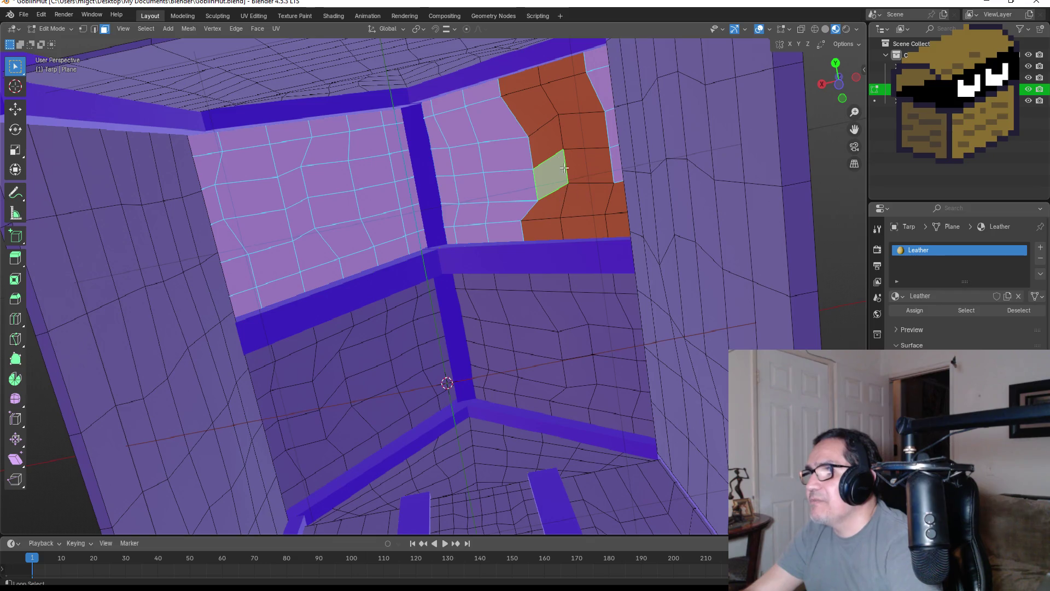
pyautogui.keyDown('alt'); pyautogui.keyDown('shift'); pyautogui.click(551, 159); pyautogui.keyUp('shift'); pyautogui.keyUp('alt')
pyautogui.keyDown('alt'); pyautogui.keyDown('shift'); pyautogui.click(587, 150); pyautogui.keyUp('shift'); pyautogui.keyUp('alt')
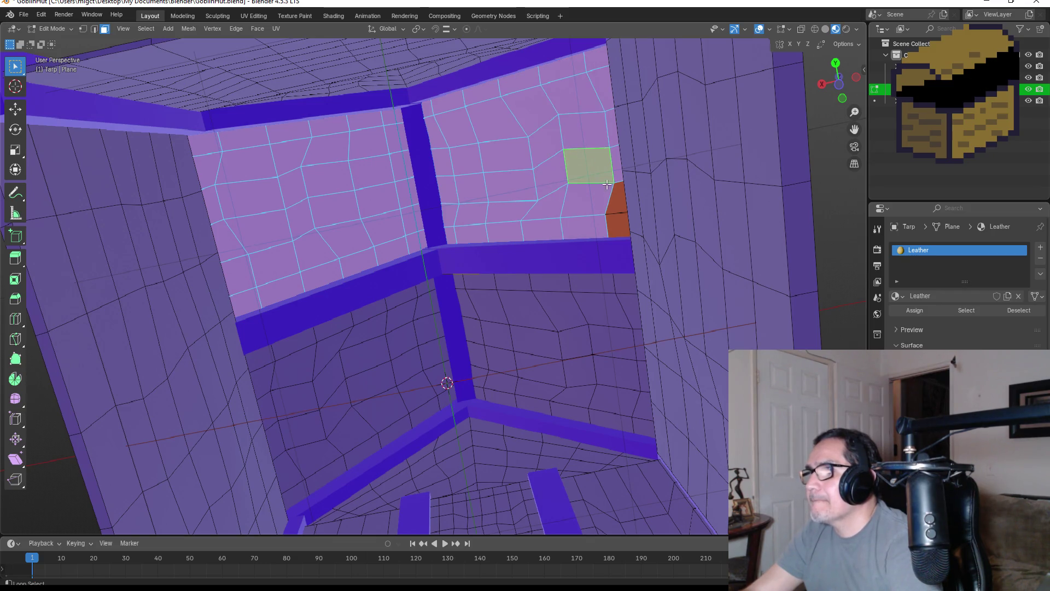
pyautogui.keyDown('alt'); pyautogui.keyDown('shift'); pyautogui.click(616, 195); pyautogui.keyUp('shift'); pyautogui.keyUp('alt')
pyautogui.keyDown('alt'); pyautogui.keyDown('shift'); pyautogui.click(617, 198); pyautogui.keyUp('shift'); pyautogui.keyUp('alt')
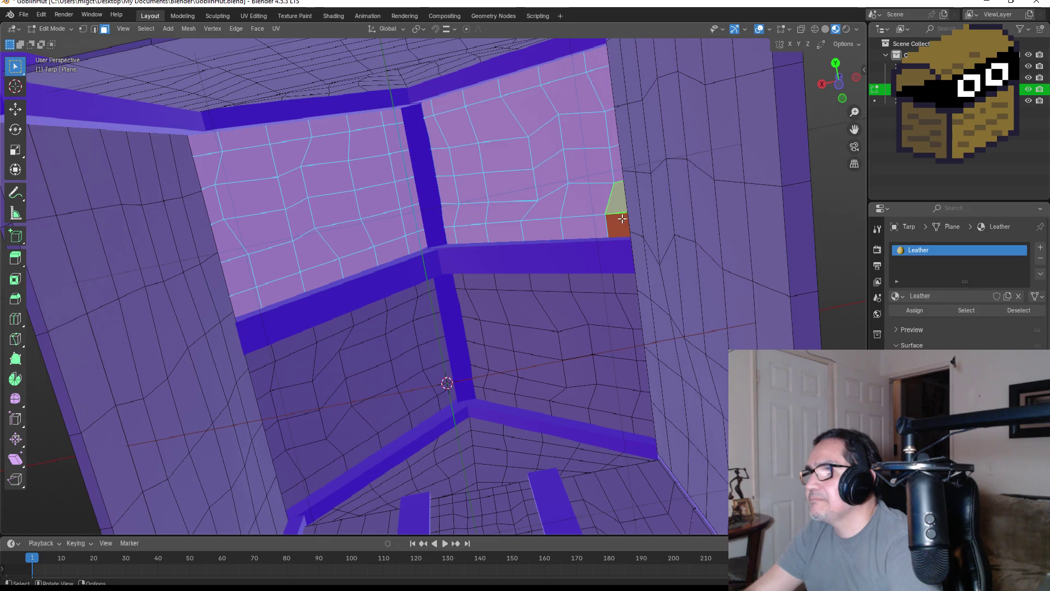
pyautogui.moveTo(622, 224)
pyautogui.mouseDown()
pyautogui.moveTo(704, 241)
pyautogui.moveTo(609, 366)
pyautogui.moveTo(648, 342)
pyautogui.moveTo(596, 357)
pyautogui.mouseUp()
# Extrude the selected faces 0.065117 m along their normals and return to Object Mode.
pyautogui.press('e')
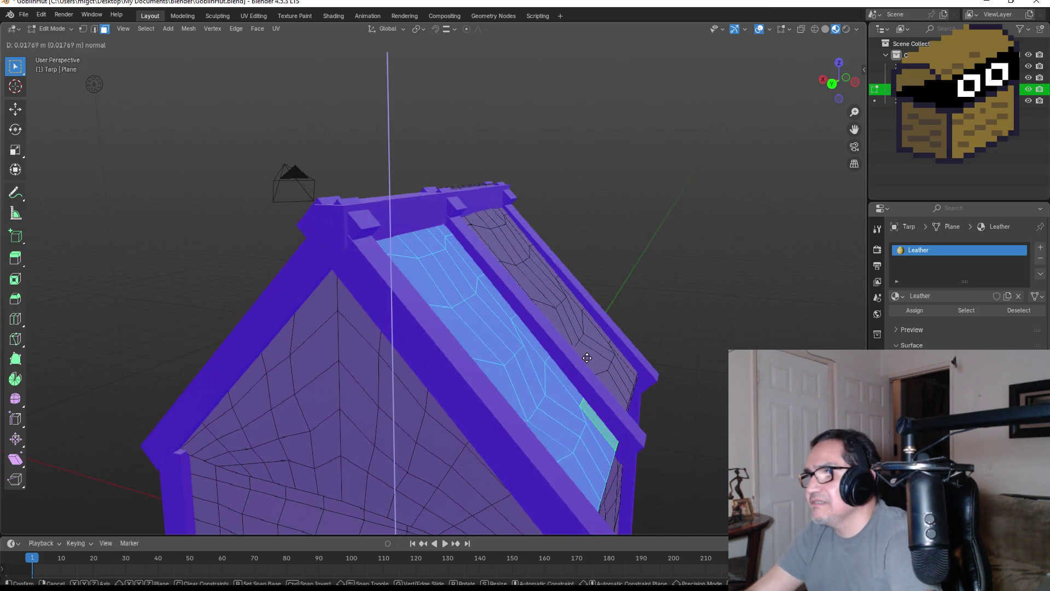
pyautogui.click(583, 355)
pyautogui.moveTo(583, 355)
pyautogui.mouseDown()
pyautogui.moveTo(651, 328)
pyautogui.moveTo(680, 213)
pyautogui.moveTo(636, 328)
pyautogui.moveTo(659, 371)
pyautogui.moveTo(623, 353)
pyautogui.mouseUp()
pyautogui.press('Tab')
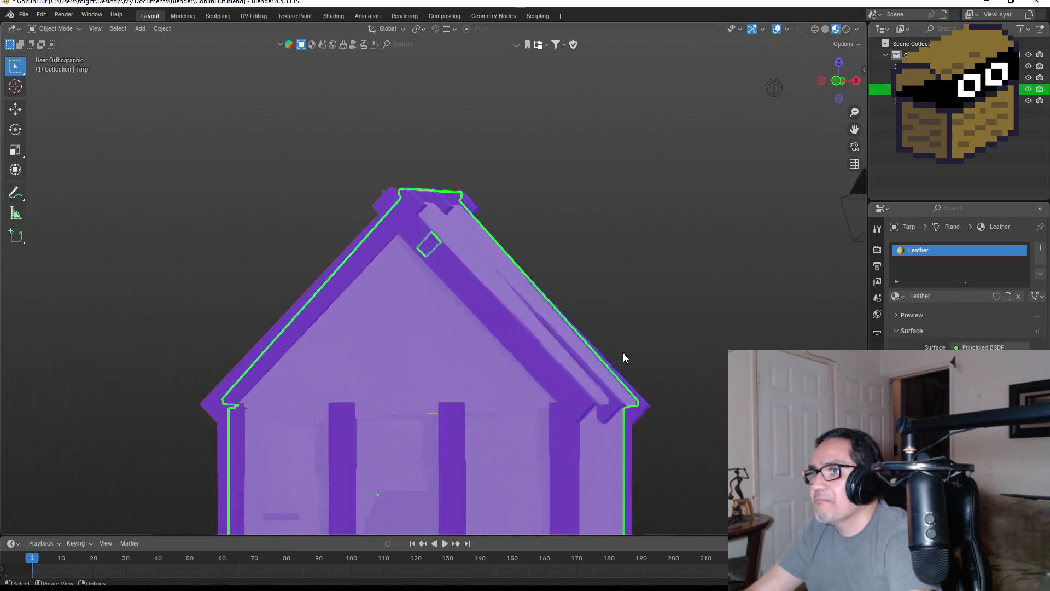
# Turn off Face Orientation in the viewport overlays and save GoblinHut.blend.
pyautogui.scroll(-2, 635, 372)
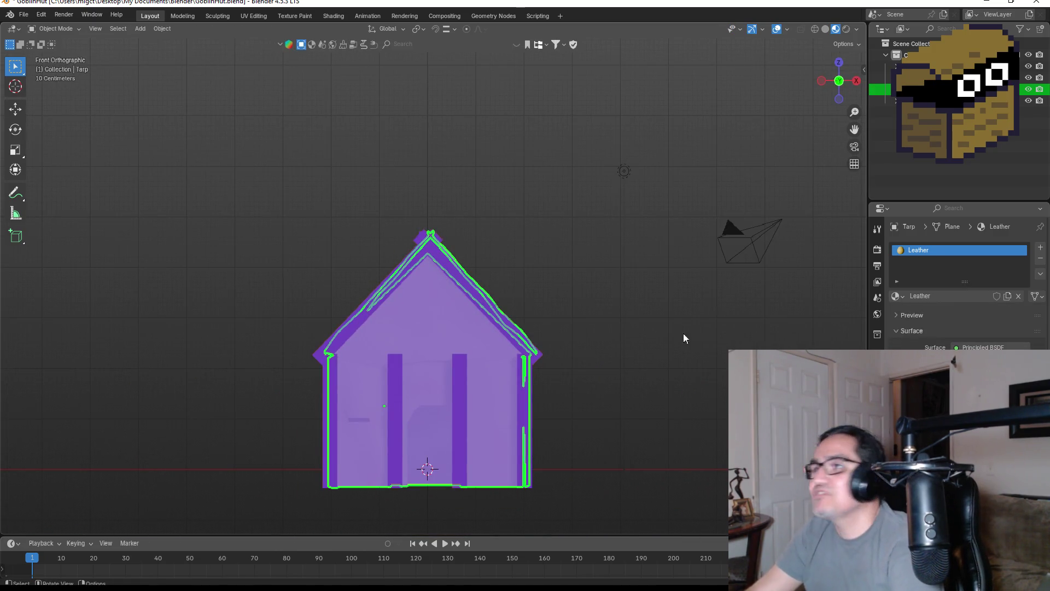
pyautogui.click(764, 30)
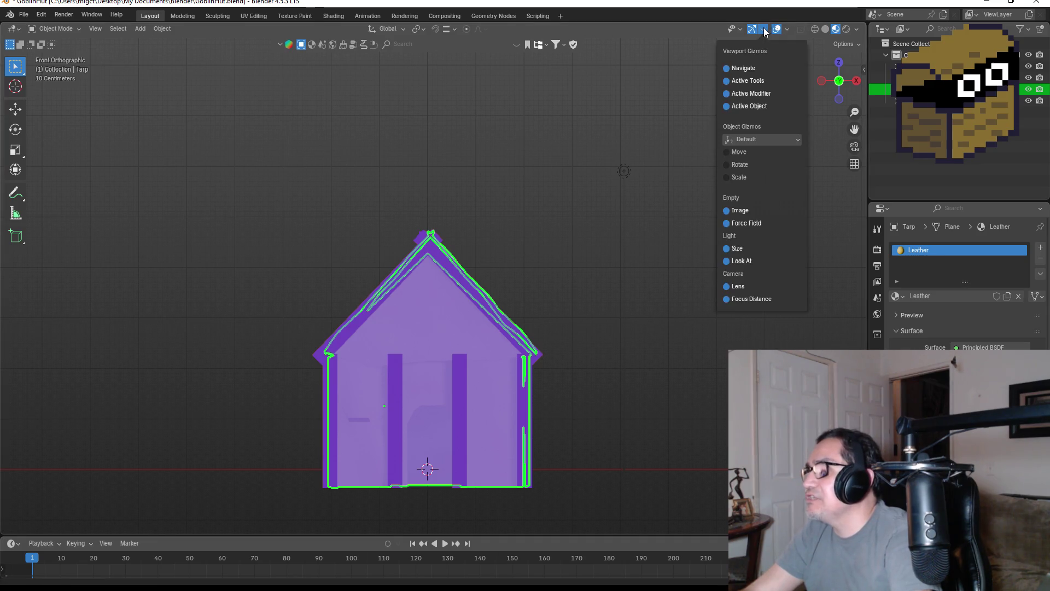
pyautogui.click(788, 30)
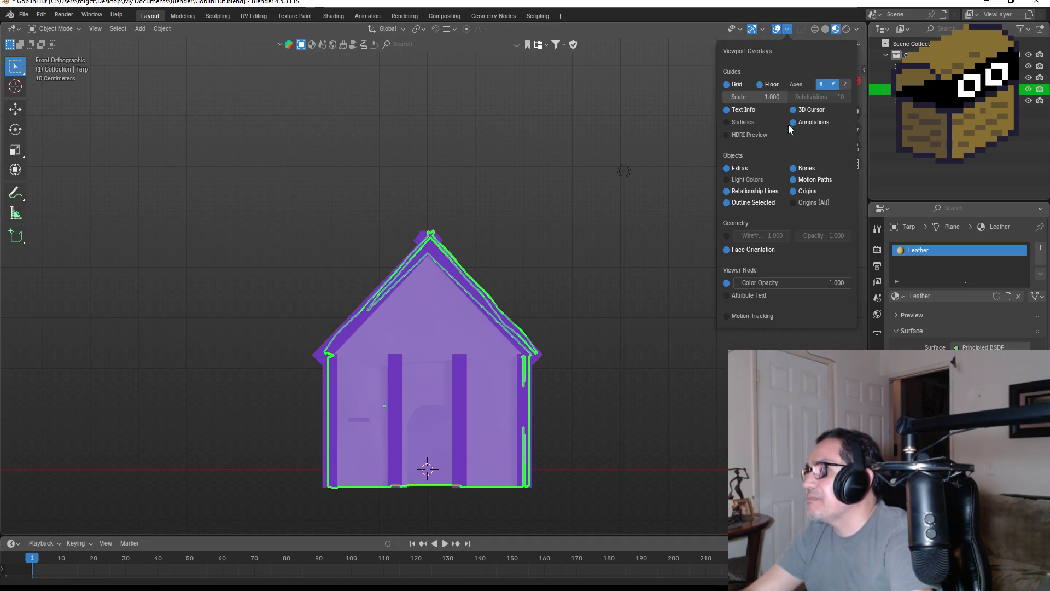
pyautogui.click(728, 250)
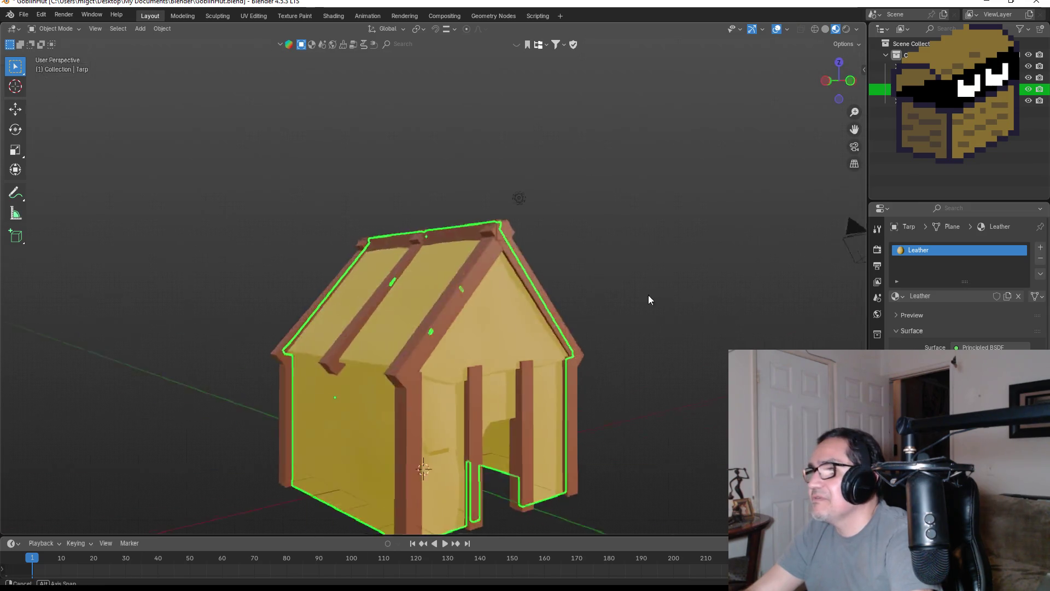
pyautogui.click(26, 16)
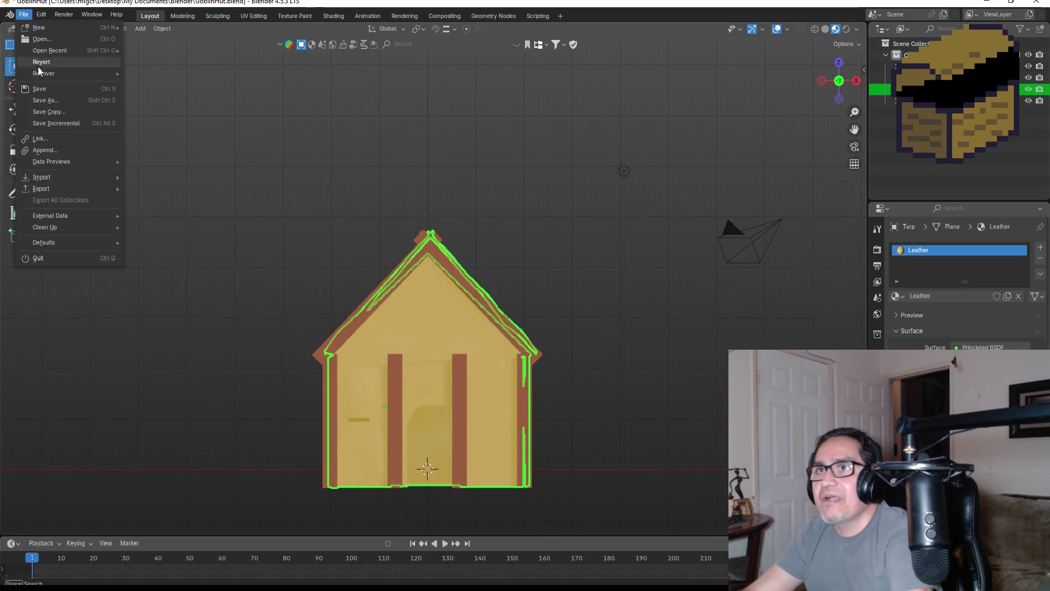
pyautogui.click(42, 90)
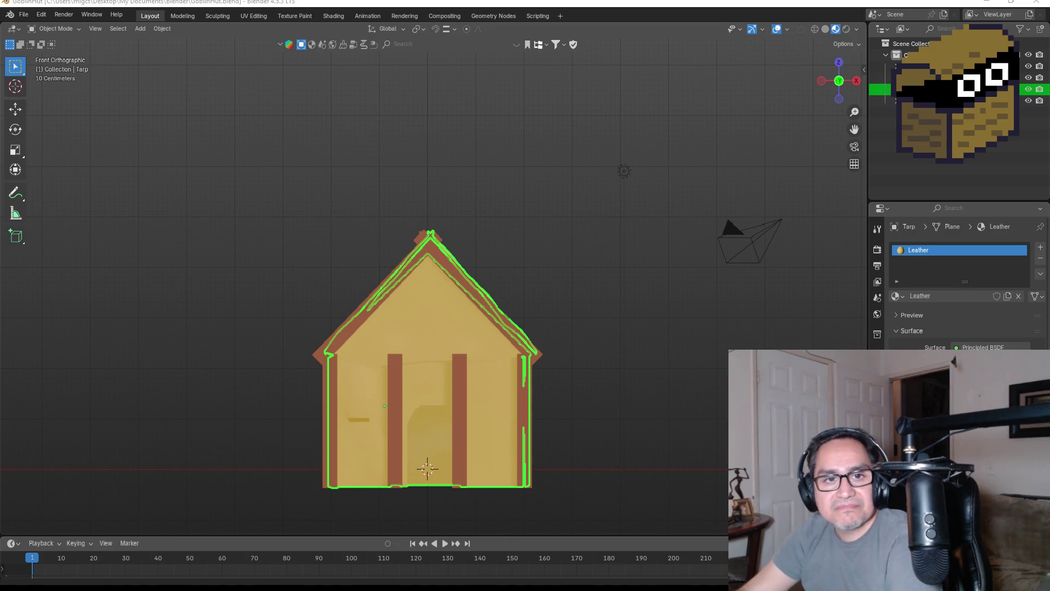
# Export the hut over GoblinHut.fbx using the ExportUnity FBX preset.
pyautogui.click(22, 15)
pyautogui.moveTo(66, 189)
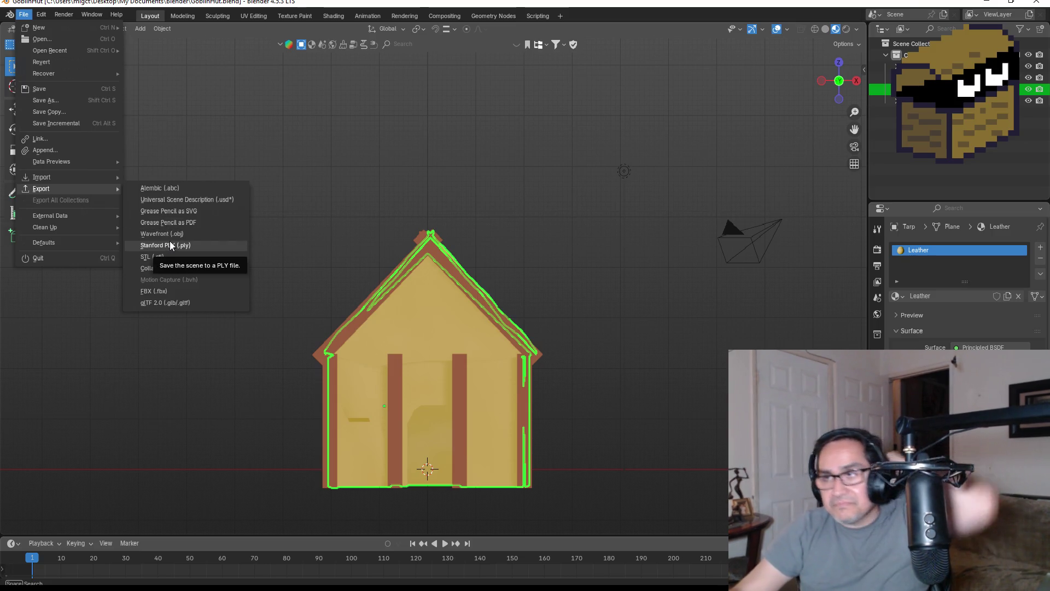
pyautogui.click(162, 291)
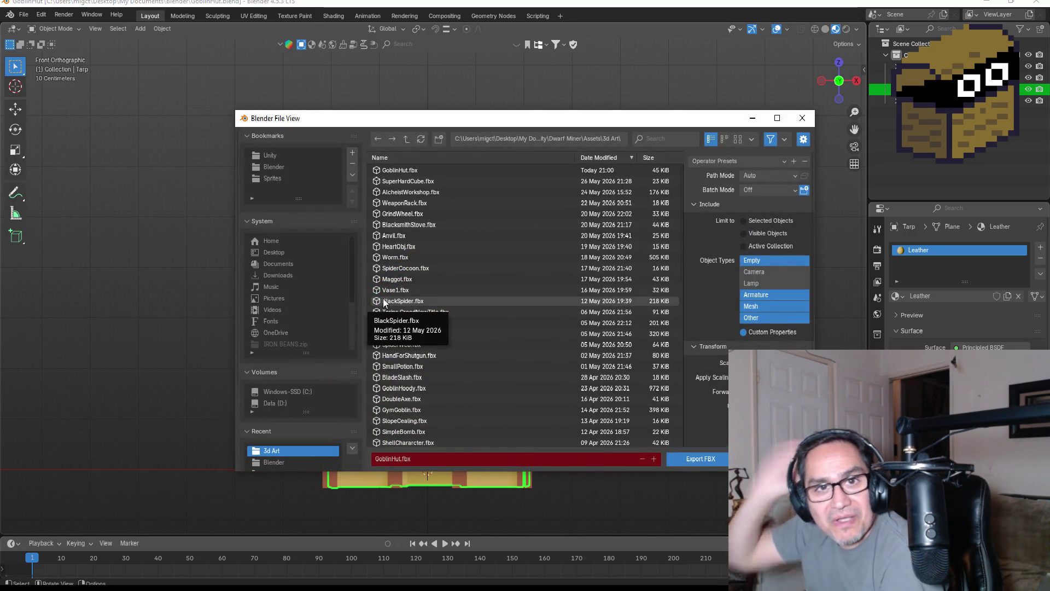
pyautogui.click(409, 170)
pyautogui.click(727, 162)
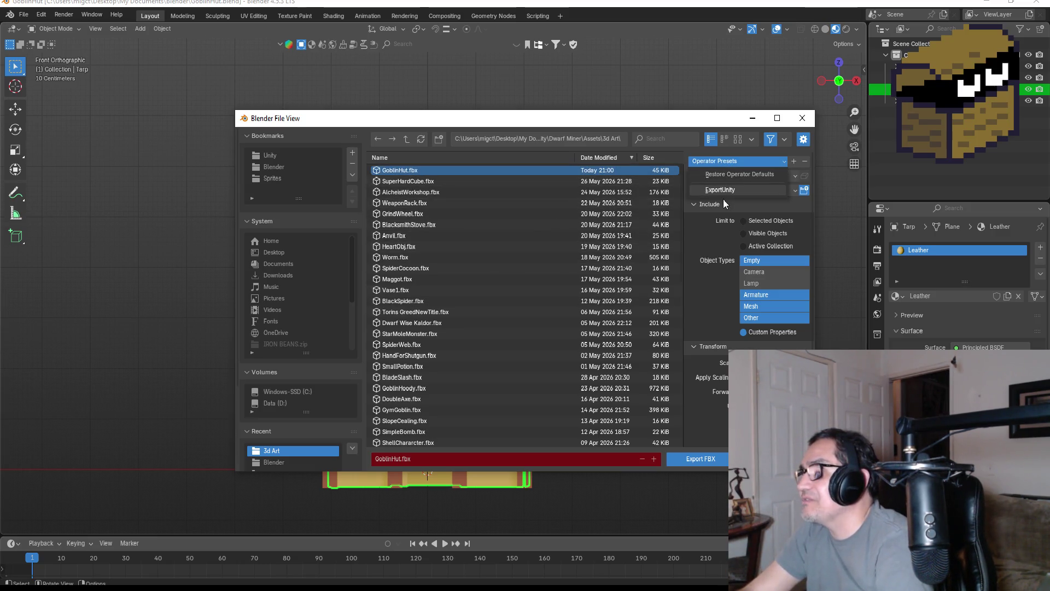
pyautogui.click(720, 191)
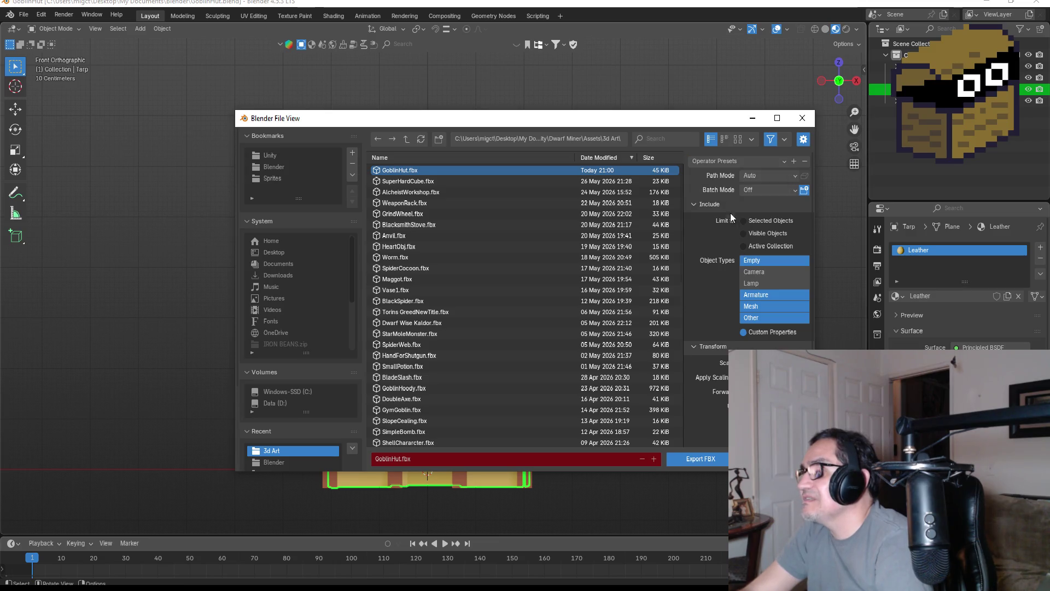
pyautogui.click(708, 460)
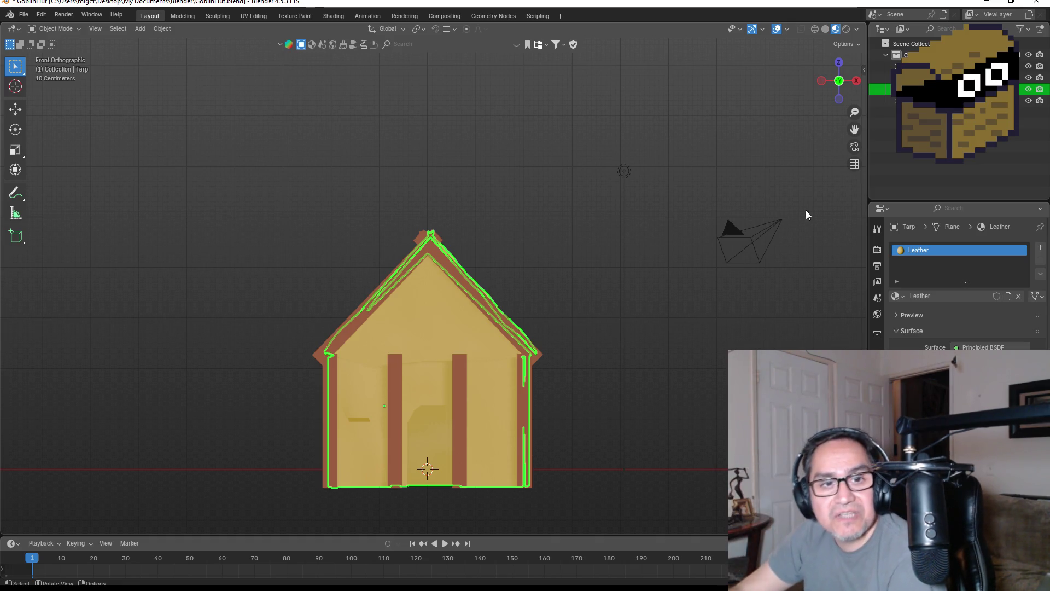
# Check the goblin area reference image, then switch to the Unity project.
pyautogui.click(294, 575)
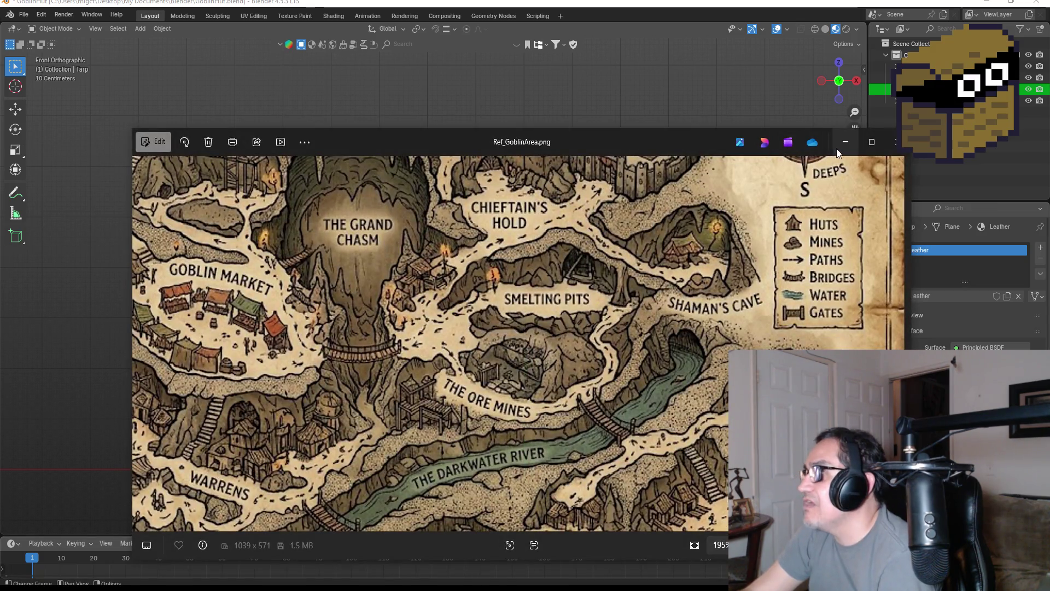
pyautogui.click(838, 146)
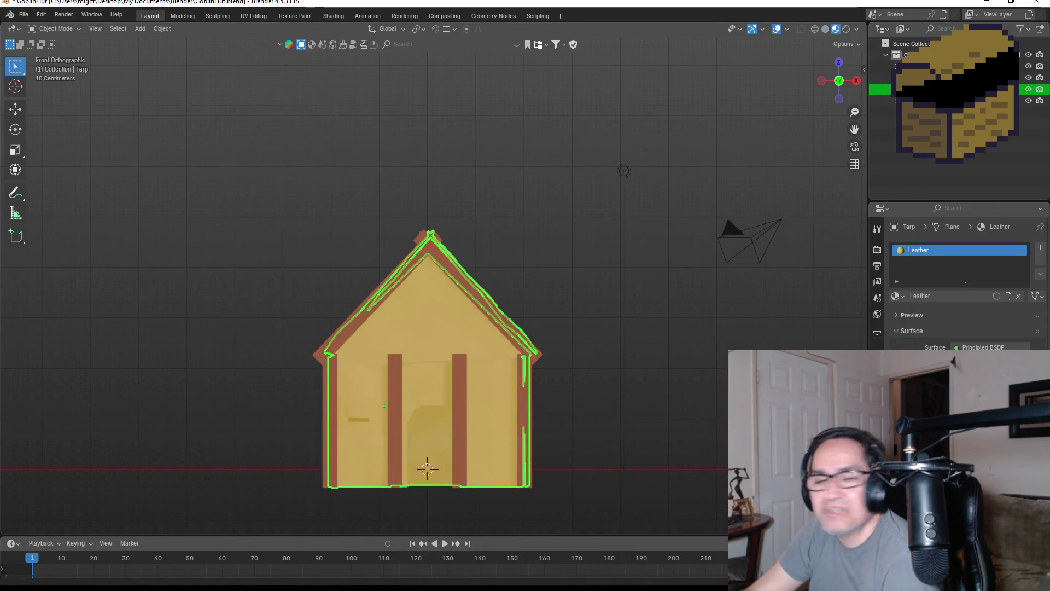
pyautogui.moveTo(282, 587)
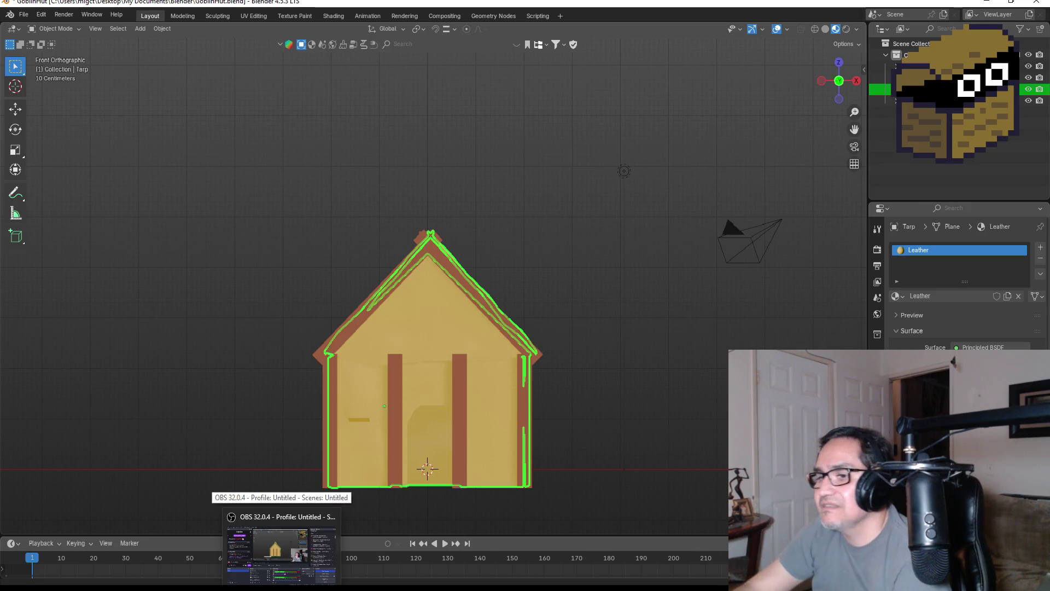
pyautogui.moveTo(335, 588)
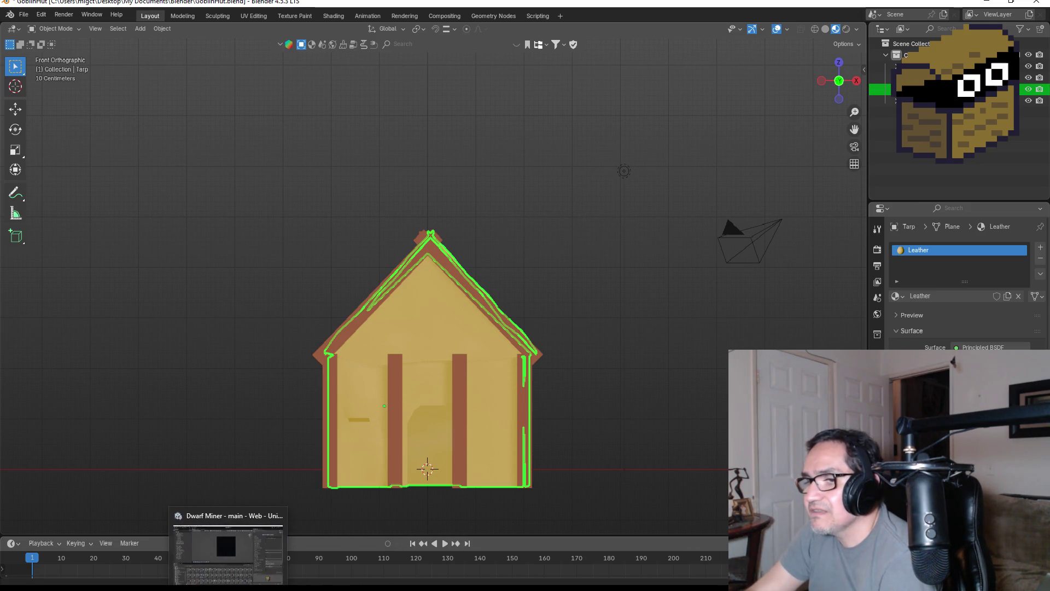
pyautogui.click(235, 587)
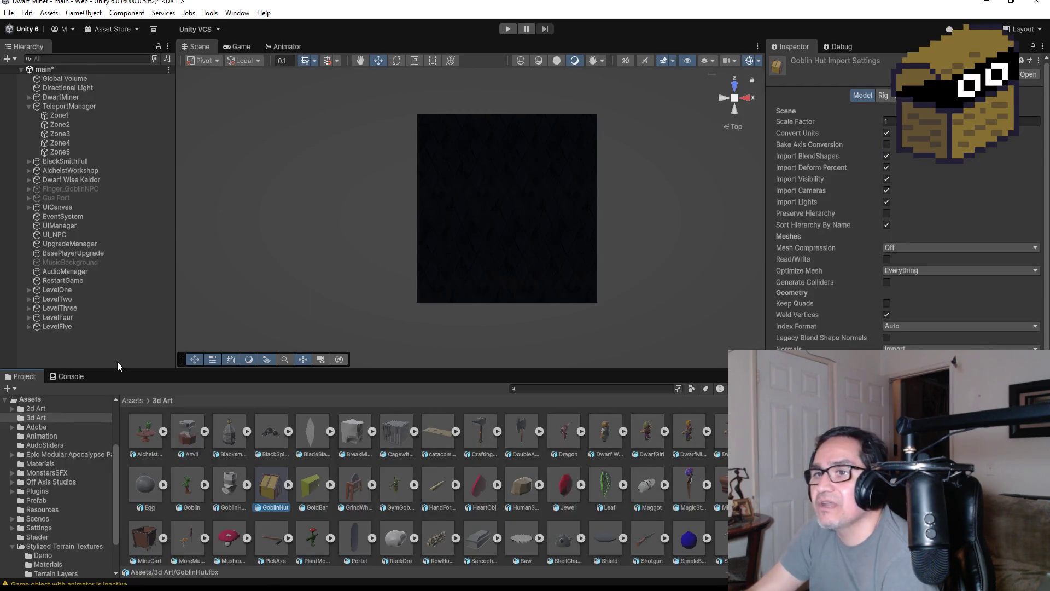
# Place the GoblinHut model from Assets/3d Art onto the ground plane and frame it.
pyautogui.moveTo(519, 202)
pyautogui.mouseDown()
pyautogui.moveTo(523, 219)
pyautogui.moveTo(488, 185)
pyautogui.moveTo(476, 204)
pyautogui.mouseUp()
pyautogui.scroll(1, 476, 204)
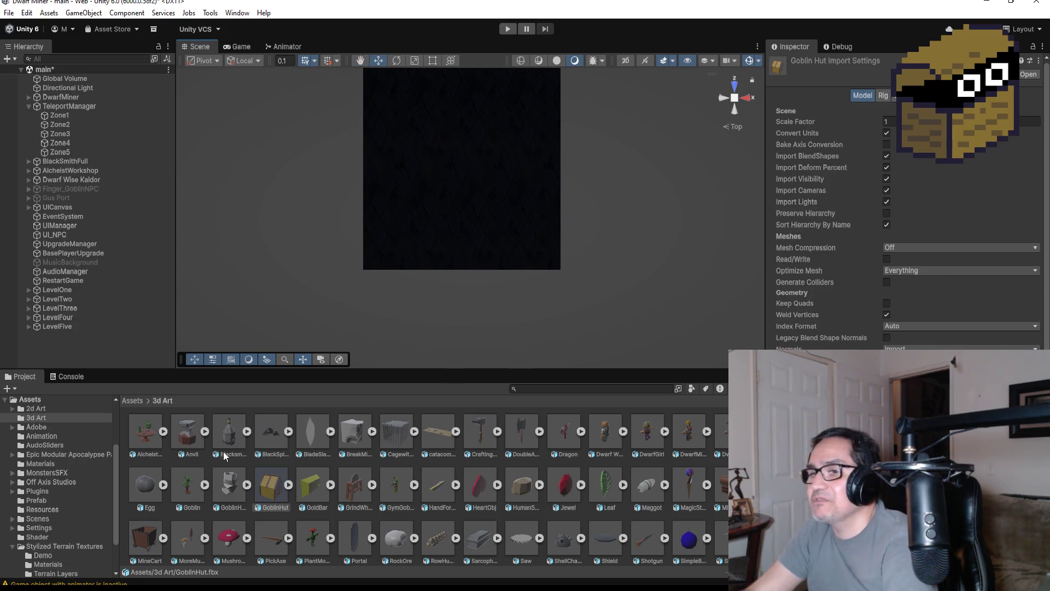
pyautogui.click(273, 482)
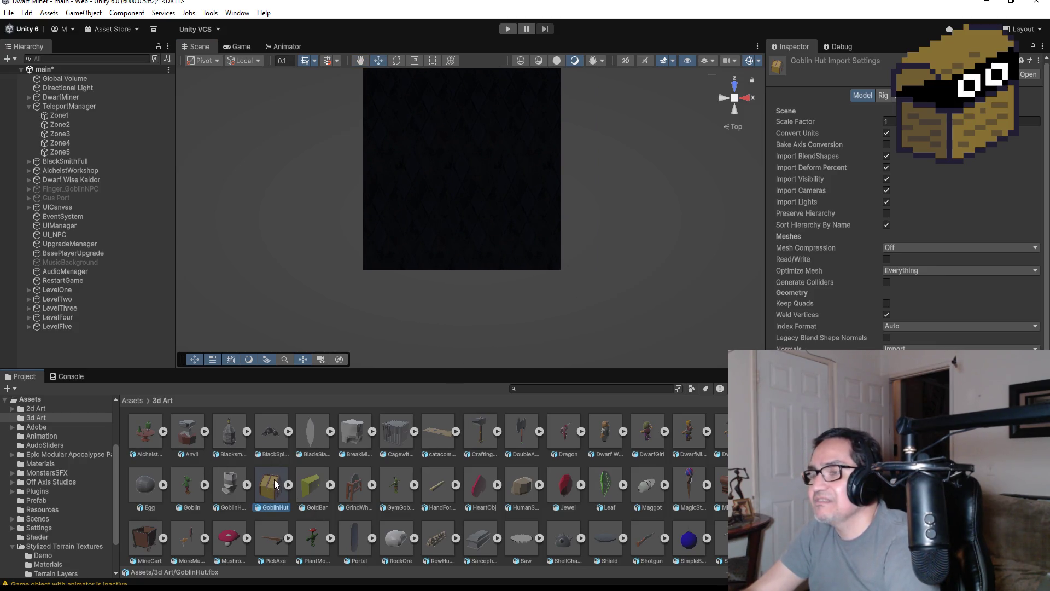
pyautogui.moveTo(453, 165)
pyautogui.mouseDown()
pyautogui.moveTo(464, 114)
pyautogui.moveTo(434, 91)
pyautogui.moveTo(457, 110)
pyautogui.mouseUp()
pyautogui.scroll(1, 520, 135)
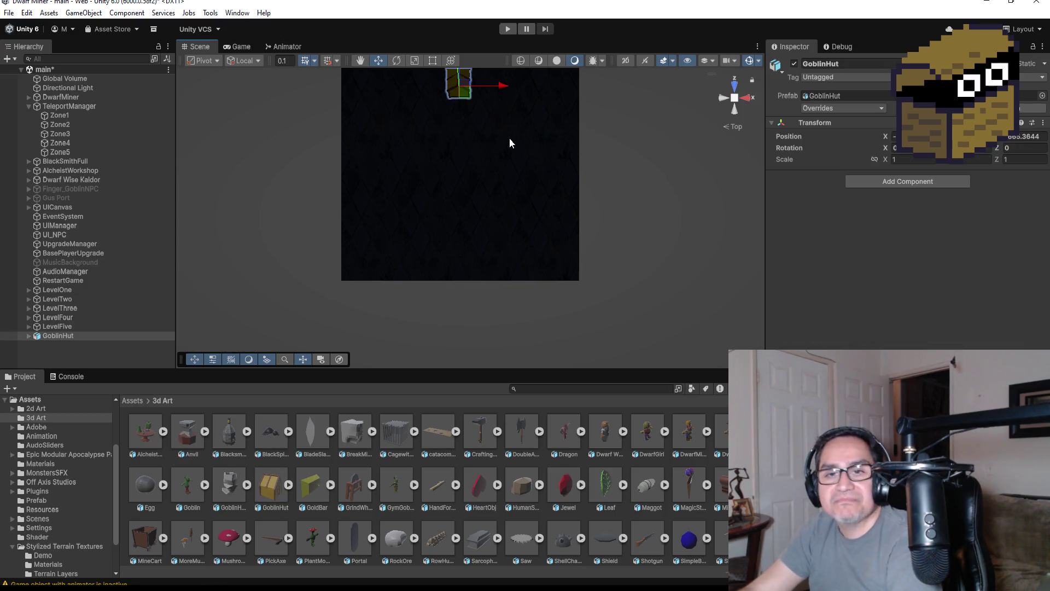
pyautogui.press('f')
pyautogui.moveTo(574, 311)
pyautogui.mouseDown()
pyautogui.moveTo(585, 94)
pyautogui.moveTo(27, 30)
pyautogui.moveTo(323, 98)
pyautogui.moveTo(647, 146)
pyautogui.moveTo(636, 174)
pyautogui.mouseUp()
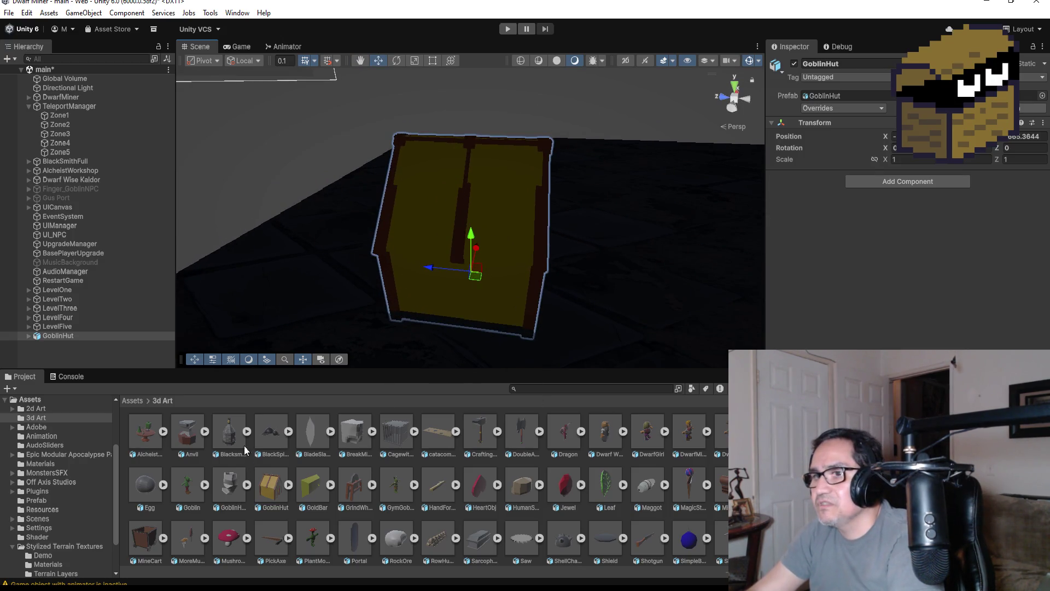
# Try the DarkWood material from the Assets Materials folder on the hut.
pyautogui.click(139, 404)
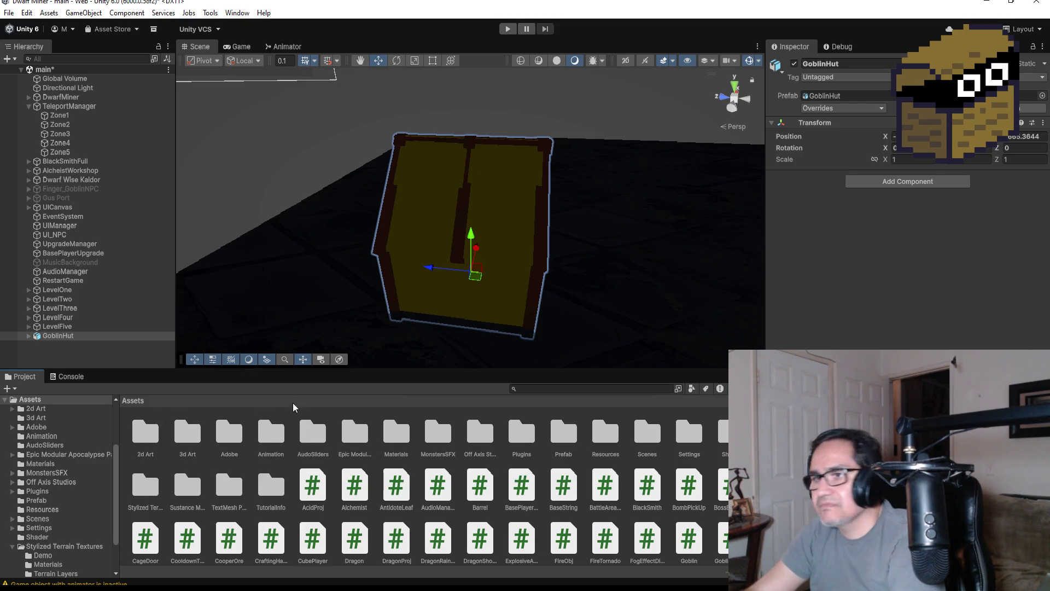
pyautogui.click(401, 437)
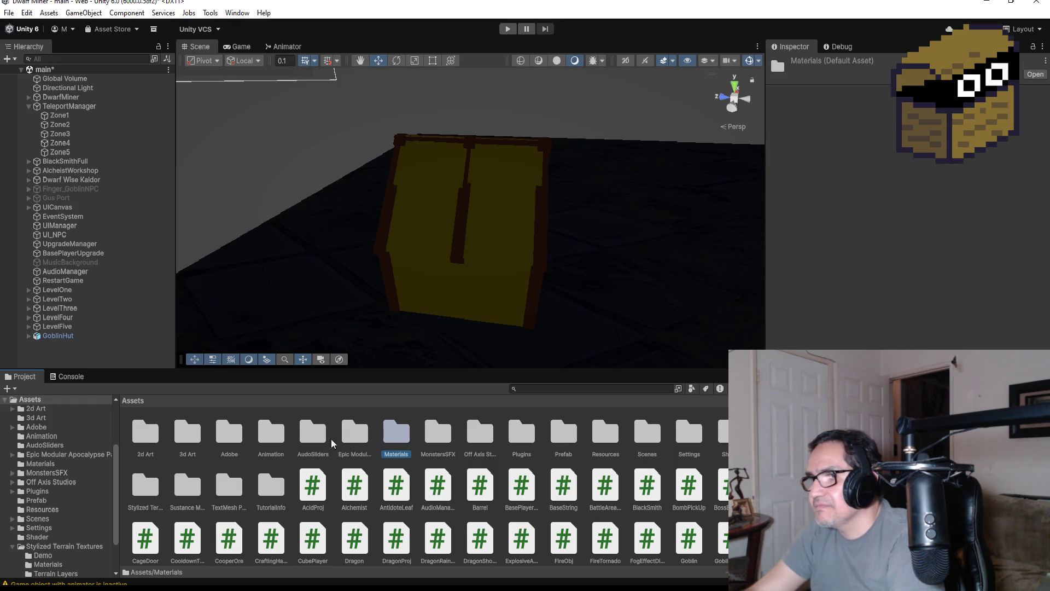
pyautogui.doubleClick(398, 436)
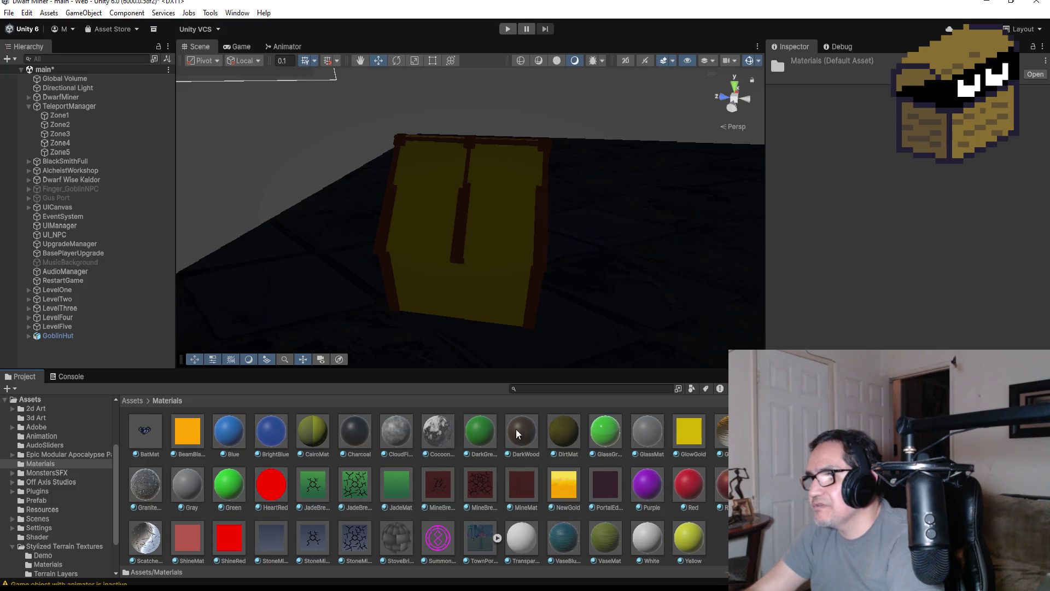
pyautogui.moveTo(527, 434)
pyautogui.mouseDown()
pyautogui.moveTo(518, 322)
pyautogui.moveTo(543, 296)
pyautogui.mouseUp()
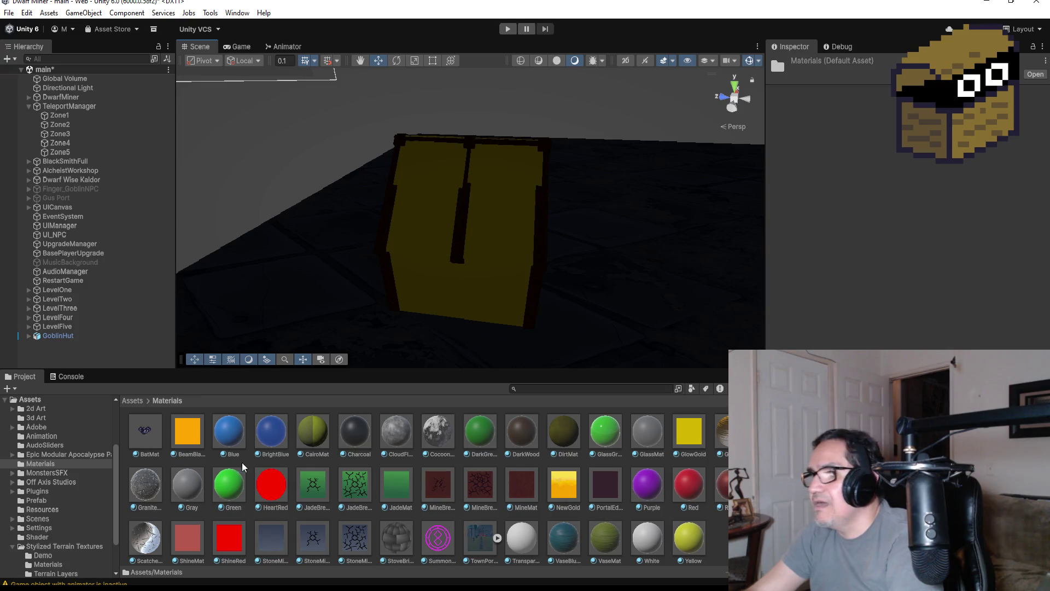
# Browse the Stylized Terrain Textures pack to reach its Materials folder.
pyautogui.click(132, 401)
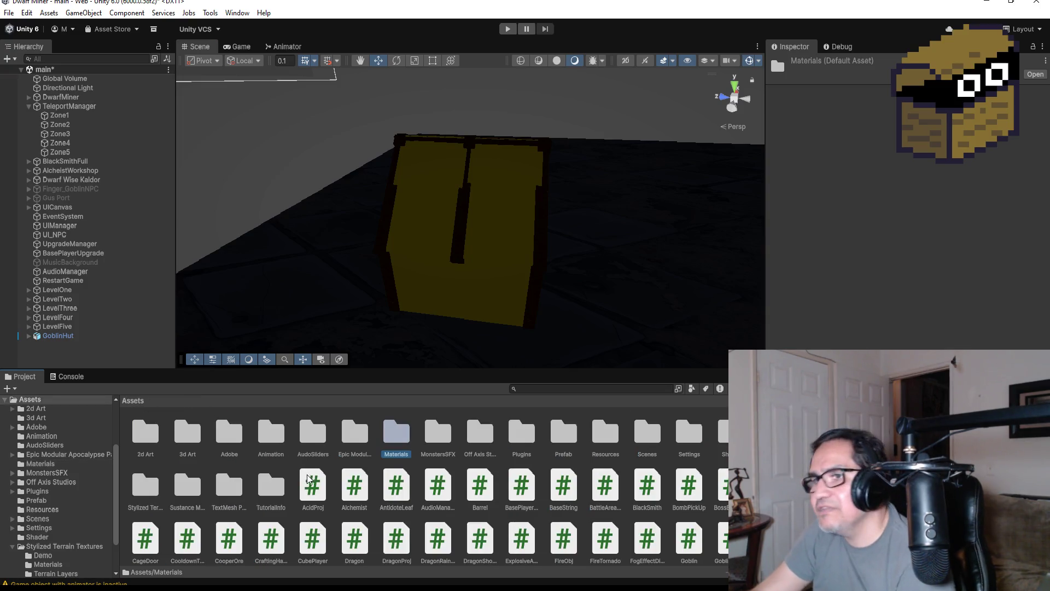
pyautogui.doubleClick(133, 486)
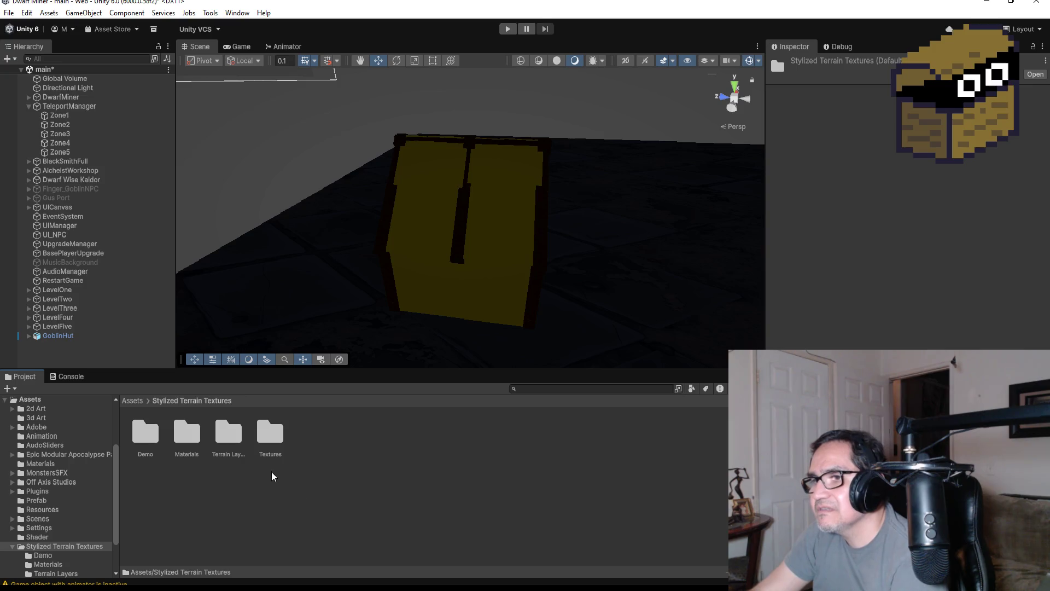
pyautogui.doubleClick(269, 440)
pyautogui.doubleClick(270, 437)
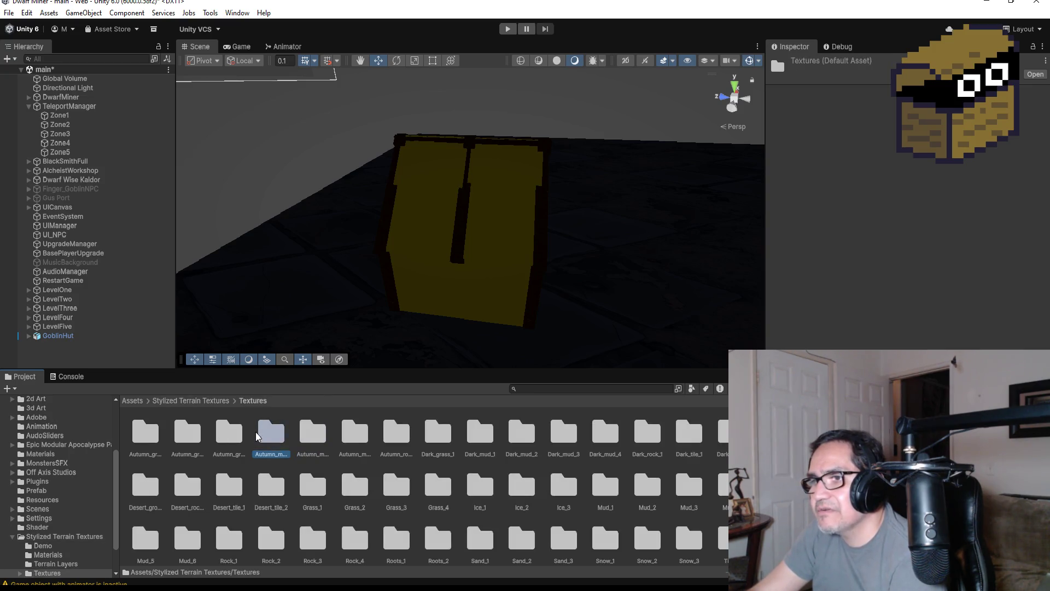
pyautogui.click(257, 401)
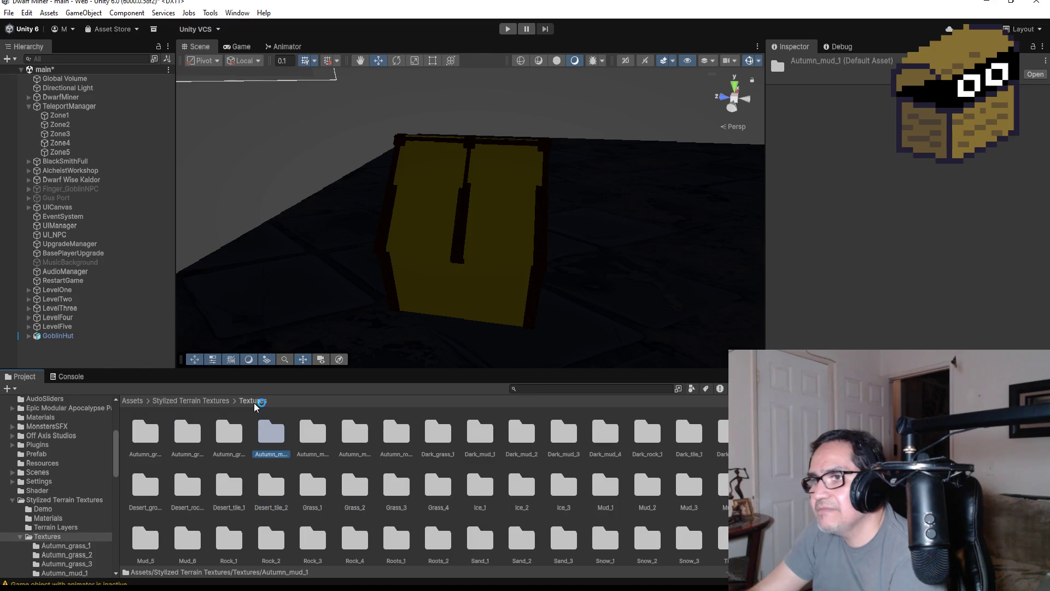
pyautogui.click(219, 401)
pyautogui.doubleClick(144, 435)
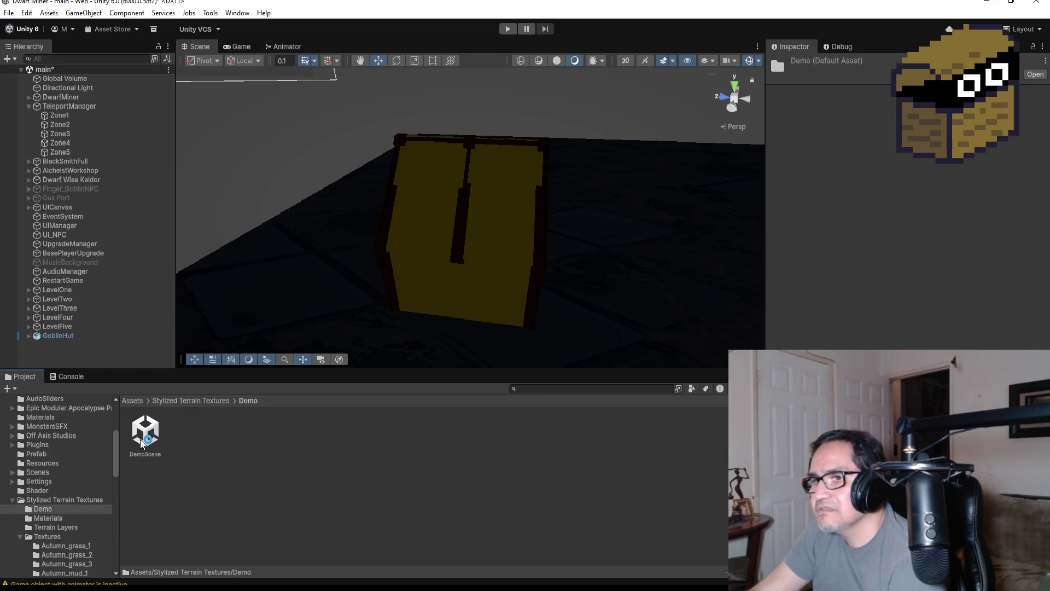
pyautogui.click(208, 402)
pyautogui.doubleClick(187, 432)
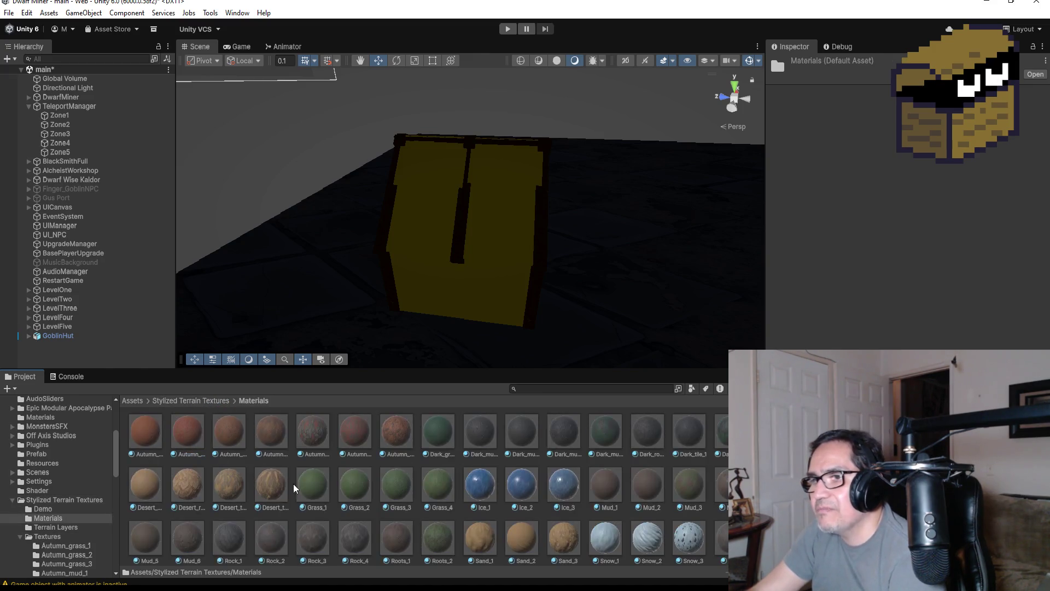
pyautogui.scroll(-2, 398, 498)
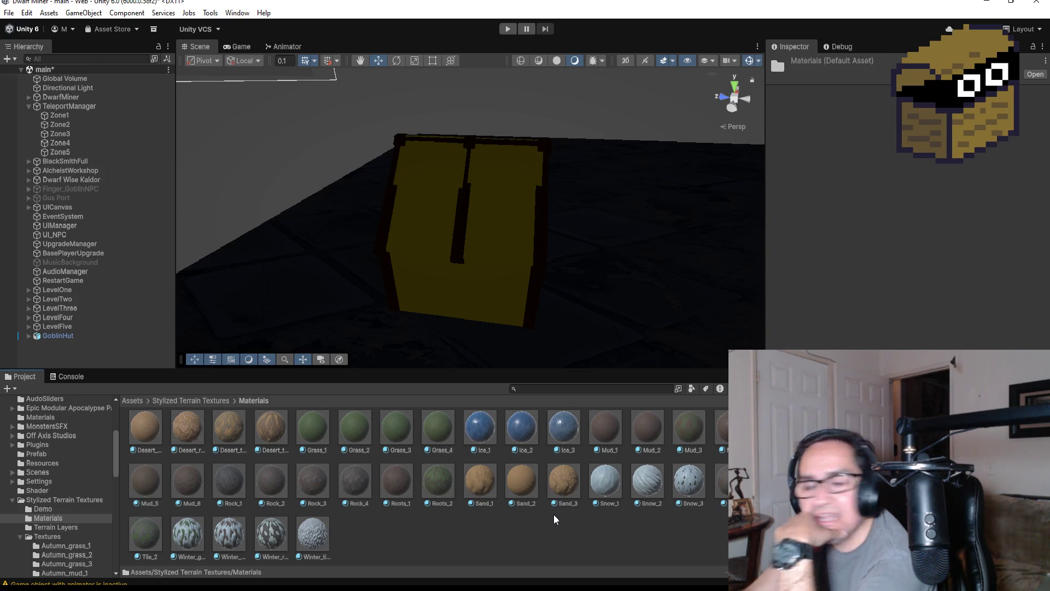
pyautogui.scroll(2, 268, 471)
# Apply the brown desert material to the hut after comparing a darker reddish one.
pyautogui.moveTo(141, 490); pyautogui.dragTo(457, 301)
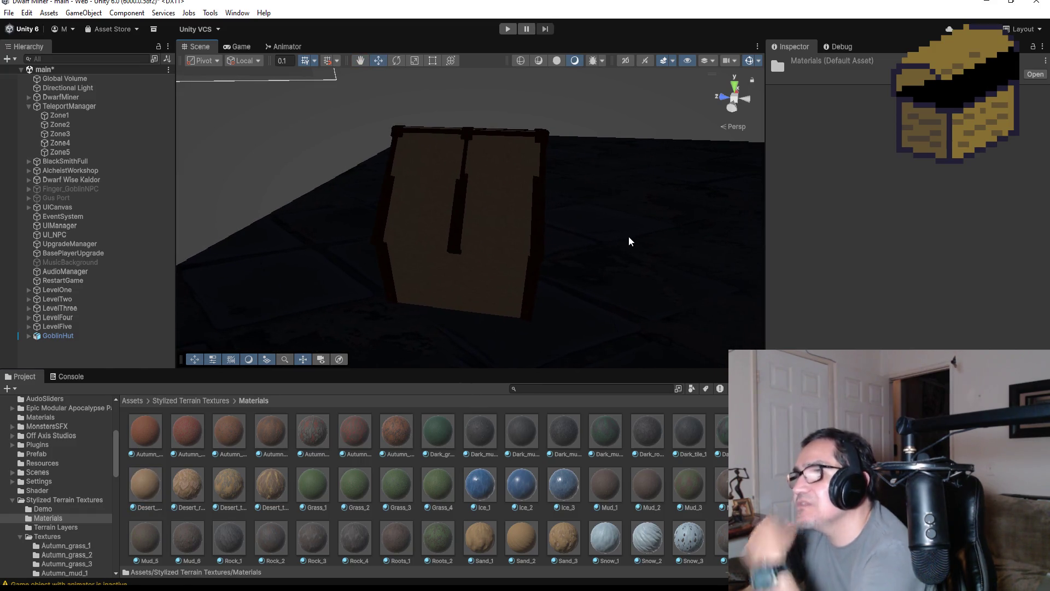
pyautogui.moveTo(628, 242)
pyautogui.mouseDown()
pyautogui.moveTo(547, 213)
pyautogui.moveTo(279, 202)
pyautogui.moveTo(626, 230)
pyautogui.moveTo(167, 202)
pyautogui.moveTo(708, 258)
pyautogui.moveTo(678, 285)
pyautogui.mouseUp()
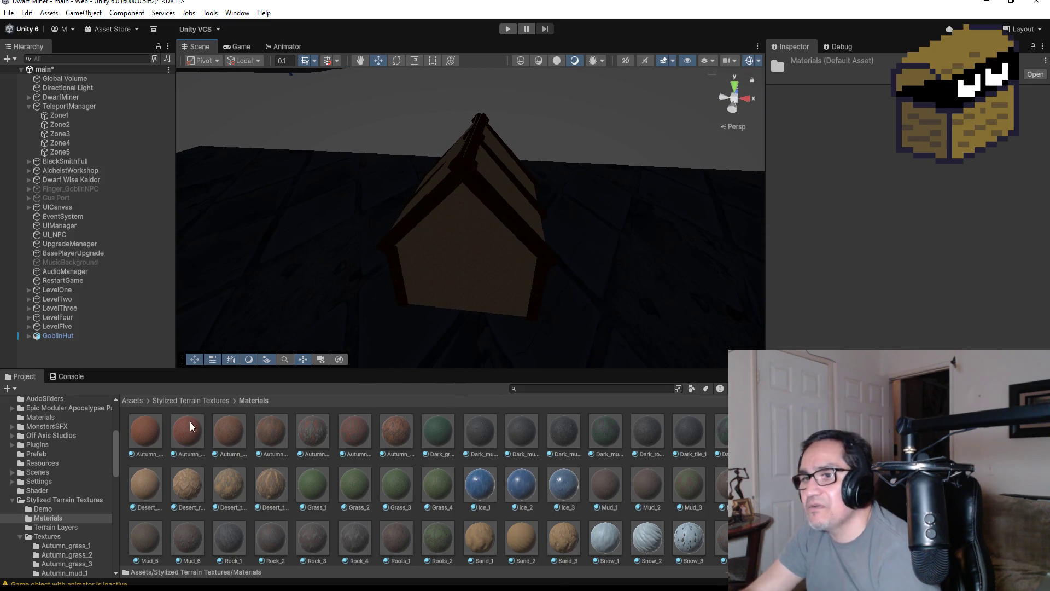
pyautogui.moveTo(439, 282)
pyautogui.mouseDown()
pyautogui.moveTo(465, 269)
pyautogui.moveTo(518, 284)
pyautogui.mouseUp()
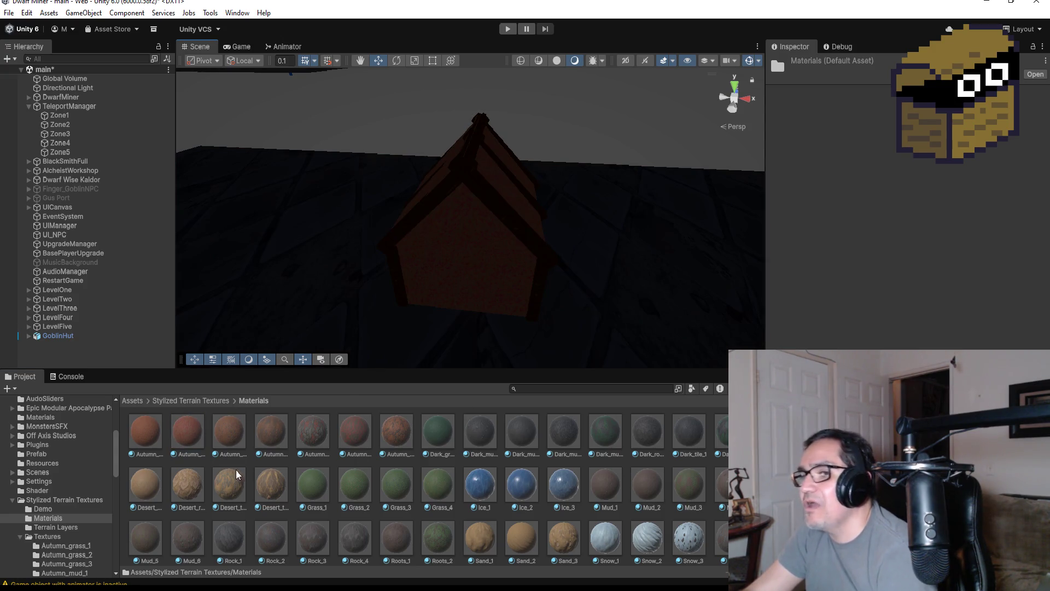
pyautogui.moveTo(145, 485)
pyautogui.mouseDown()
pyautogui.moveTo(429, 326)
pyautogui.moveTo(457, 279)
pyautogui.moveTo(563, 267)
pyautogui.moveTo(513, 269)
pyautogui.moveTo(539, 251)
pyautogui.moveTo(481, 258)
pyautogui.moveTo(636, 229)
pyautogui.moveTo(540, 276)
pyautogui.mouseUp()
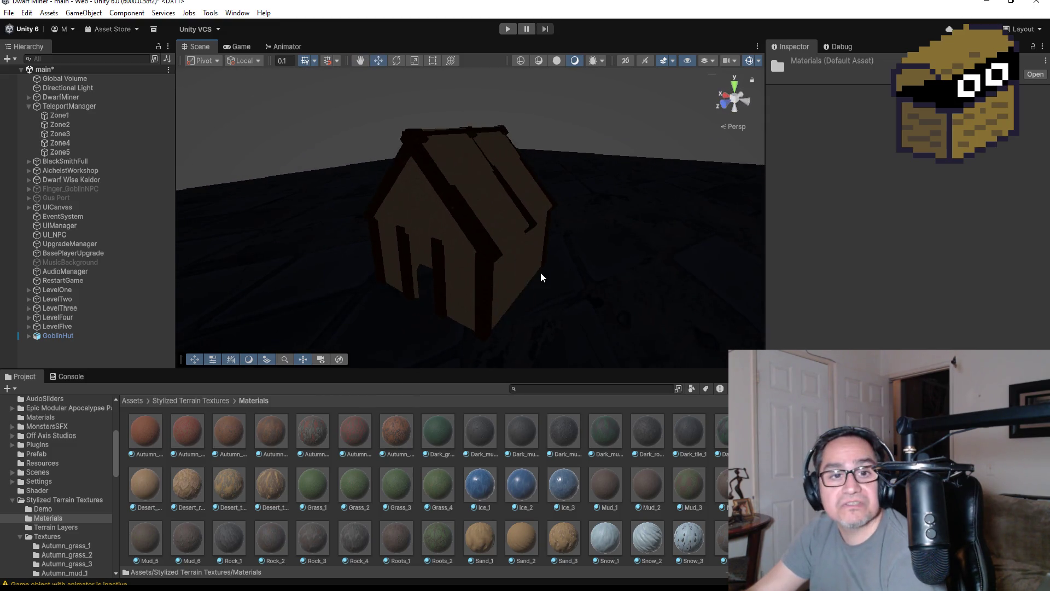
pyautogui.click(736, 84)
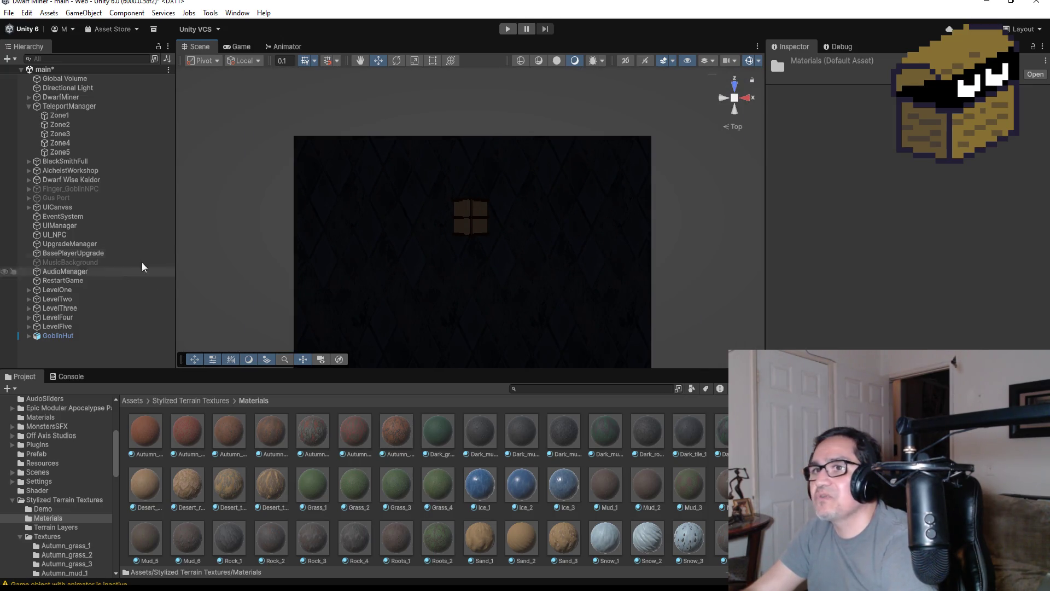
# Select the Directional Light and change its Intensity from 0.0001 to 1.
pyautogui.scroll(5, 436, 310)
pyautogui.scroll(3, 563, 252)
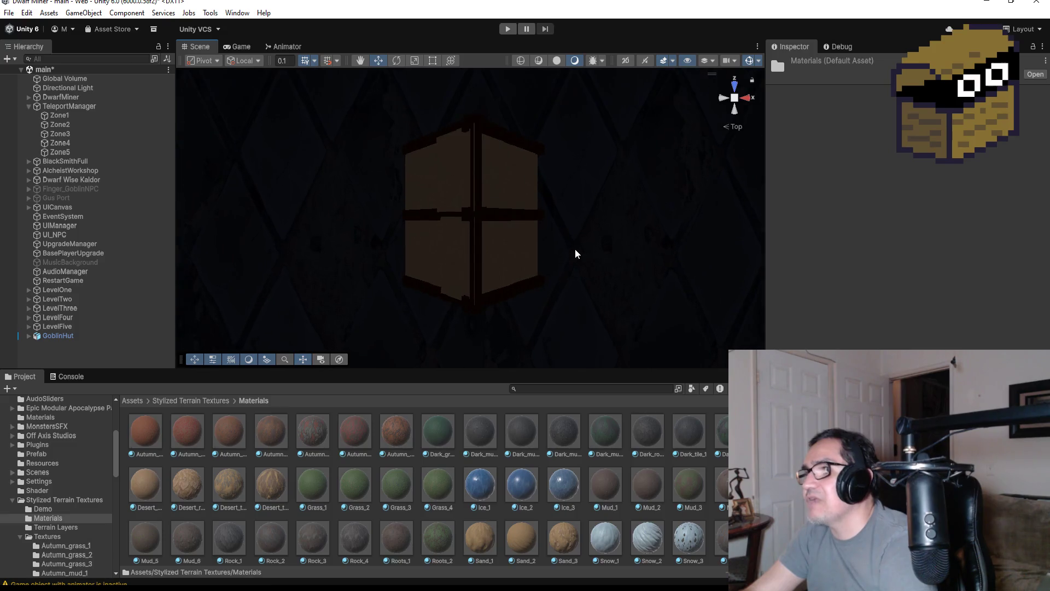
pyautogui.click(29, 106)
pyautogui.click(52, 81)
pyautogui.click(56, 87)
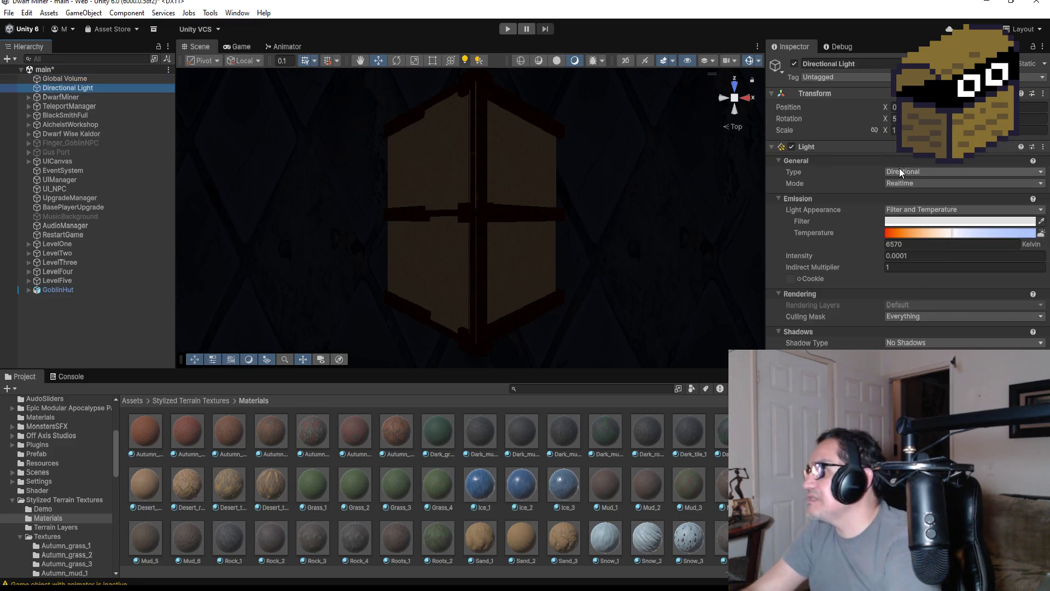
pyautogui.click(927, 253)
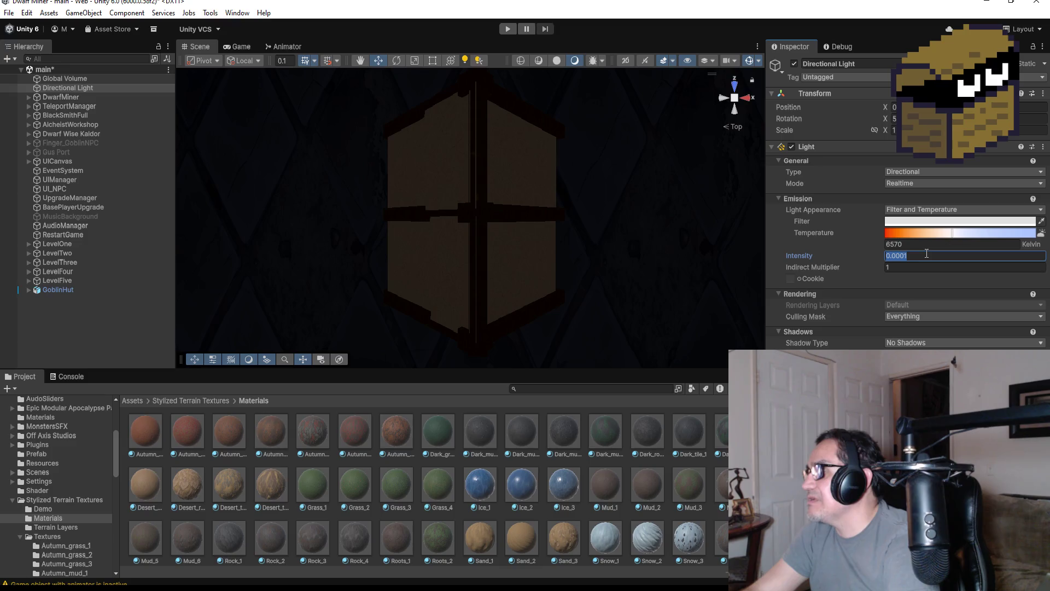
pyautogui.write('1')
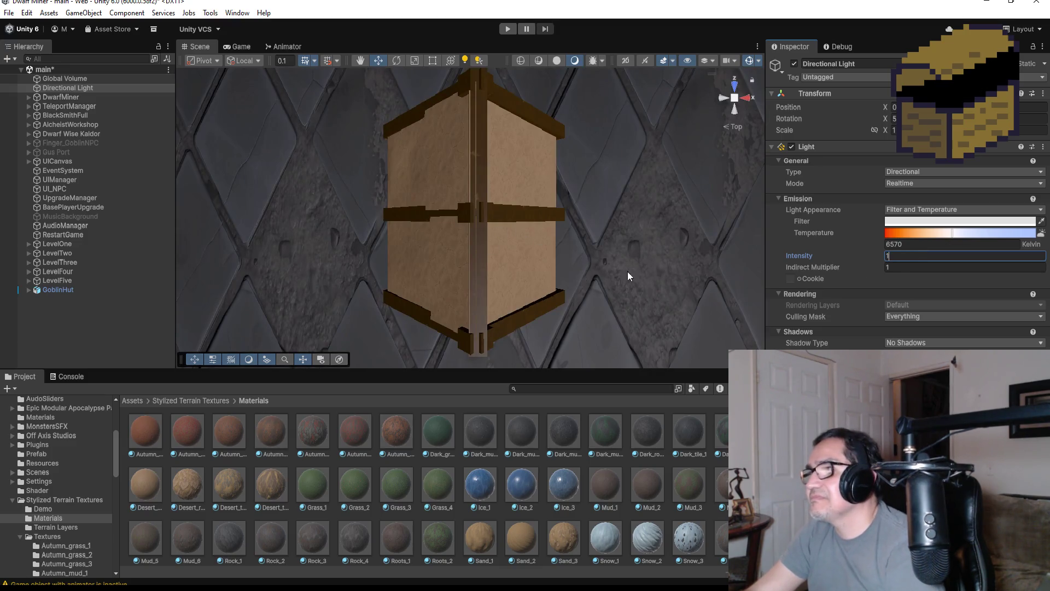
pyautogui.click(632, 263)
pyautogui.scroll(-6, 632, 258)
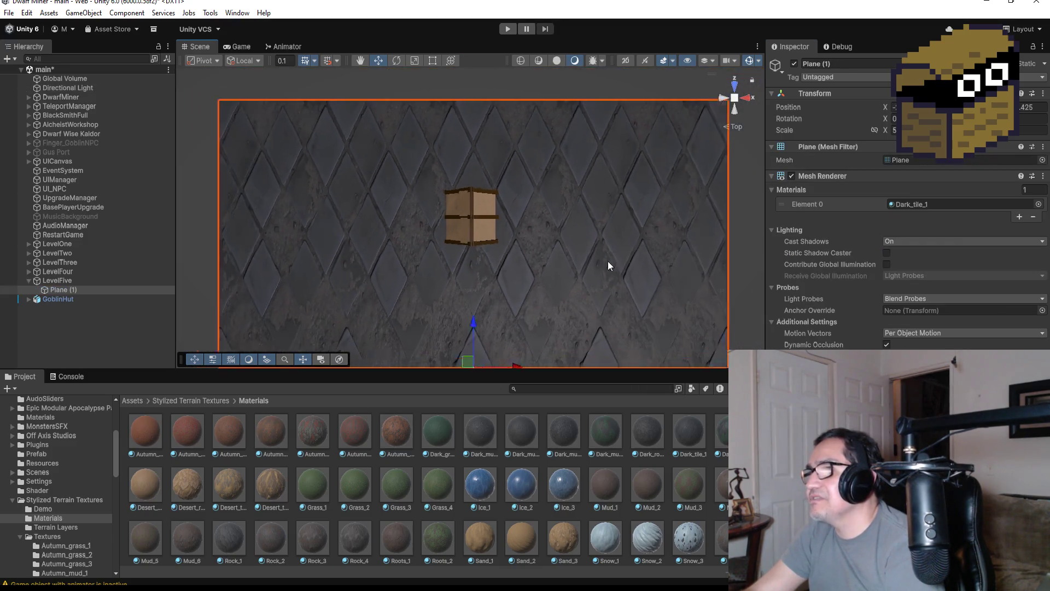
# Compare Dark_mud_1 and Dark_mud_2, then apply Dark_mud_1 to the ground plane.
pyautogui.scroll(-8, 608, 266)
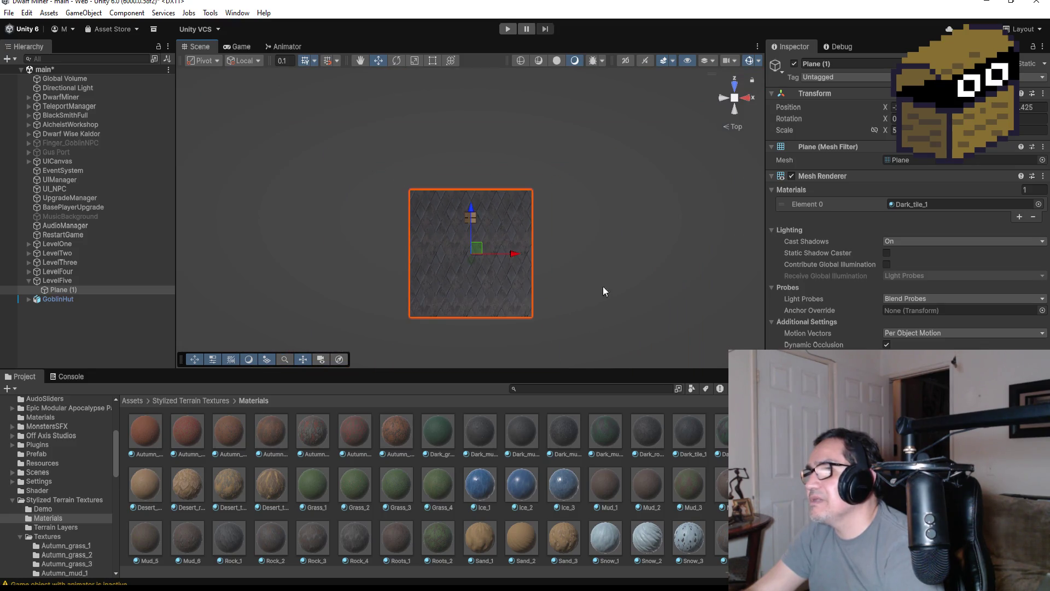
pyautogui.click(895, 130)
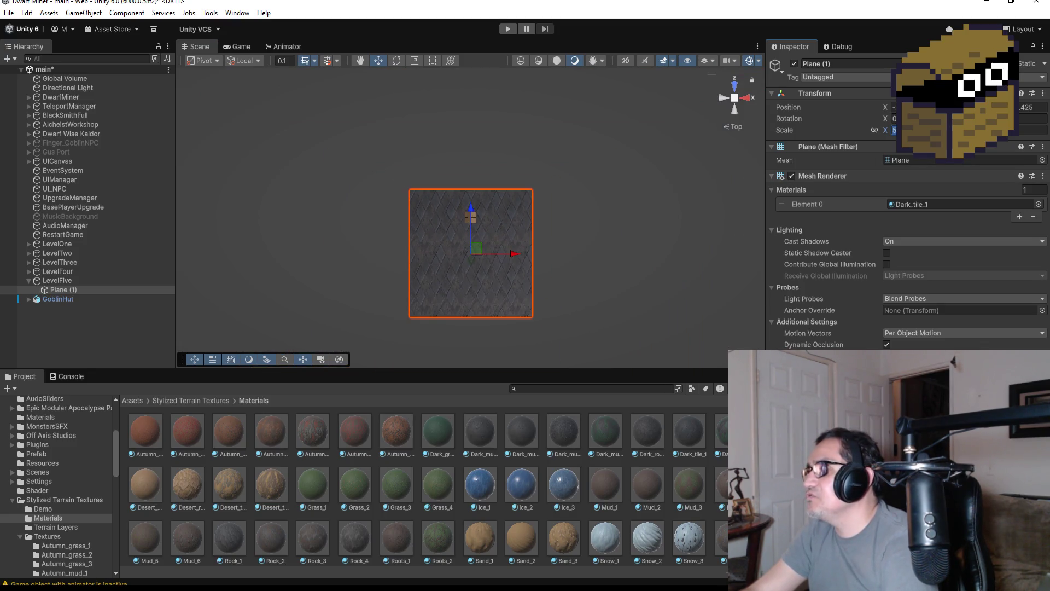
pyautogui.scroll(3, 495, 243)
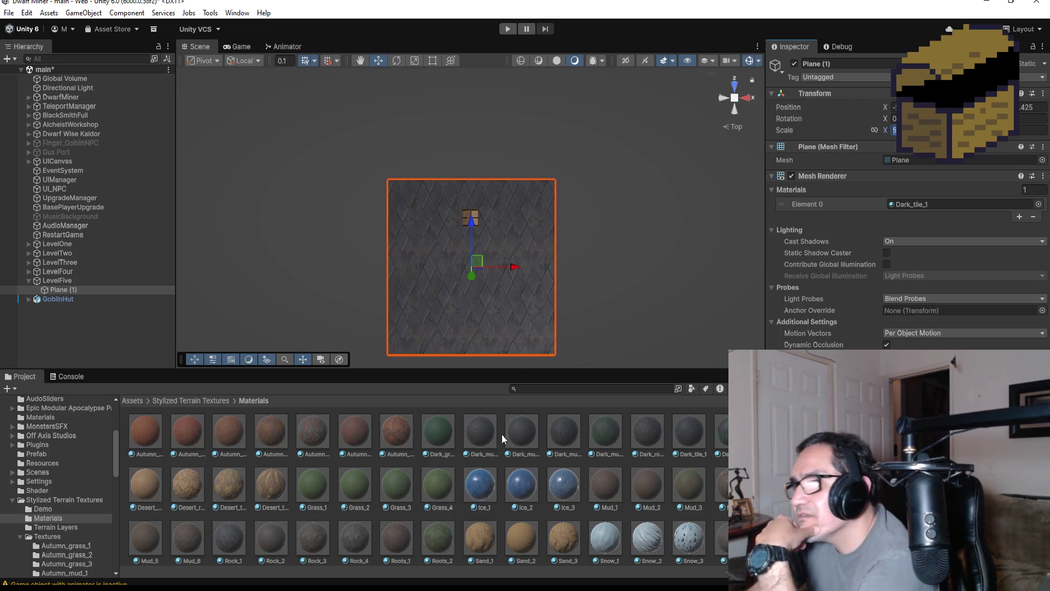
pyautogui.click(483, 436)
pyautogui.scroll(5, 494, 286)
pyautogui.scroll(2, 490, 323)
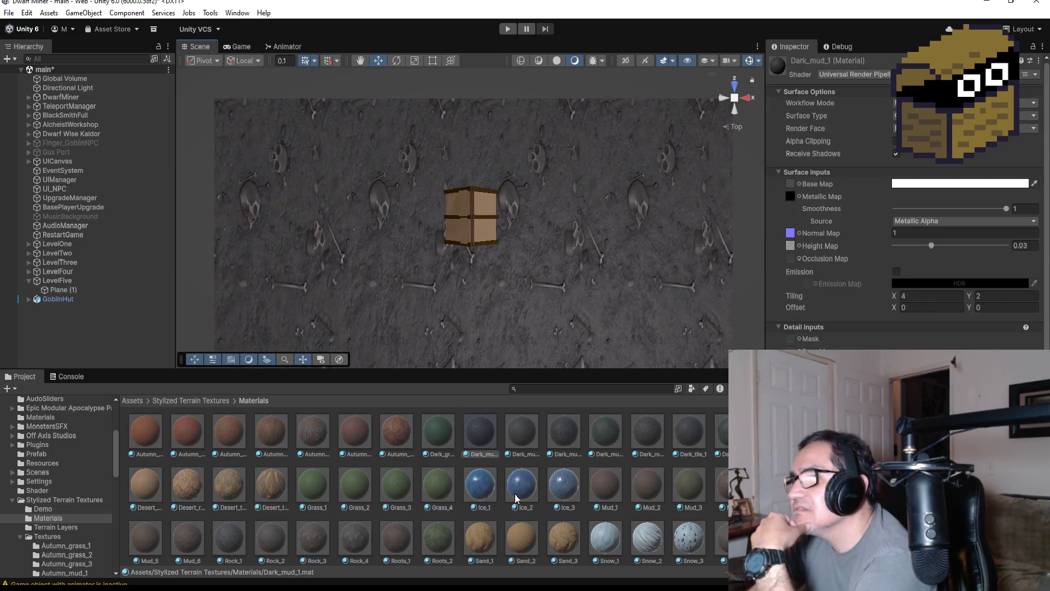
pyautogui.click(524, 440)
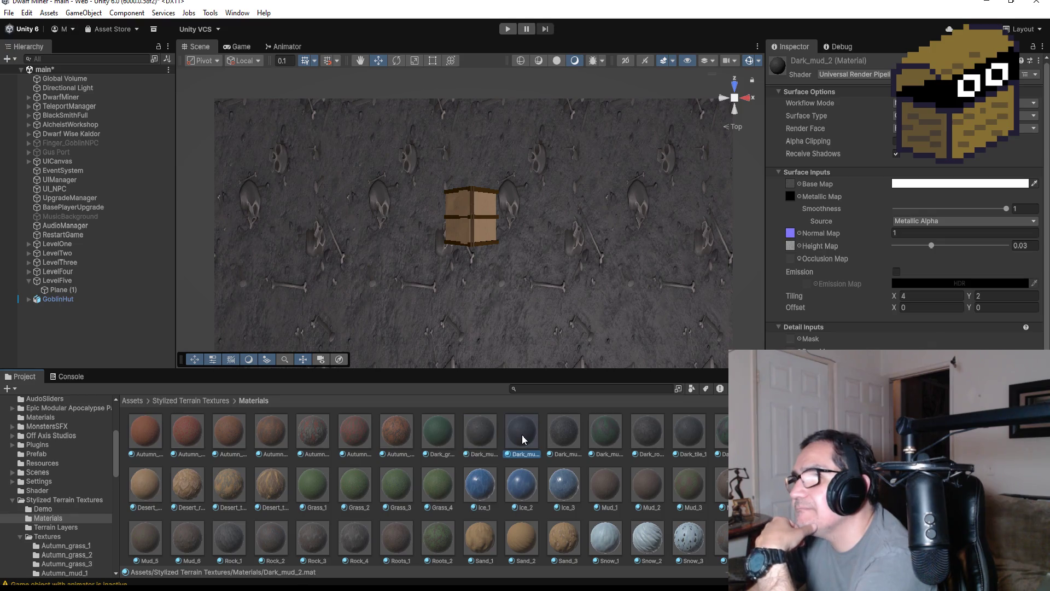
pyautogui.click(481, 437)
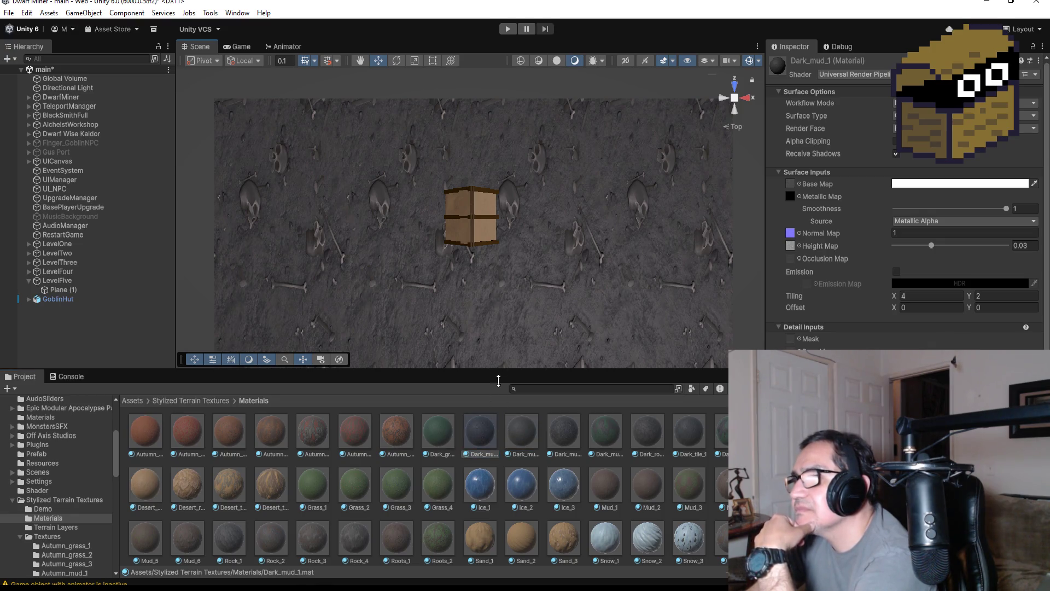
pyautogui.moveTo(521, 454); pyautogui.dragTo(507, 302)
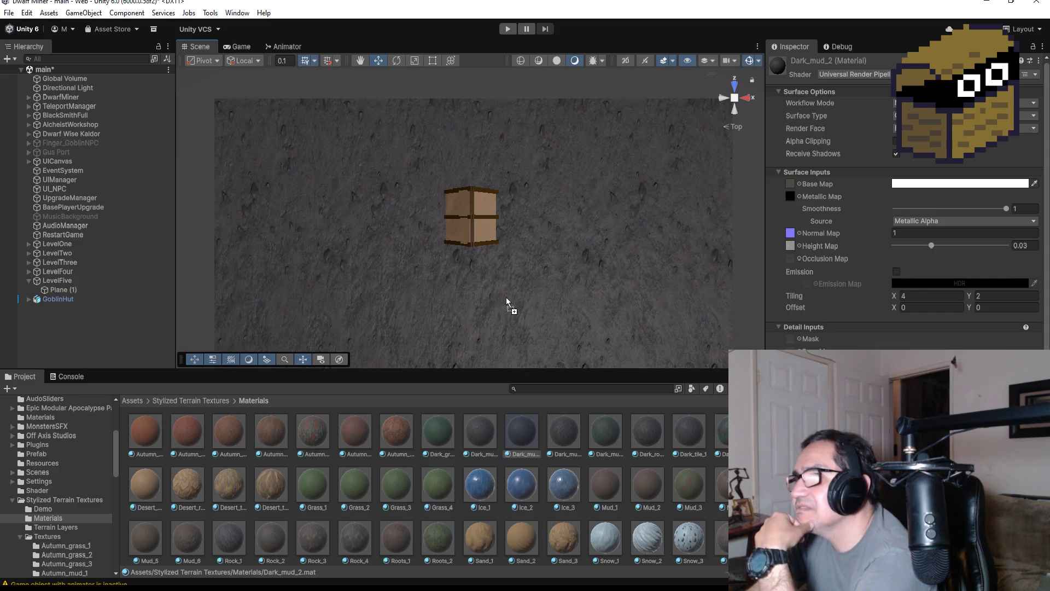
pyautogui.moveTo(490, 426); pyautogui.dragTo(497, 321)
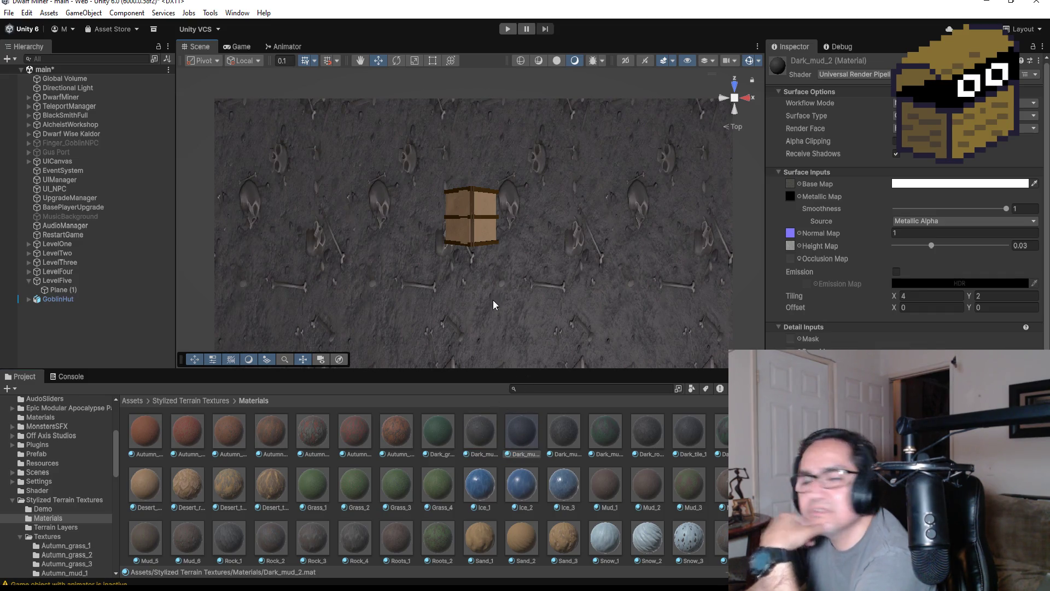
pyautogui.scroll(-2, 513, 301)
pyautogui.scroll(-4, 517, 300)
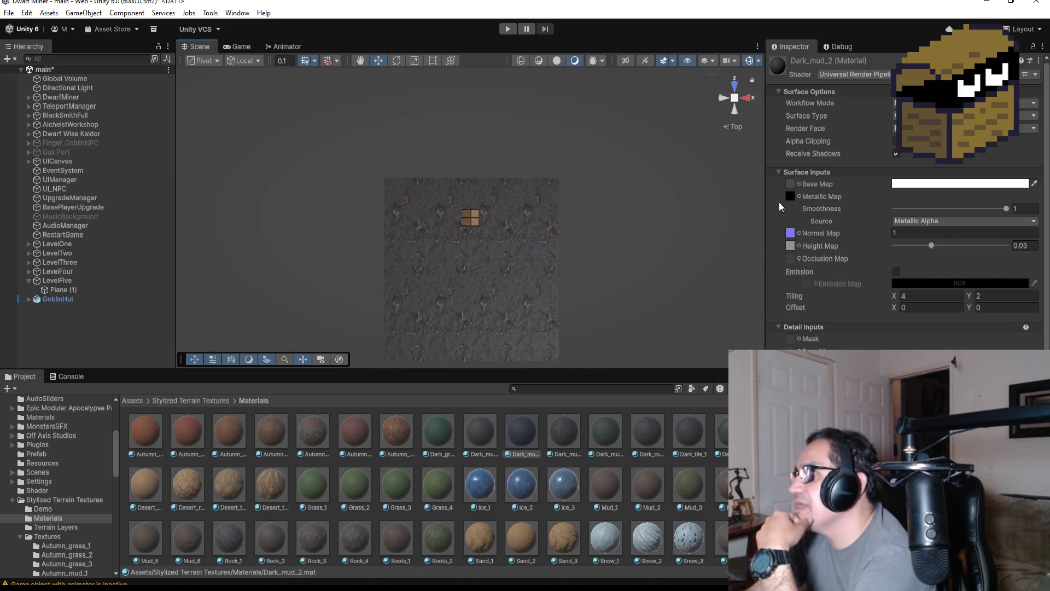
# Set Plane (1)'s X and Z scale to 3.
pyautogui.click(101, 292)
pyautogui.click(903, 130)
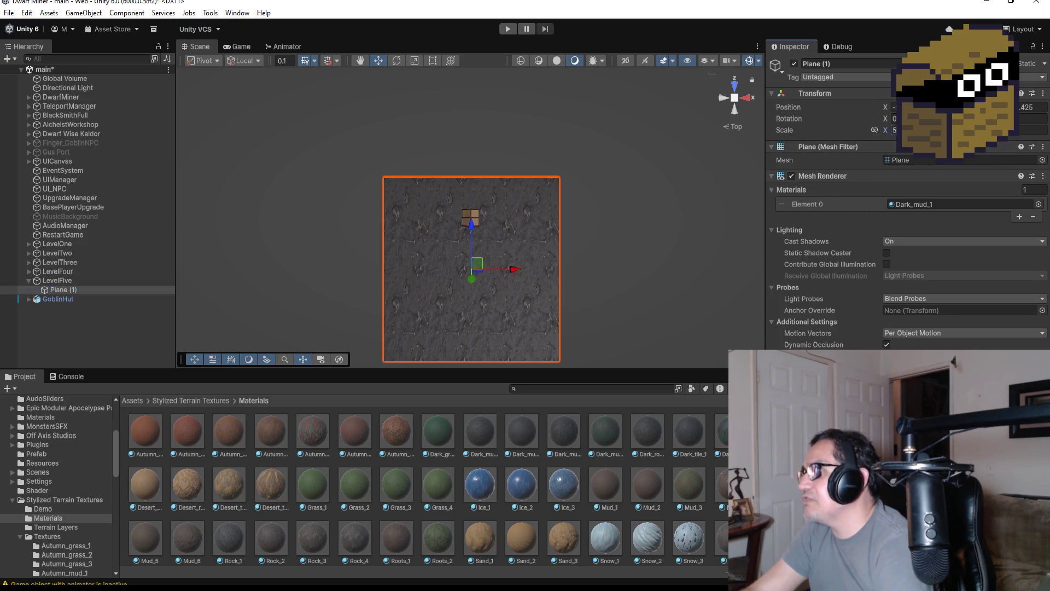
pyautogui.write('3')
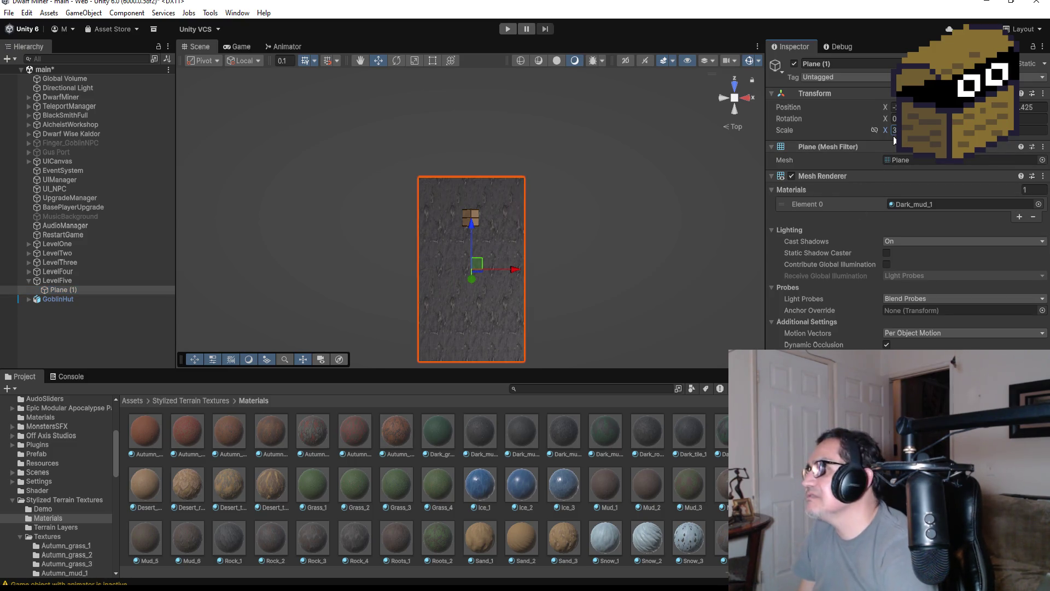
pyautogui.press('Tab')
pyautogui.press('Tab')
pyautogui.write('3')
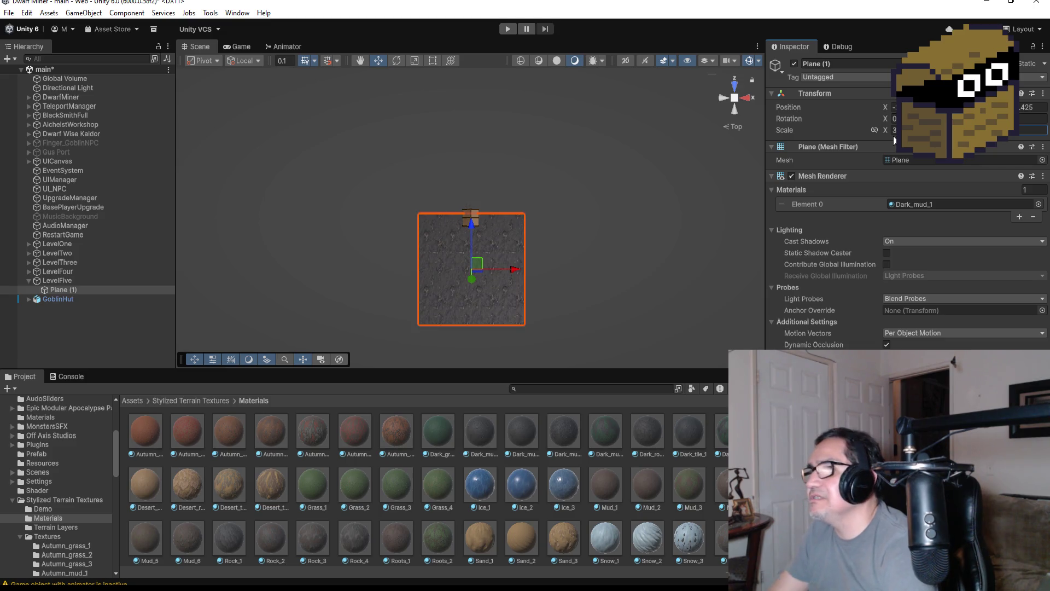
pyautogui.scroll(5, 523, 254)
pyautogui.moveTo(546, 271)
pyautogui.mouseDown()
pyautogui.moveTo(640, 180)
pyautogui.moveTo(564, 199)
pyautogui.mouseUp()
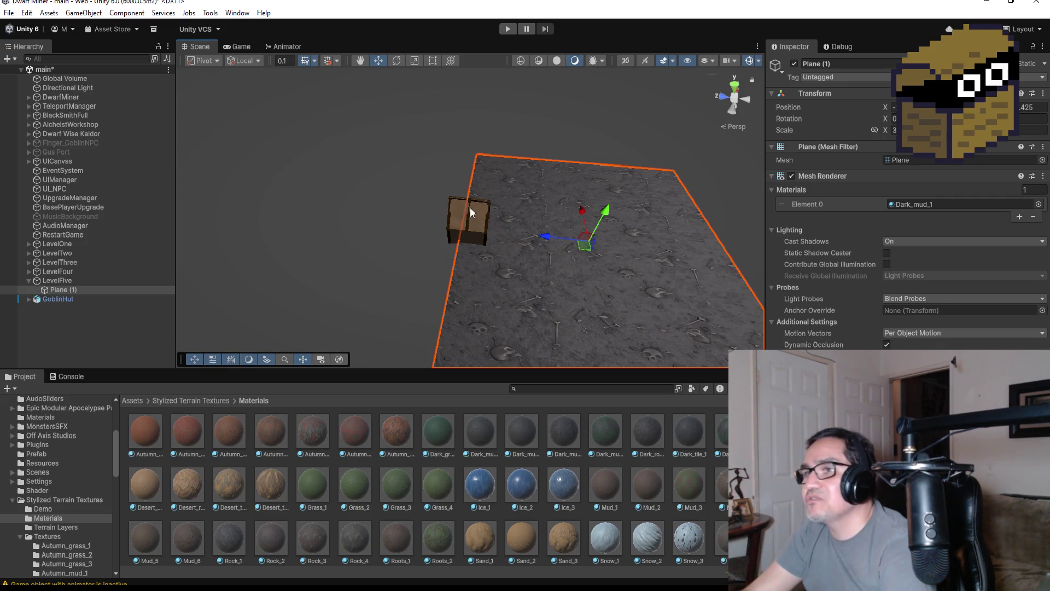
# Slide the GoblinHut about two units along Z onto the mud plane, viewed from the top.
pyautogui.click(85, 298)
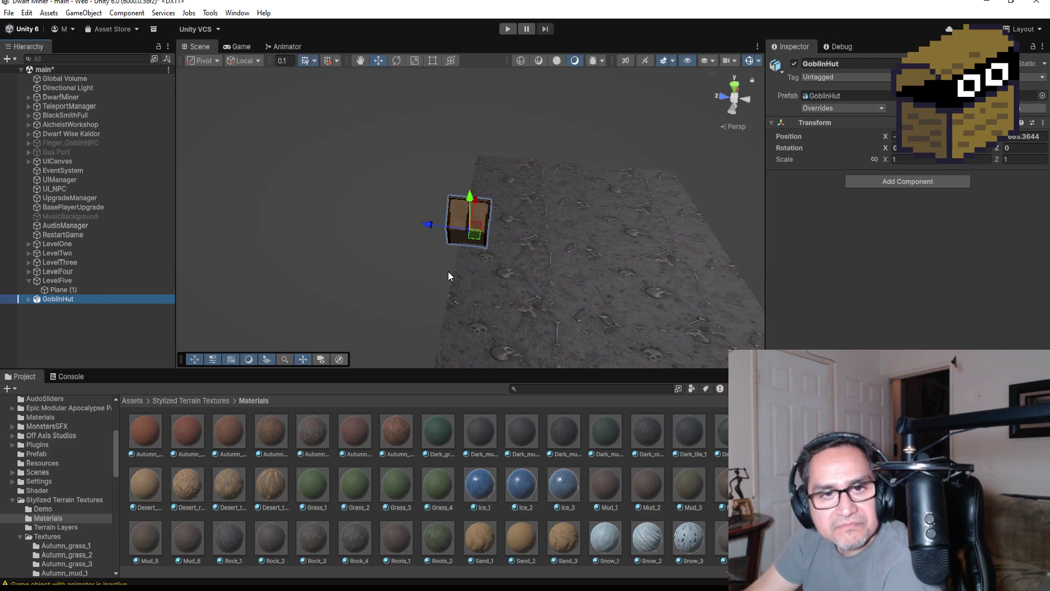
pyautogui.moveTo(427, 229)
pyautogui.mouseDown()
pyautogui.moveTo(621, 231)
pyautogui.moveTo(607, 237)
pyautogui.mouseUp()
pyautogui.scroll(-3, 656, 268)
pyautogui.moveTo(667, 271)
pyautogui.mouseDown()
pyautogui.moveTo(525, 215)
pyautogui.moveTo(394, 216)
pyautogui.mouseUp()
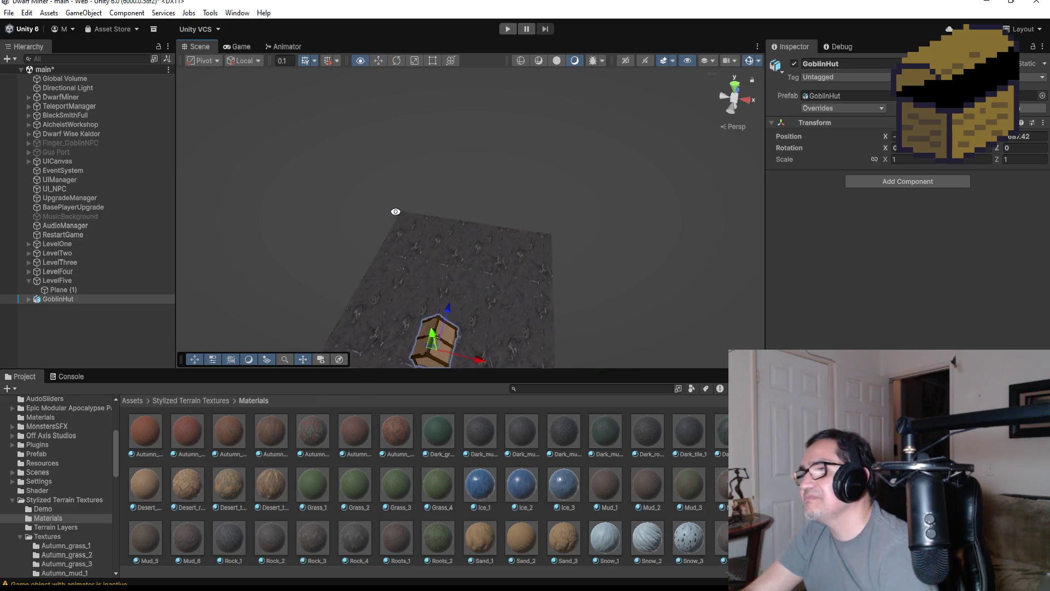
pyautogui.click(736, 90)
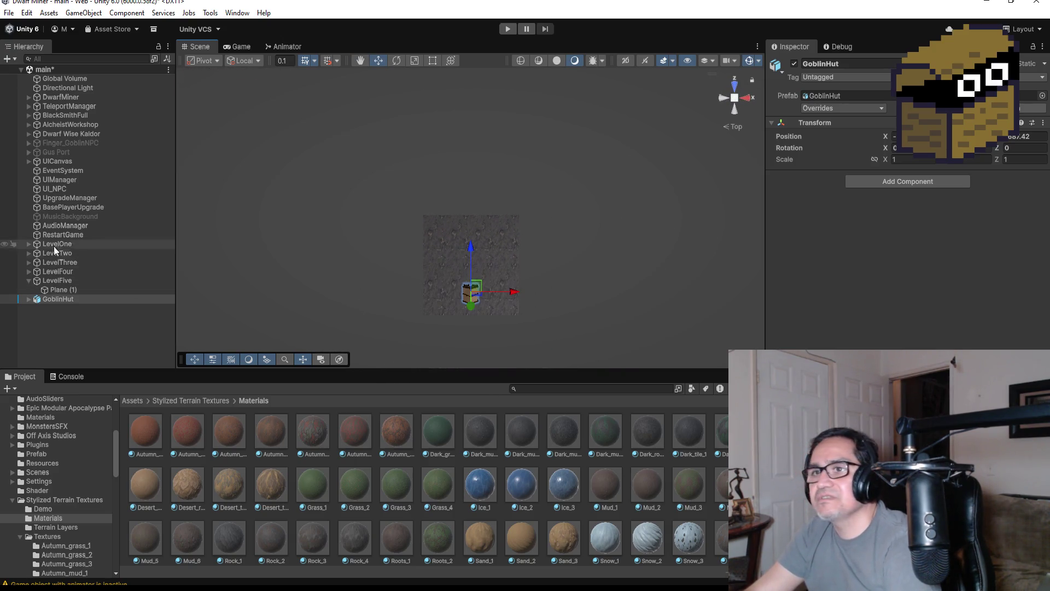
pyautogui.click(28, 280)
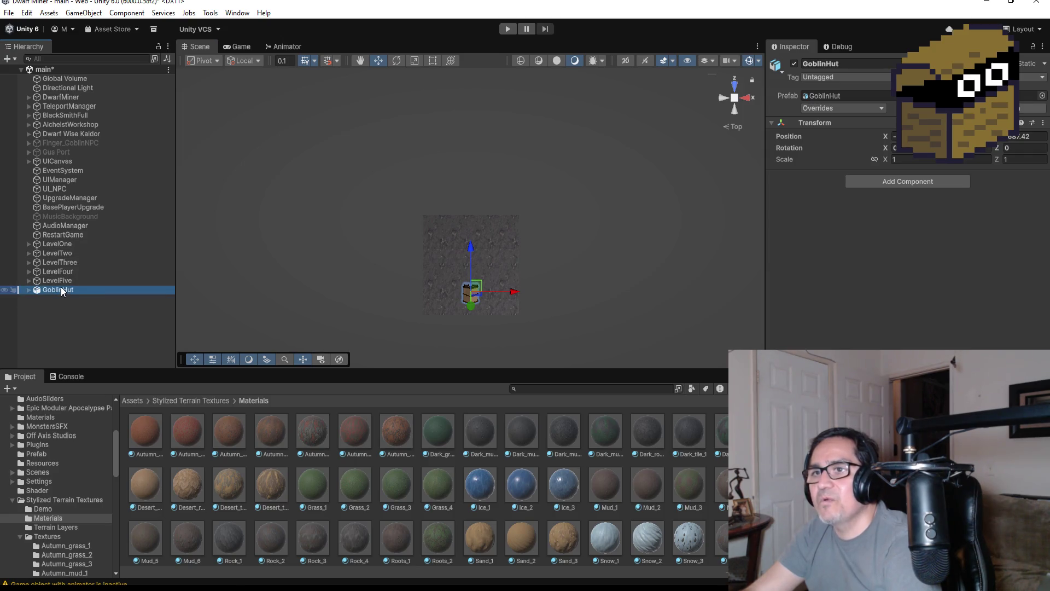
# Unpack the GoblinHut with Prefab > Unpack from its Hierarchy context menu.
pyautogui.rightClick(61, 291)
pyautogui.moveTo(124, 324)
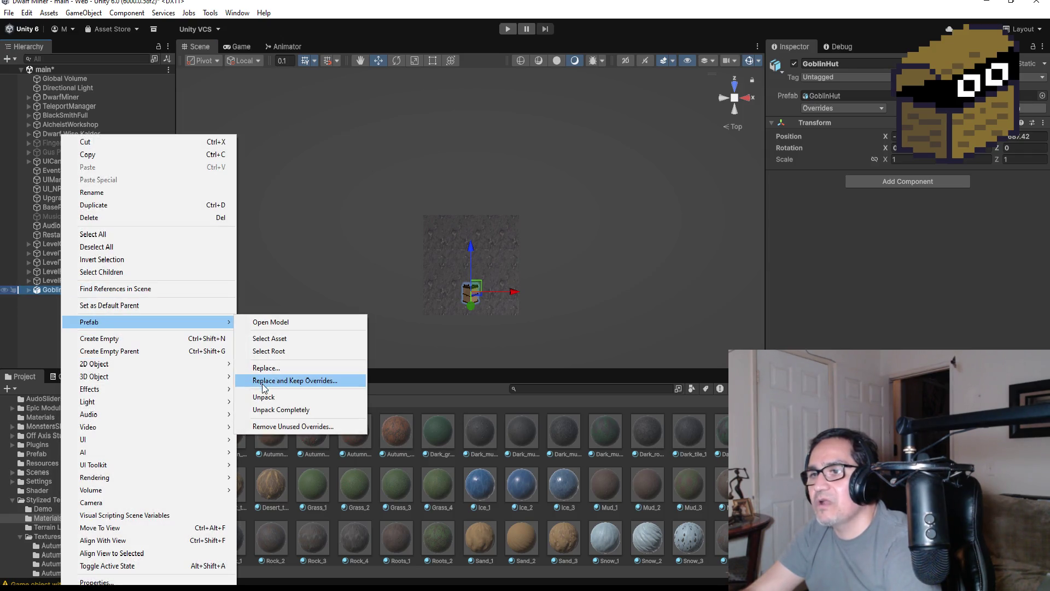
pyautogui.click(279, 410)
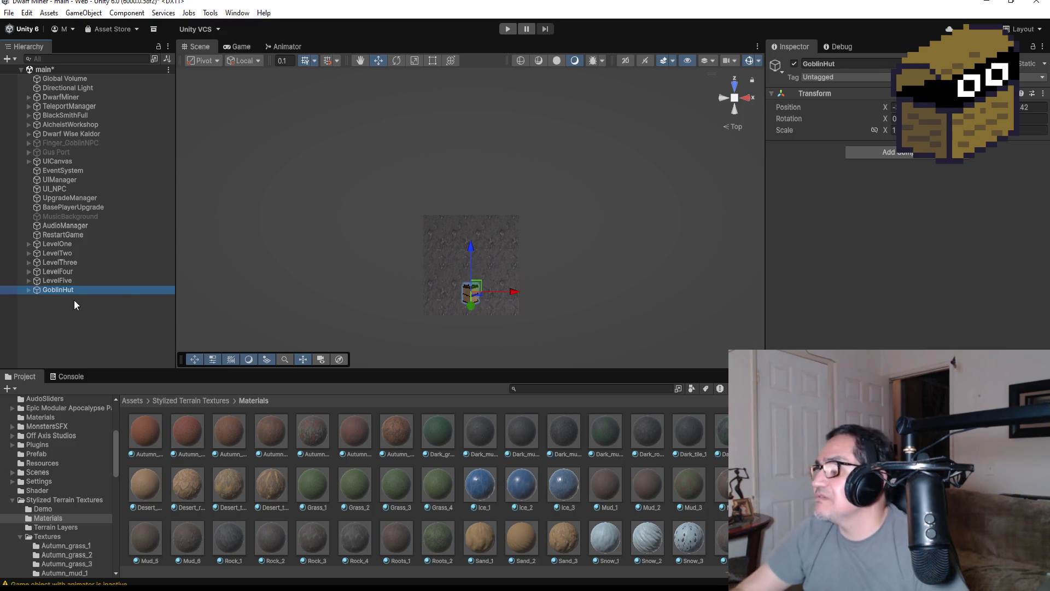
pyautogui.click(104, 161)
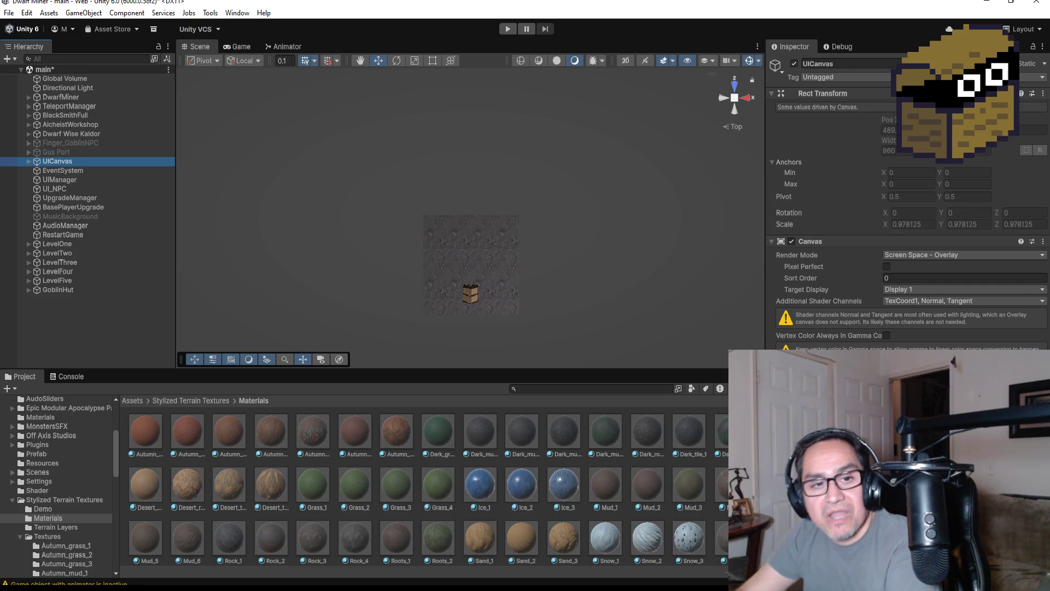
# Check DwarfMiner's Pos Level list in the Inspector, then bring up BossBlackSpider.cs in Visual Studio.
pyautogui.scroll(5, 481, 274)
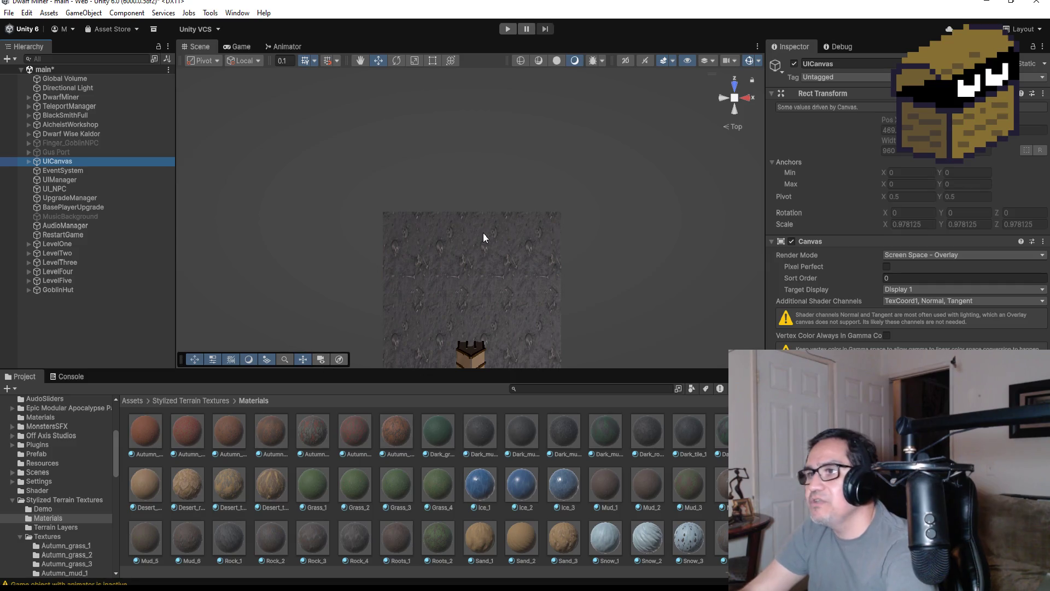
pyautogui.scroll(-2, 476, 252)
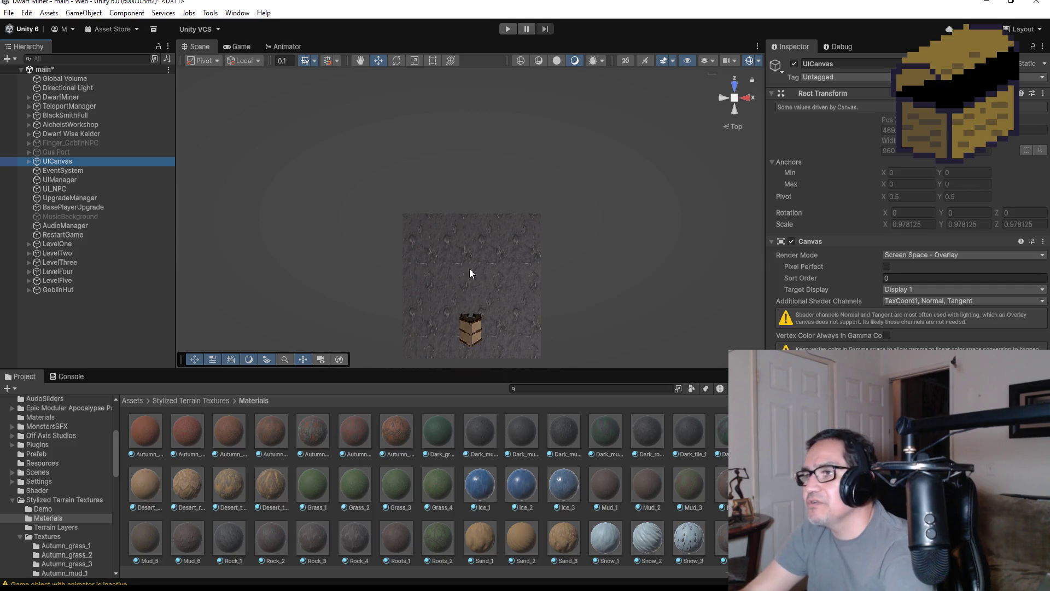
pyautogui.click(52, 97)
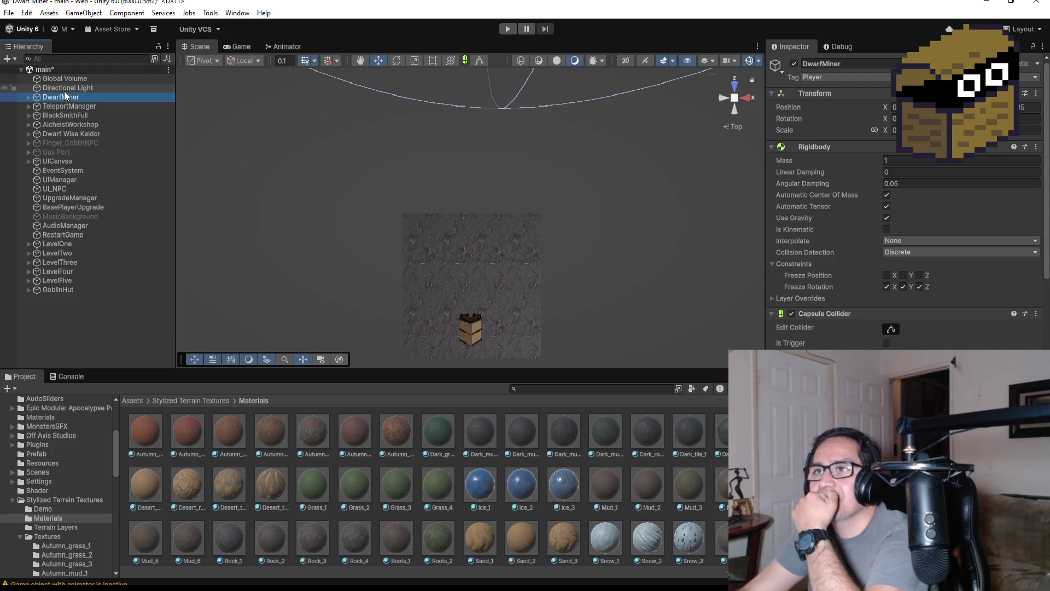
pyautogui.scroll(-15, 903, 246)
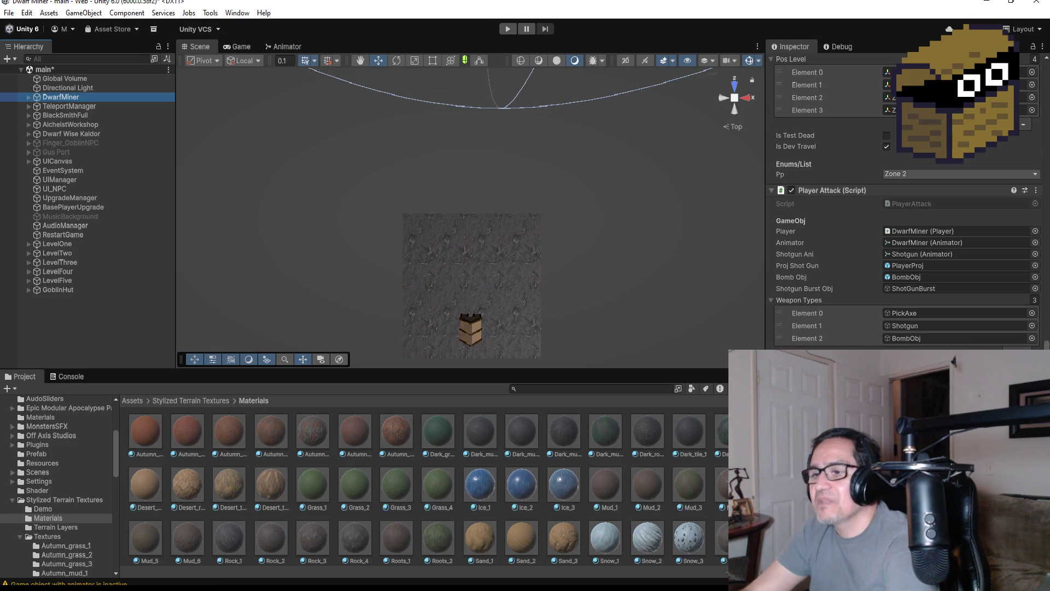
pyautogui.hotkey('alt', 'Tab')
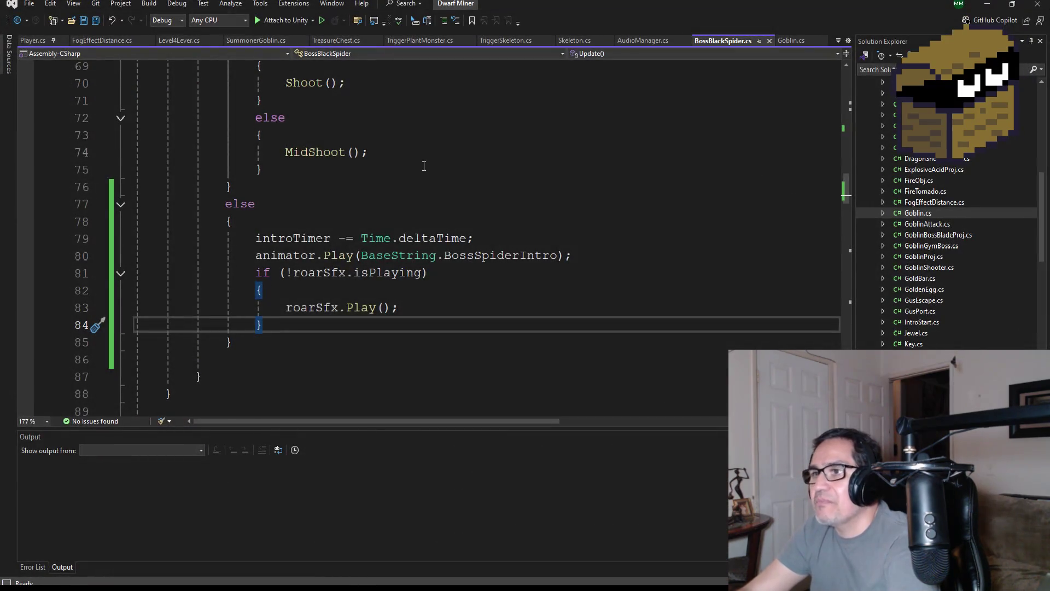
# Switch to the Player.cs script and save all changes.
pyautogui.scroll(8, 427, 235)
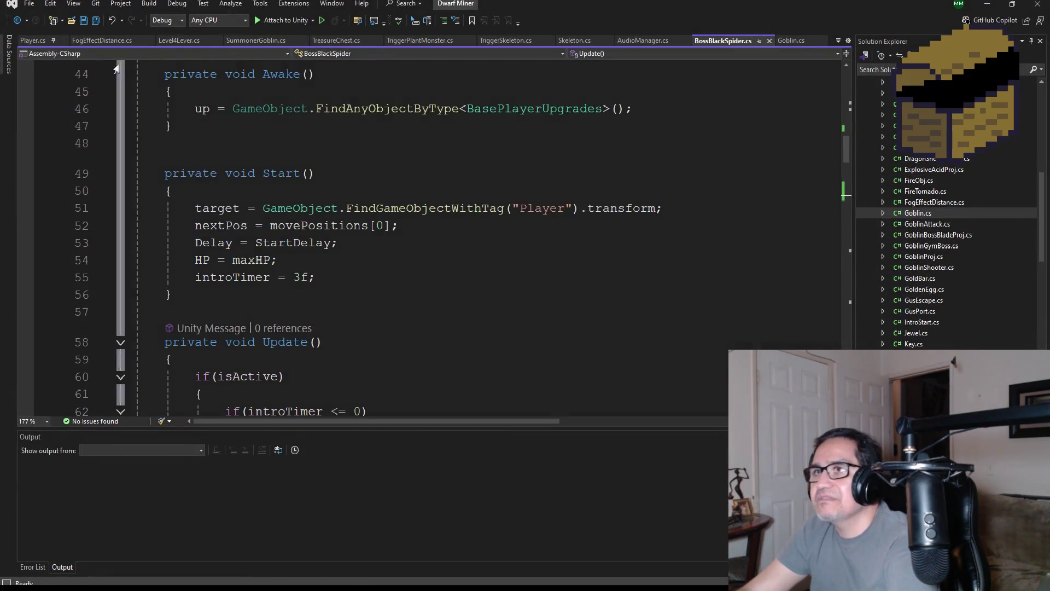
pyautogui.click(47, 38)
pyautogui.scroll(20, 214, 229)
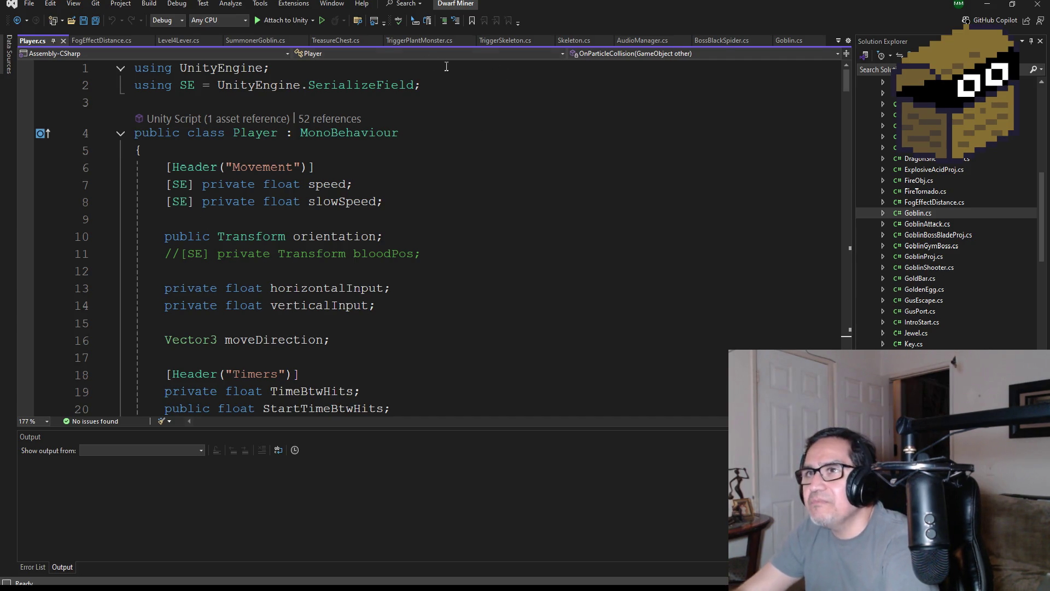
pyautogui.click(95, 20)
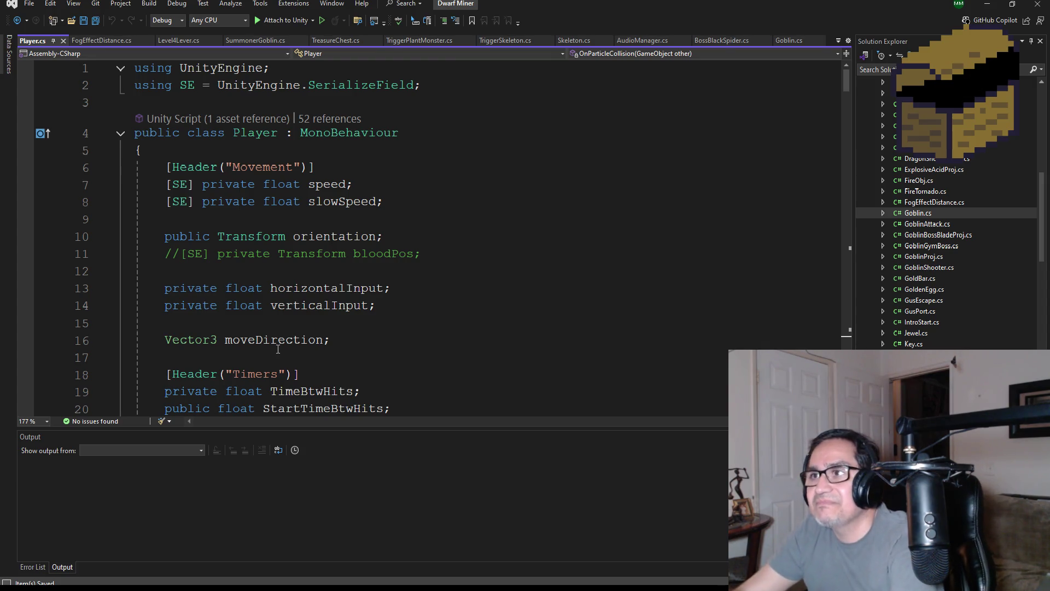
# Minimize Visual Studio to return to Unity and select the Directional Light.
pyautogui.scroll(-2, 372, 210)
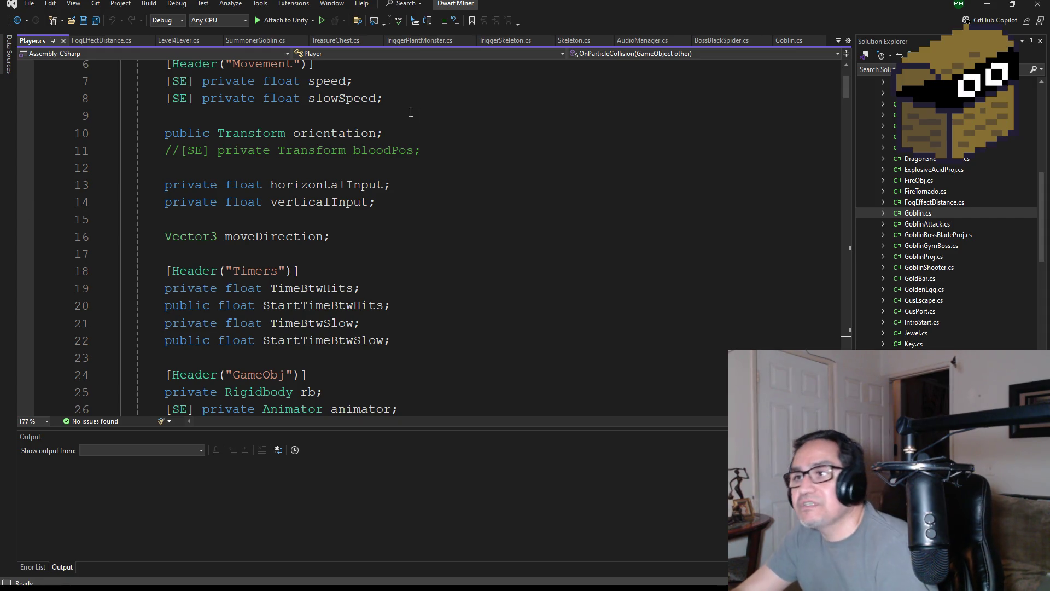
pyautogui.scroll(-2, 438, 206)
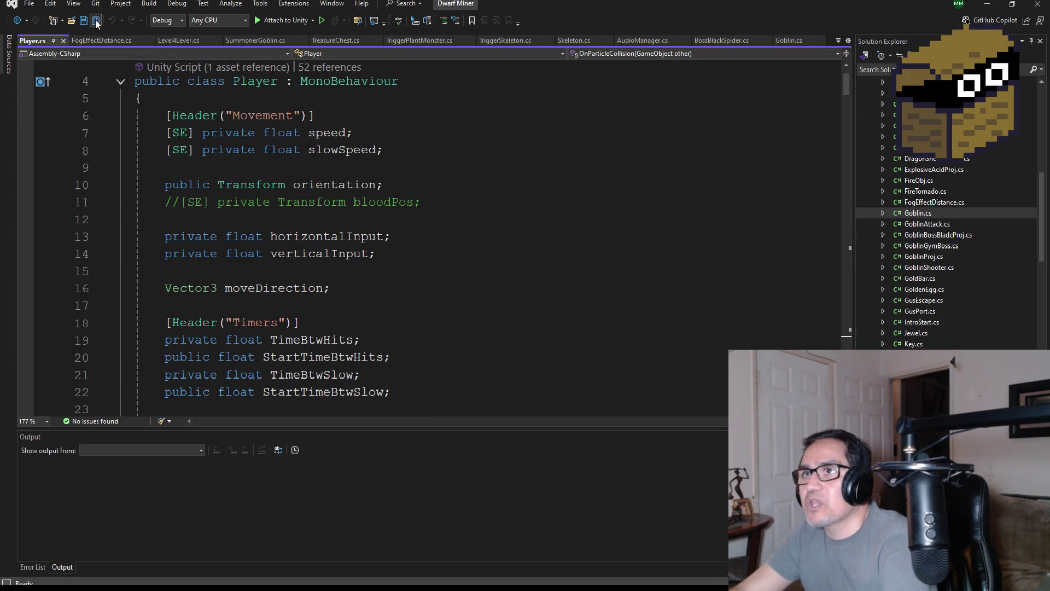
pyautogui.click(983, 6)
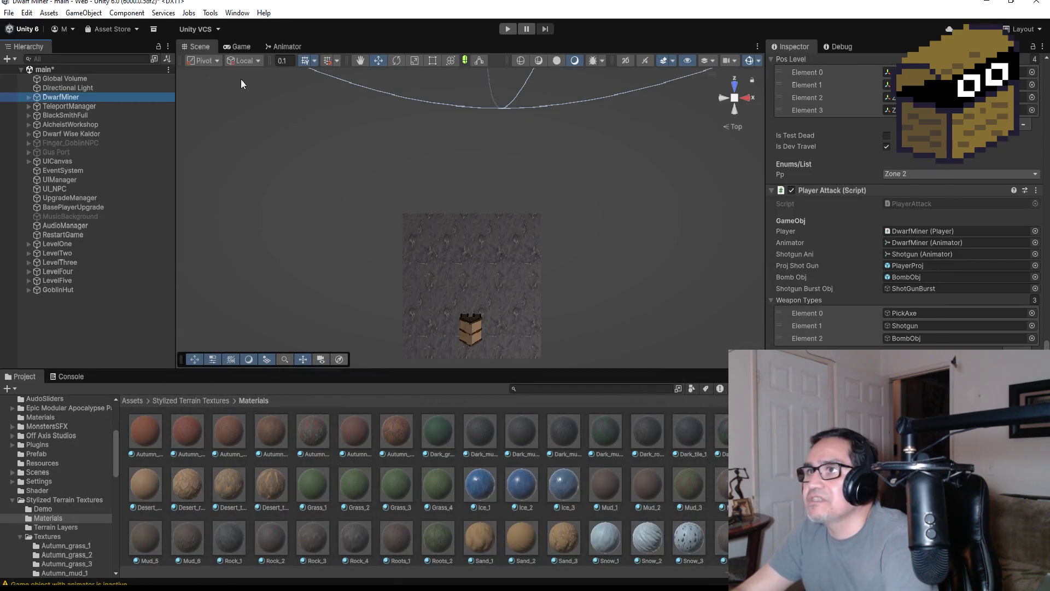
pyautogui.click(62, 89)
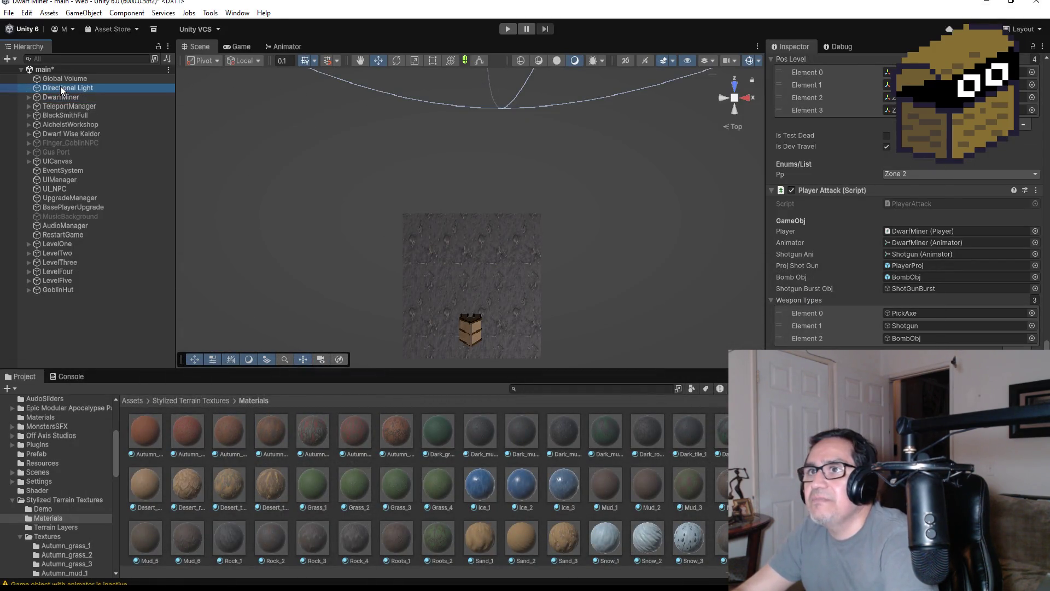
# Set the Directional Light intensity to 0.0001 and enter Play Mode.
pyautogui.click(935, 266)
pyautogui.click(935, 256)
pyautogui.press('BackSpace')
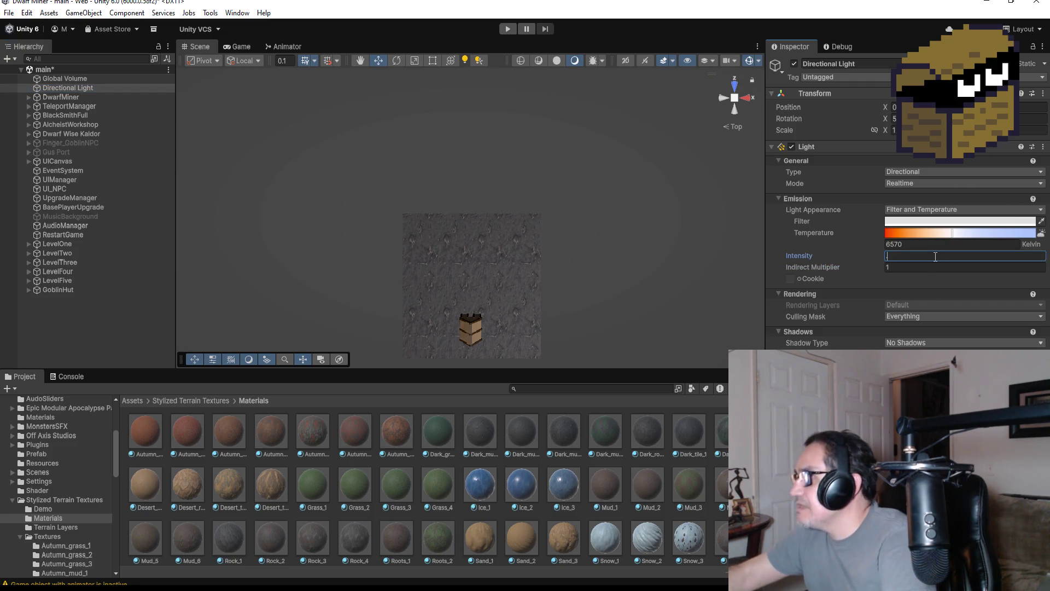
pyautogui.write('.0')
pyautogui.press('BackSpace')
pyautogui.write('1')
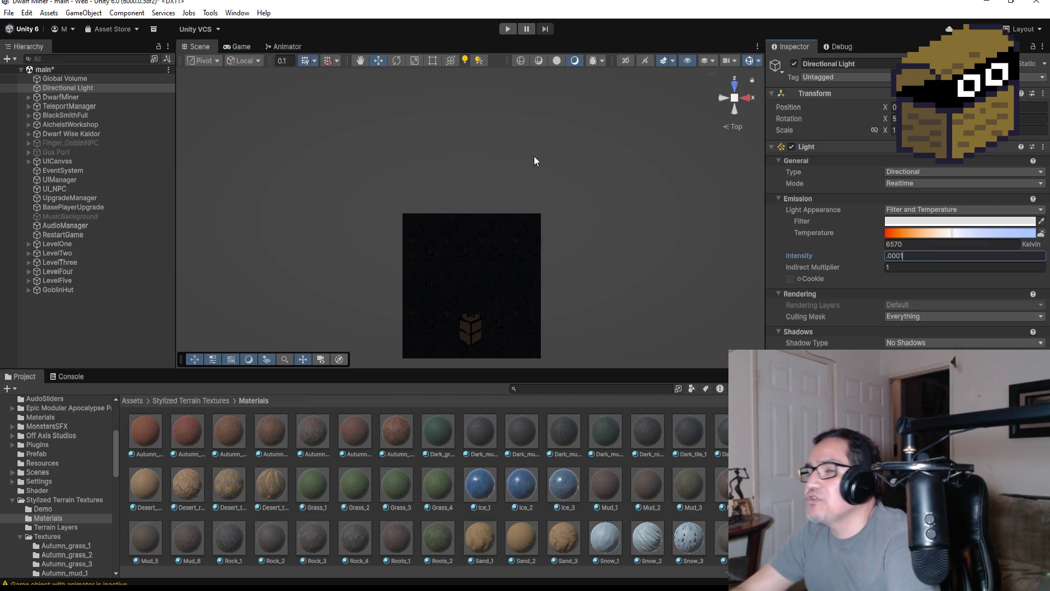
pyautogui.click(508, 29)
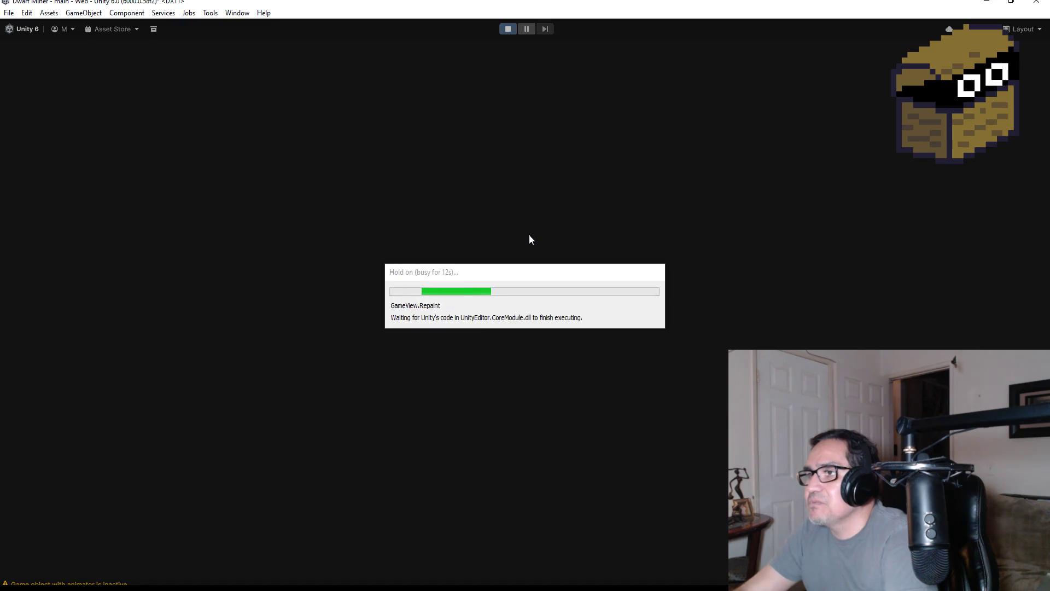
# Equip the wand and fire at the first mushroom monster while moving down the corridor.
pyautogui.press('Escape')
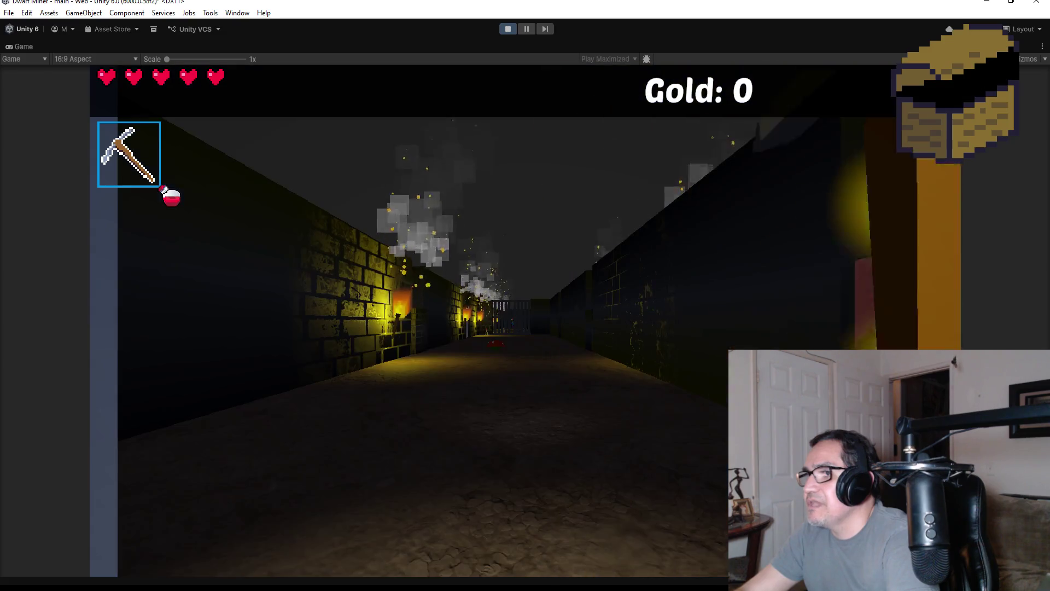
pyautogui.press('2')
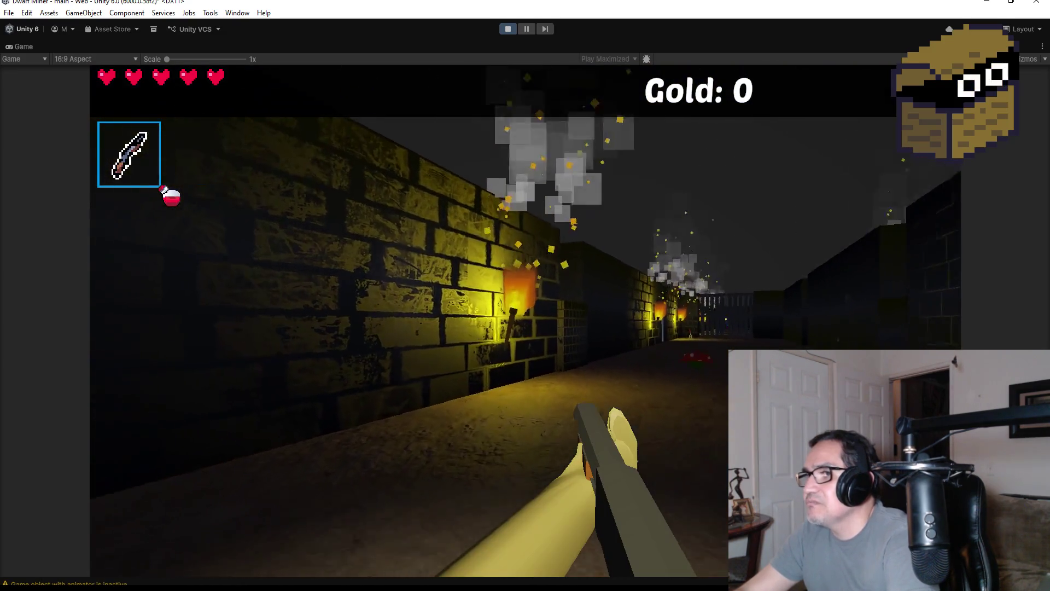
pyautogui.press('w')
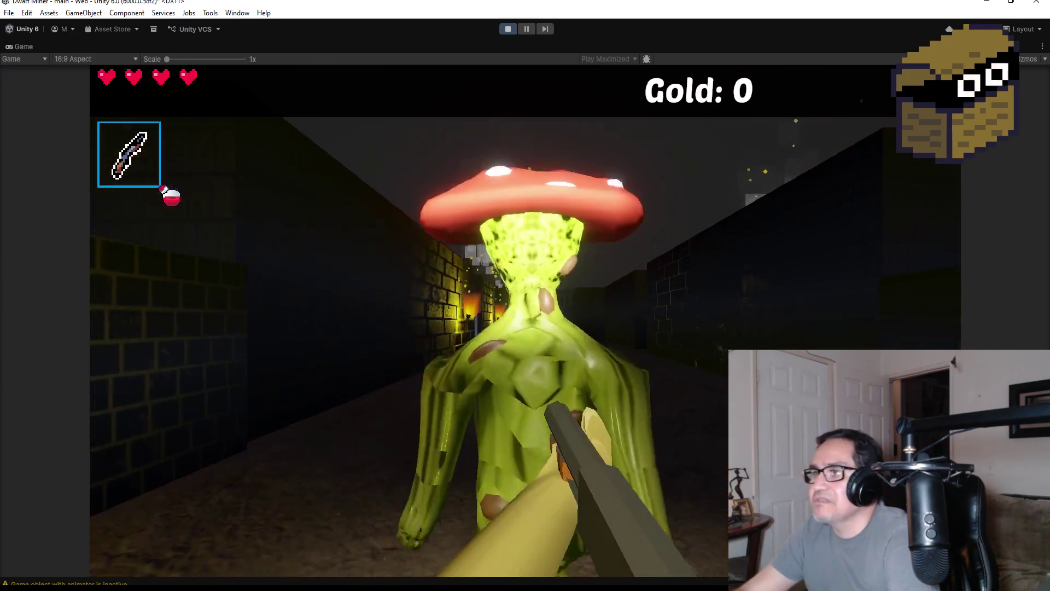
pyautogui.press('s')
pyautogui.click(525, 295)
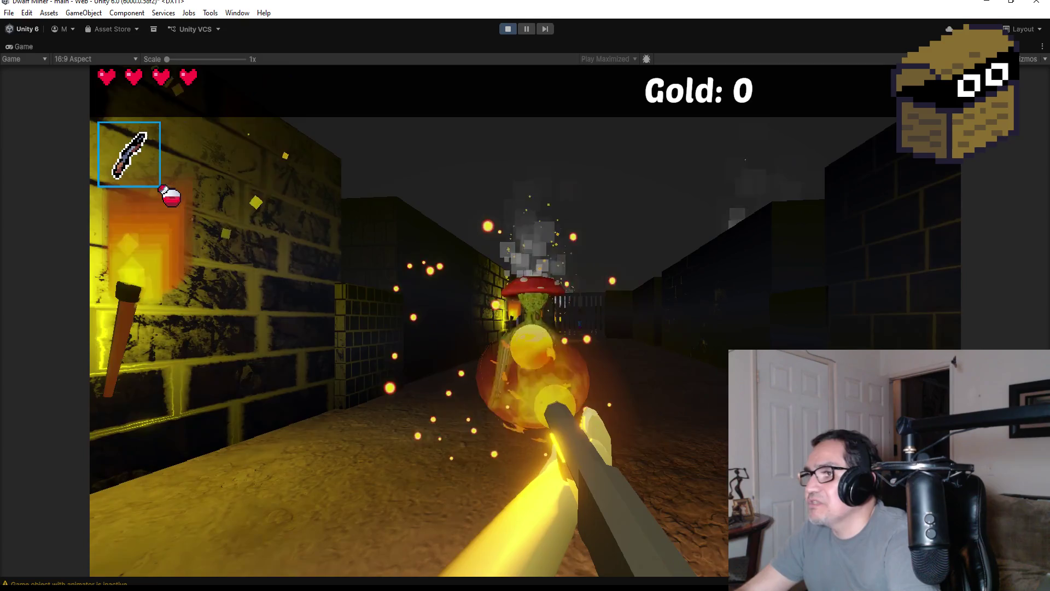
pyautogui.scroll(-1, 525, 295)
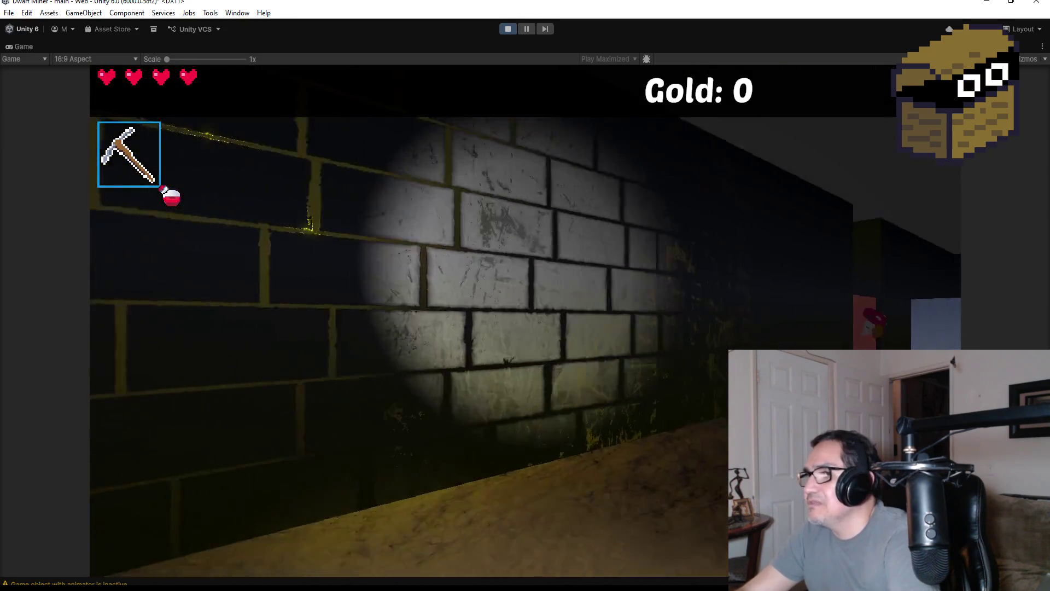
pyautogui.press('w')
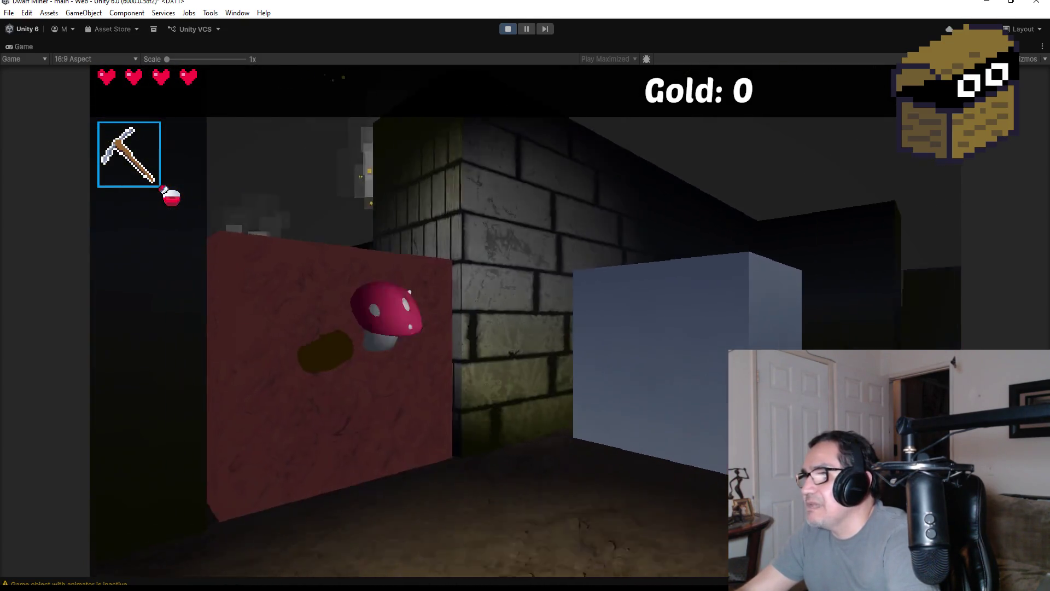
pyautogui.press('w')
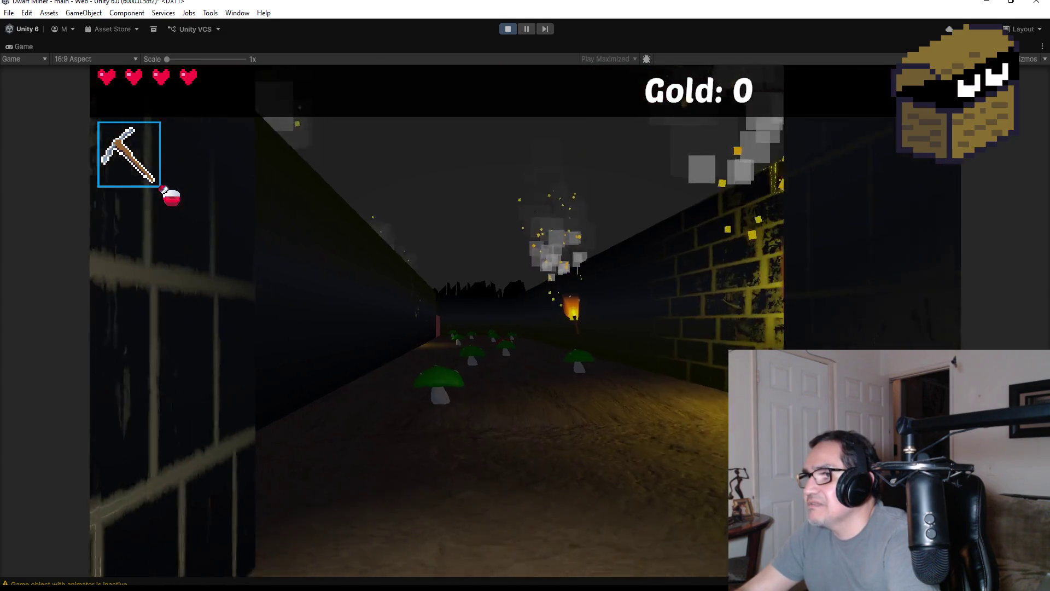
# Push through the dark corridor blasting mushroom monsters with fireballs, then stop Play Mode.
pyautogui.scroll(1, 525, 296)
pyautogui.press('w')
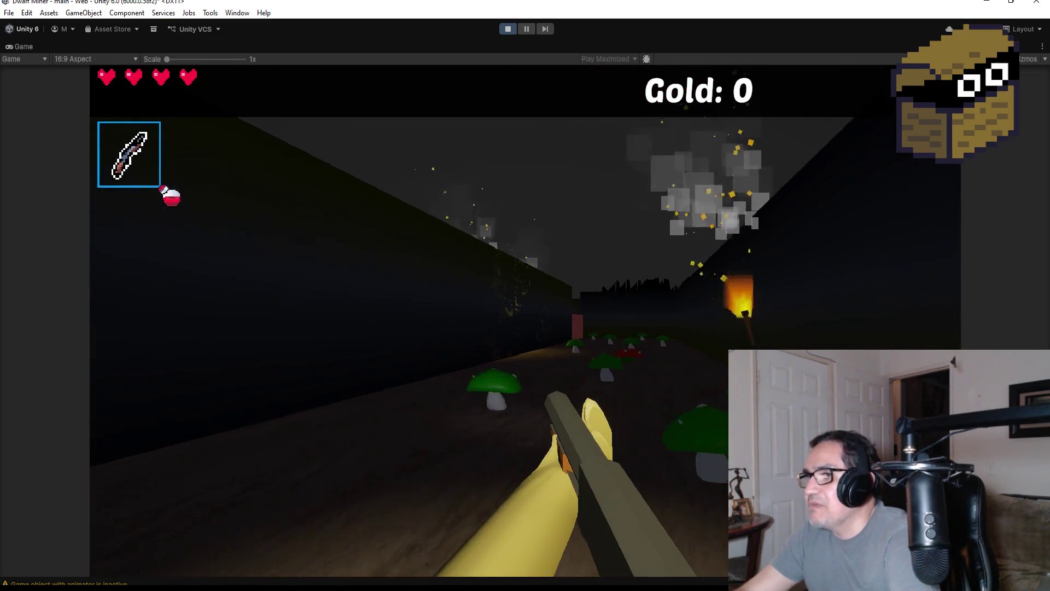
pyautogui.click(525, 296)
pyautogui.press('w')
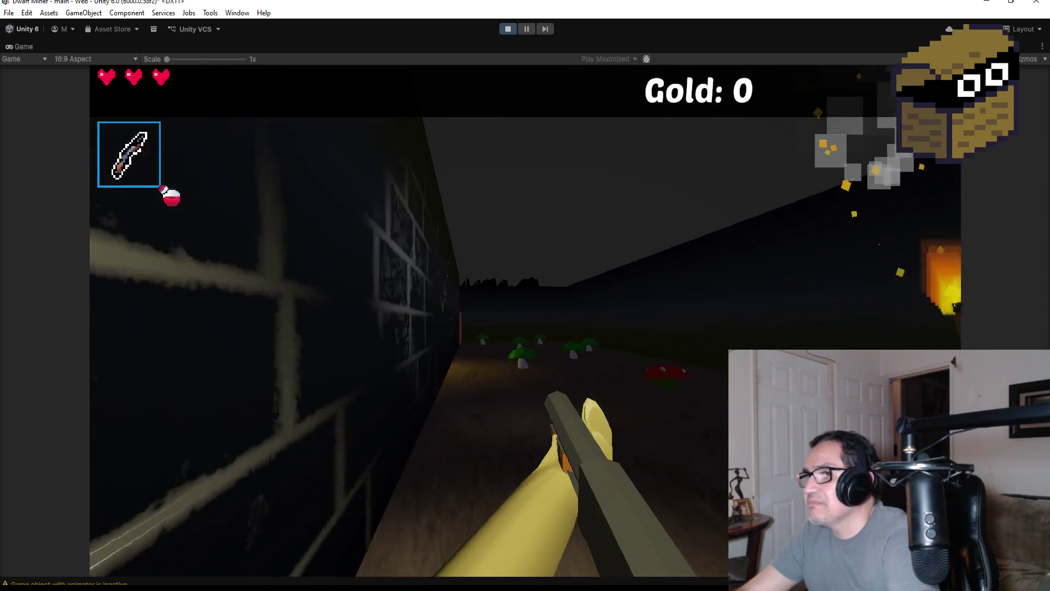
pyautogui.press('w')
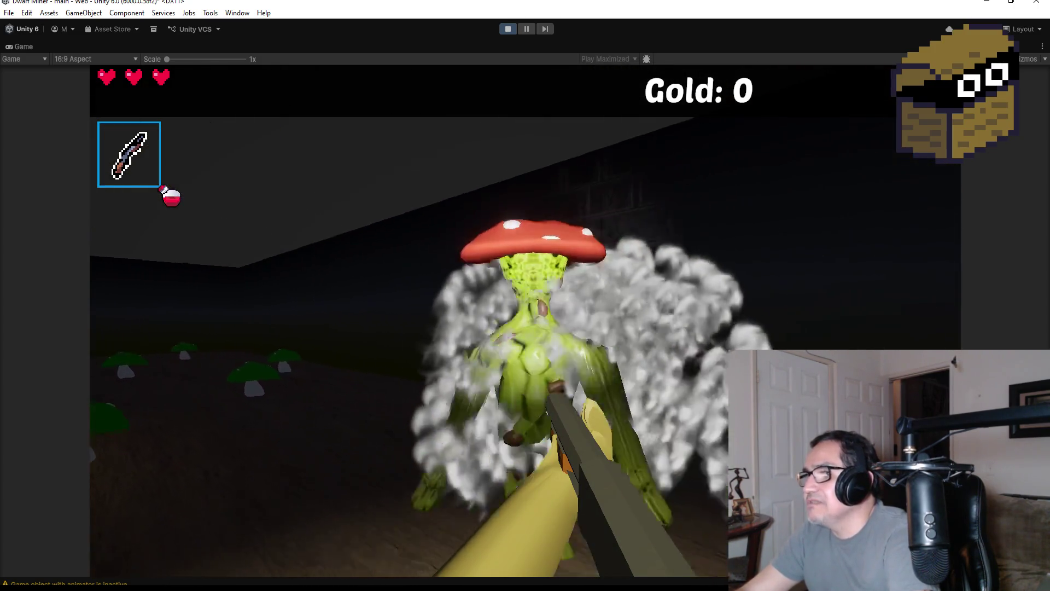
pyautogui.click(525, 296)
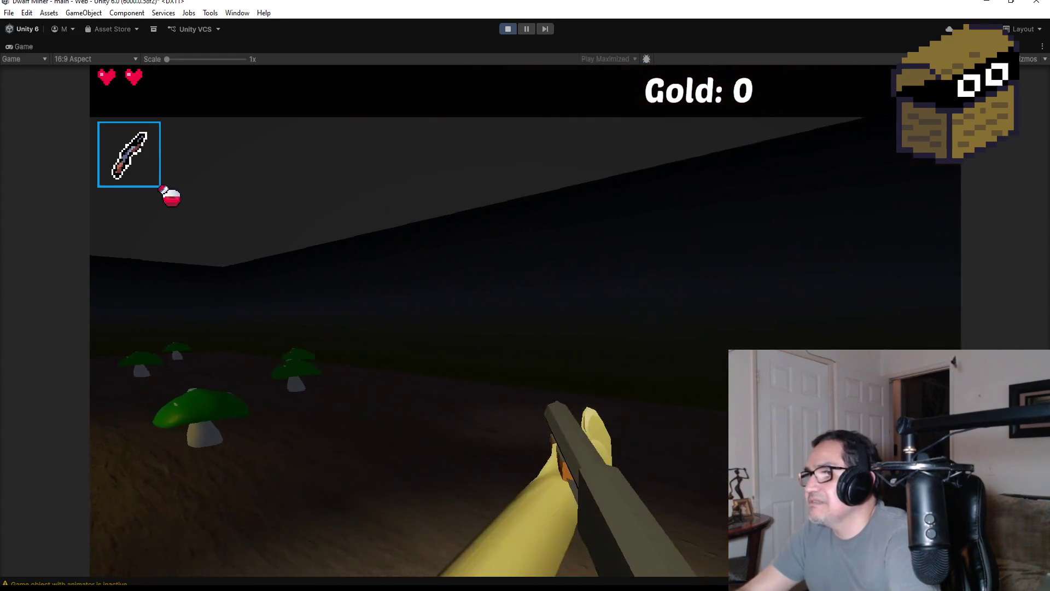
pyautogui.click(525, 296)
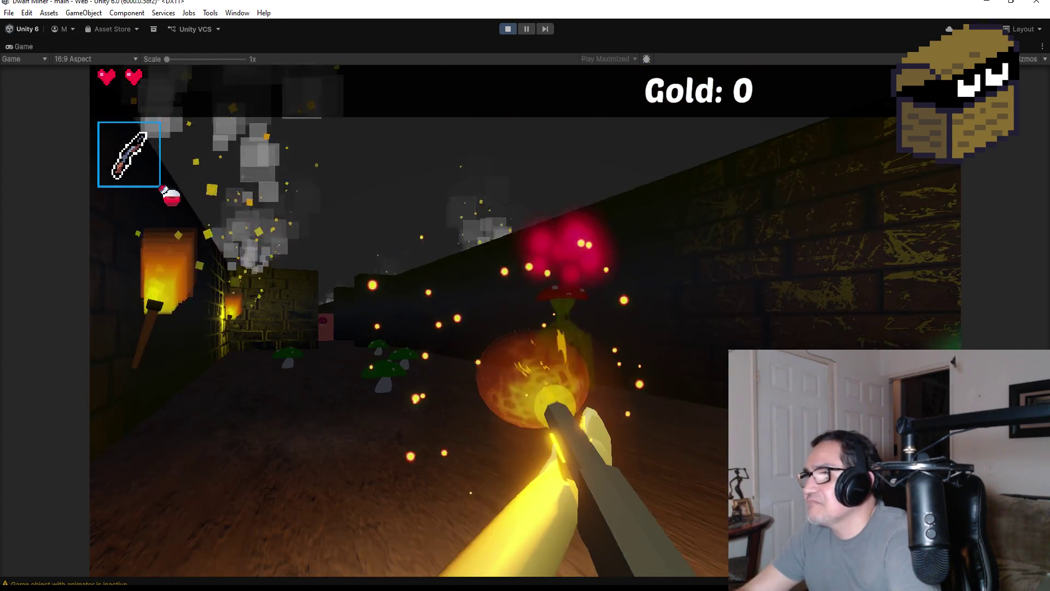
pyautogui.click(525, 295)
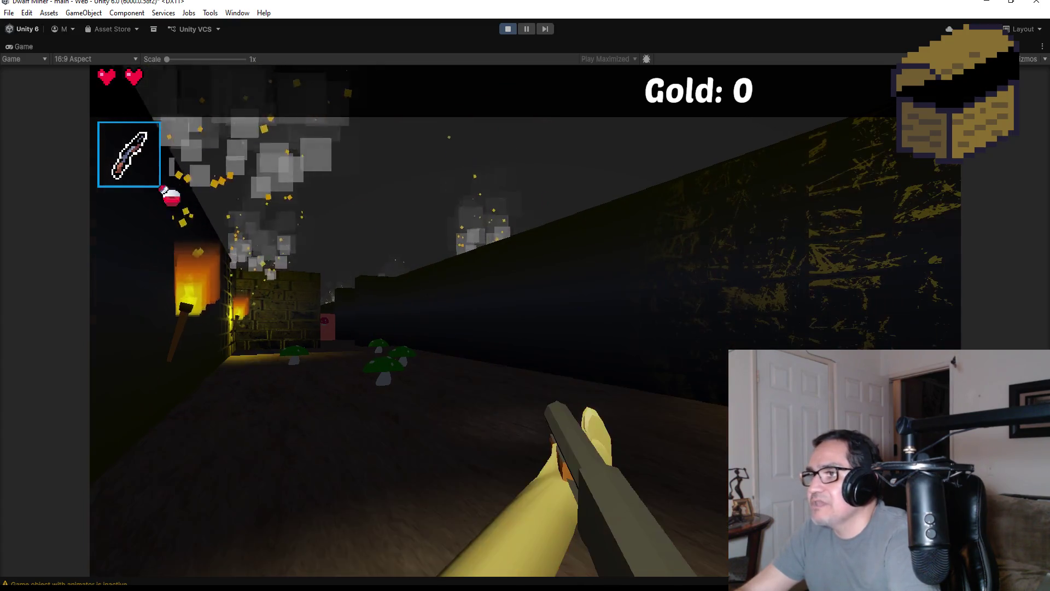
pyautogui.press('Escape')
pyautogui.click(506, 29)
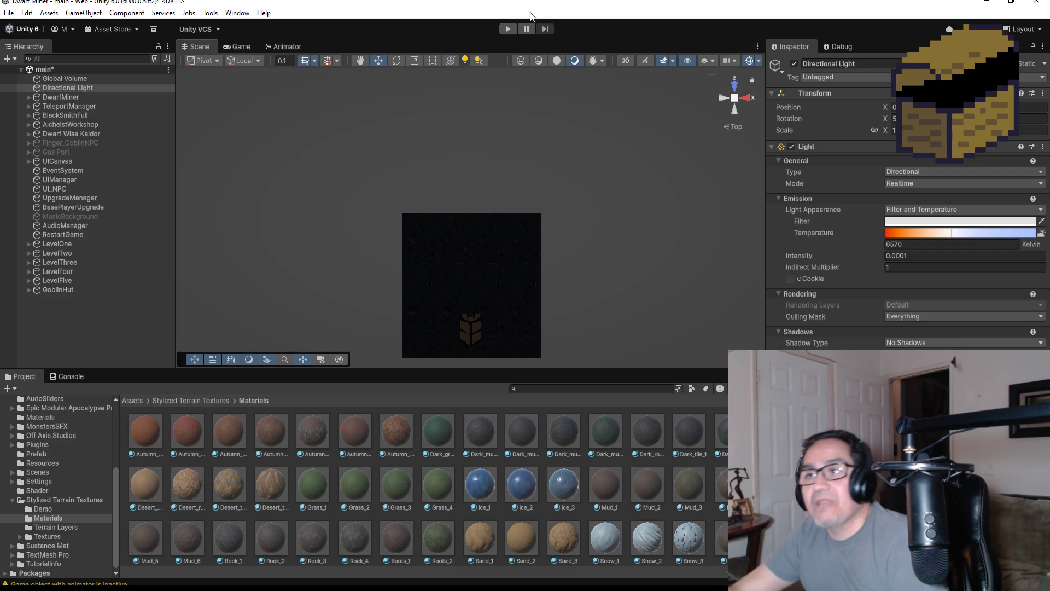
# Change DwarfMiner's Pp from Zone 2 to Zone 4 and frame TeleportManager's Zone4 in the scene.
pyautogui.click(70, 99)
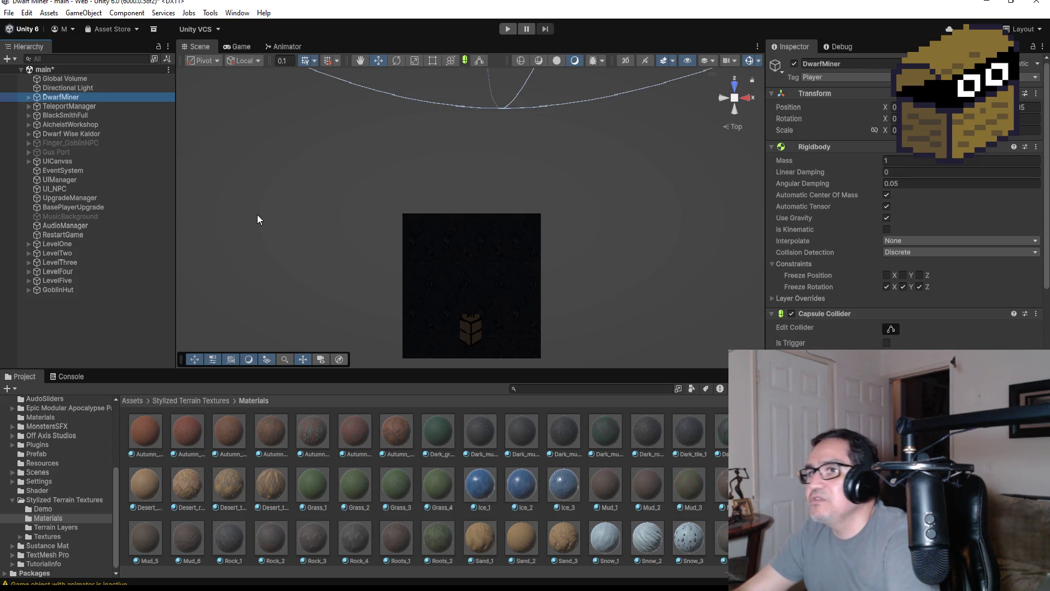
pyautogui.scroll(-10, 915, 326)
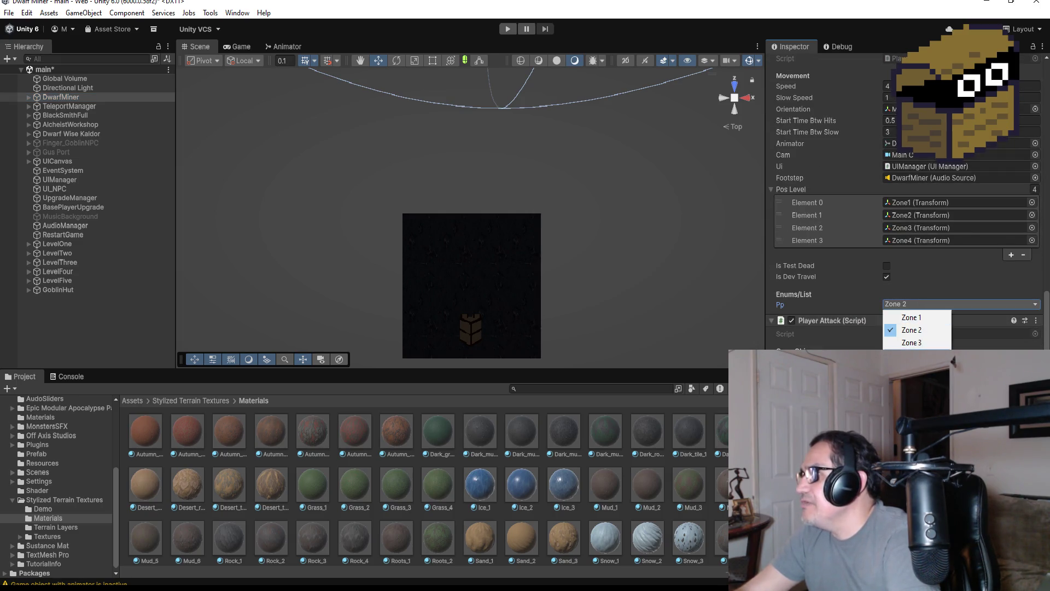
pyautogui.click(912, 356)
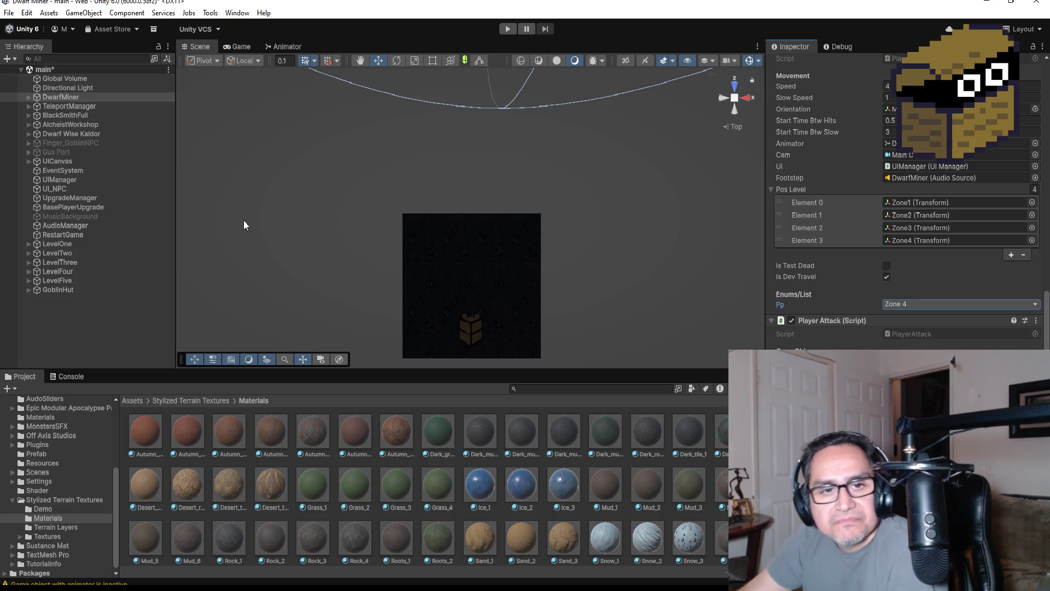
pyautogui.click(28, 105)
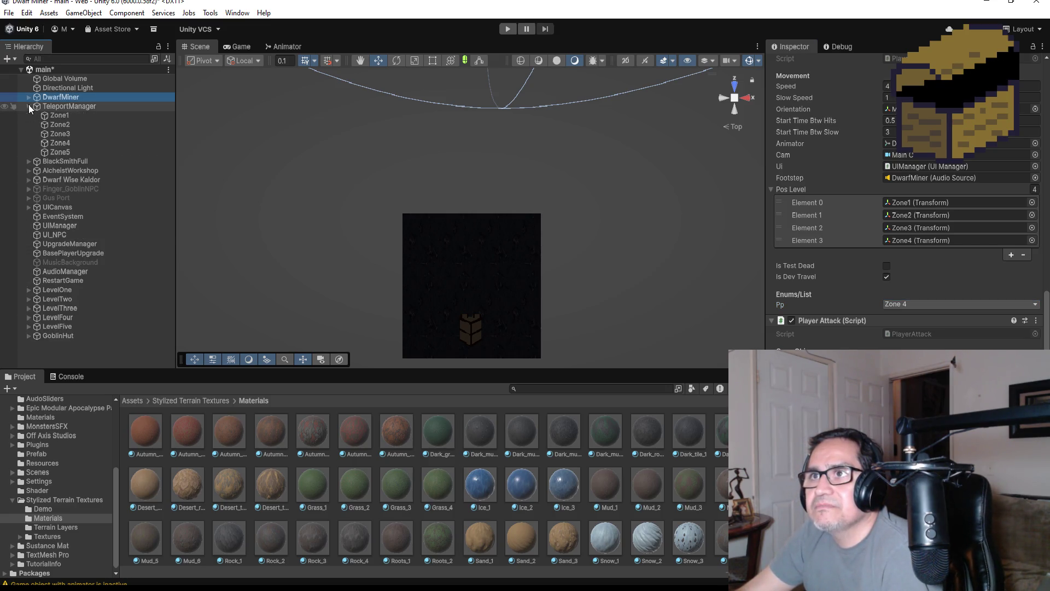
pyautogui.doubleClick(61, 141)
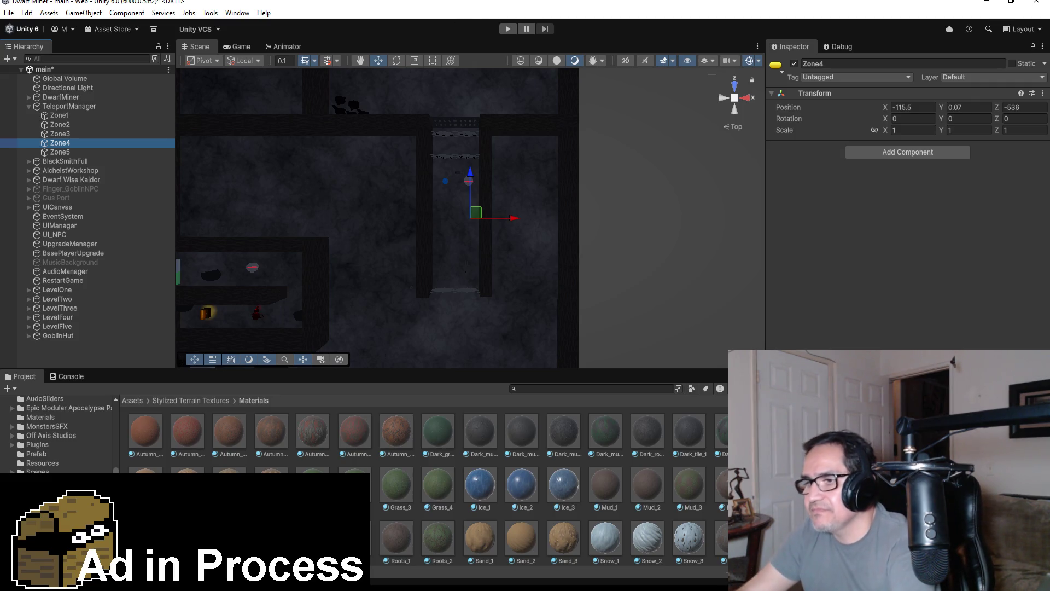
pyautogui.hotkey('alt', 'Tab')
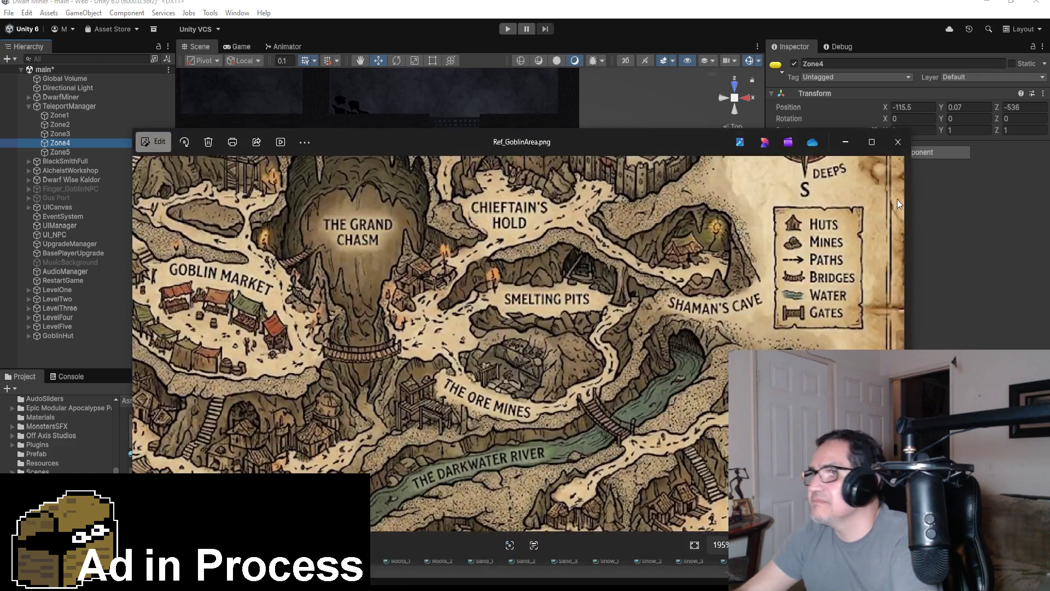
pyautogui.click(896, 143)
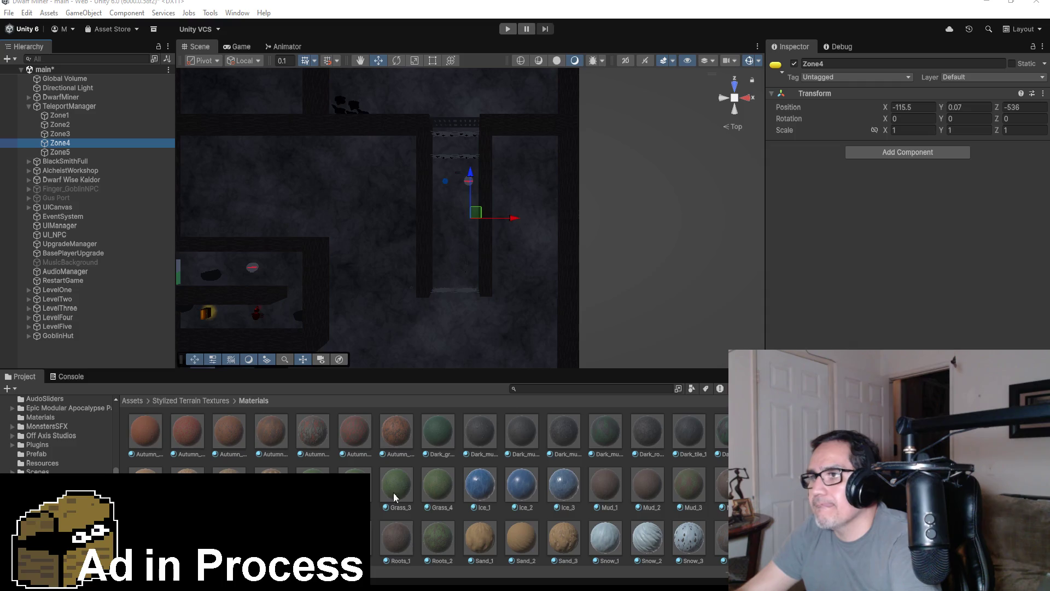
pyautogui.hotkey('alt', 'Tab')
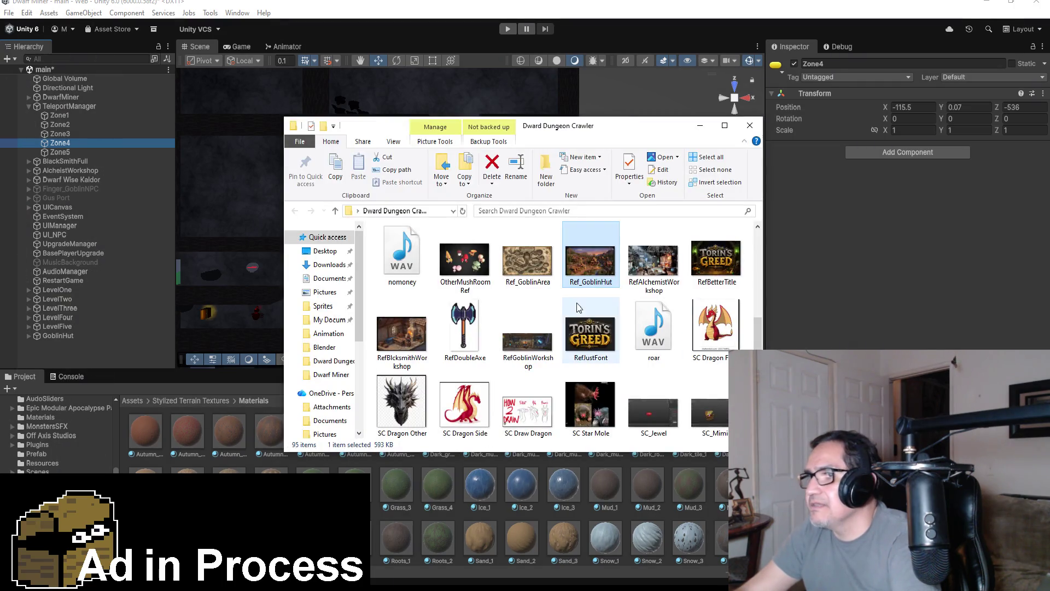
pyautogui.click(525, 261)
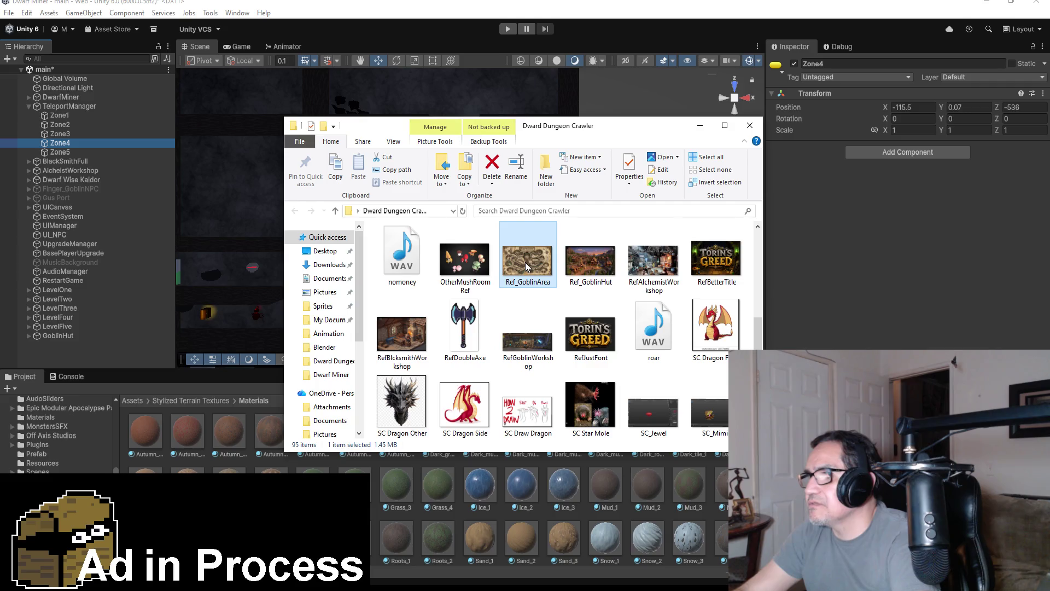
pyautogui.click(701, 129)
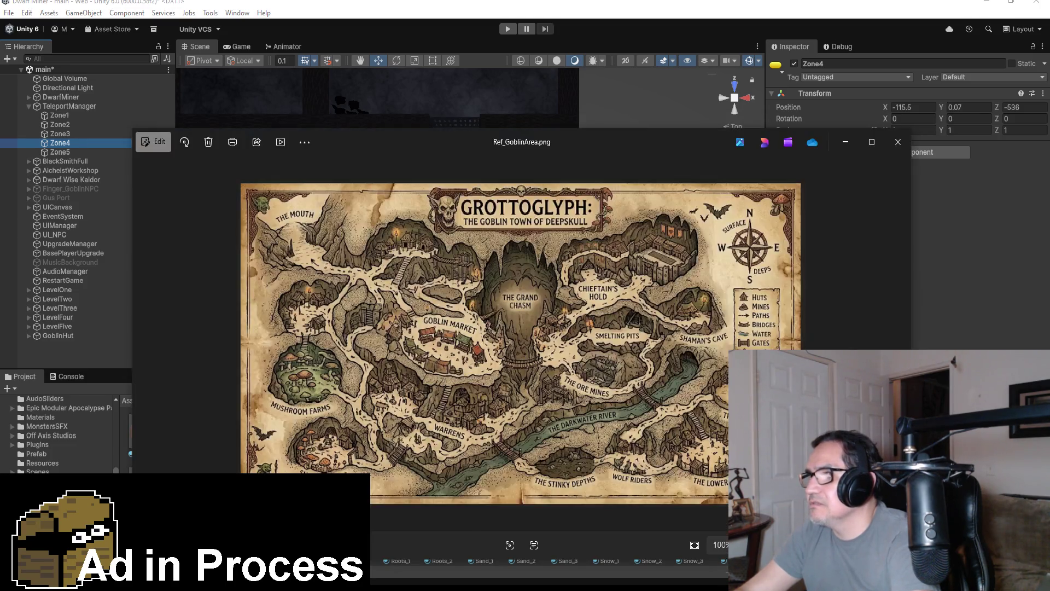
pyautogui.scroll(8, 509, 320)
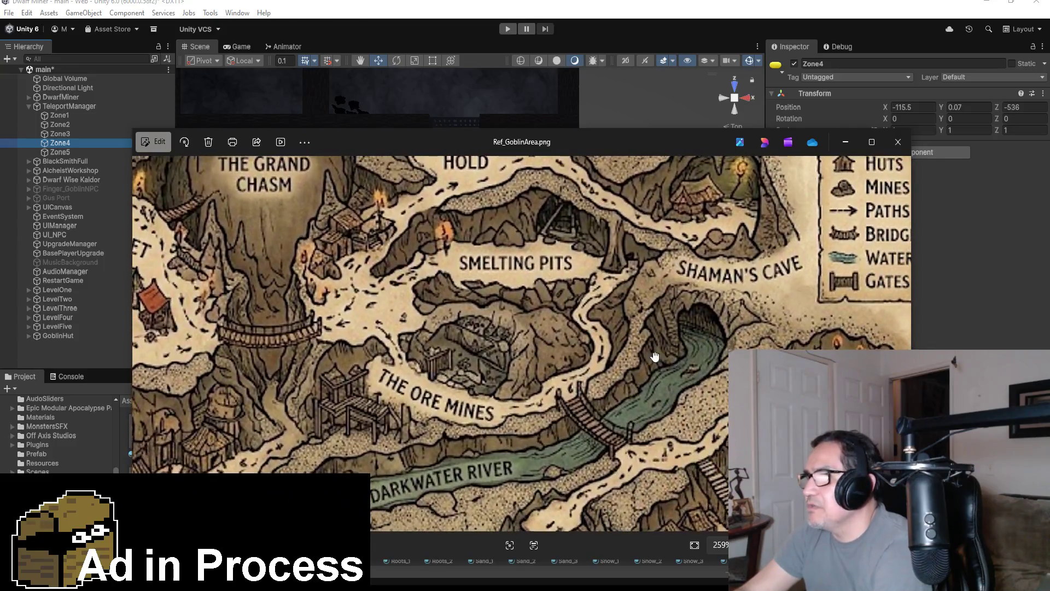
pyautogui.moveTo(655, 357); pyautogui.dragTo(644, 334)
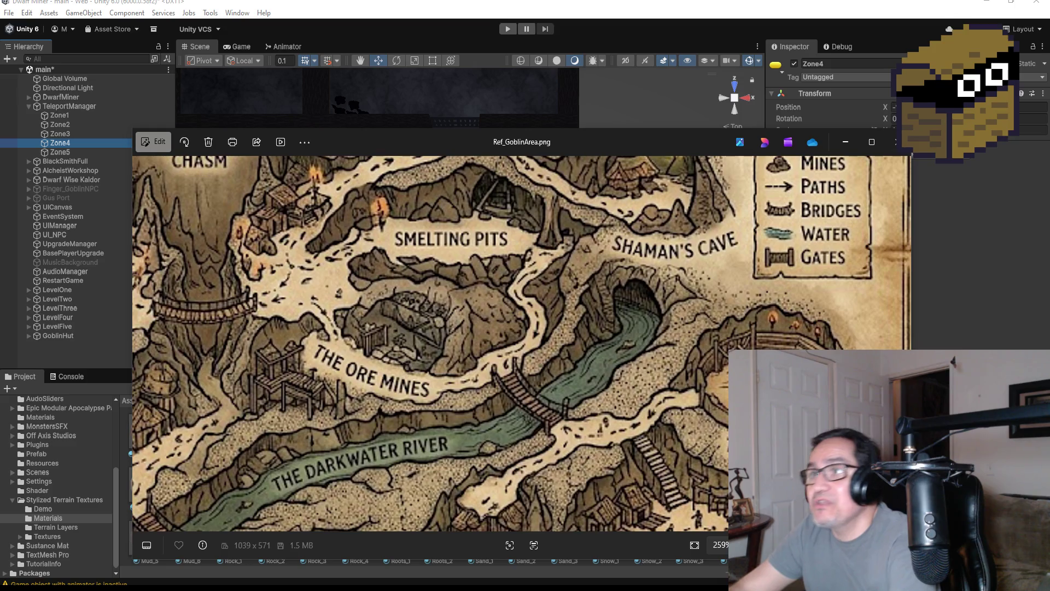
pyautogui.click(604, 49)
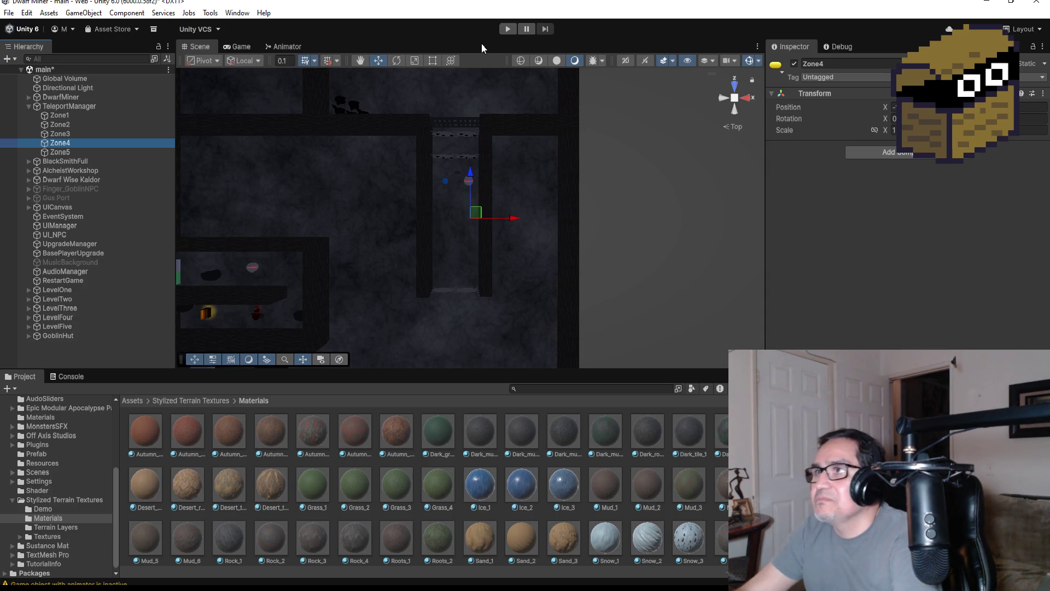
pyautogui.click(501, 31)
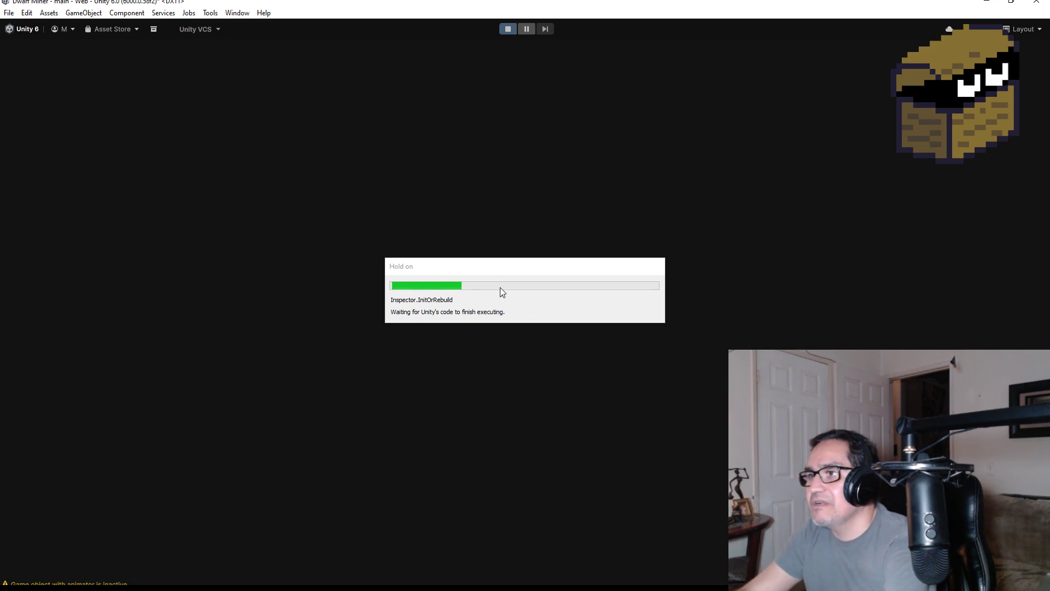
pyautogui.press('Escape')
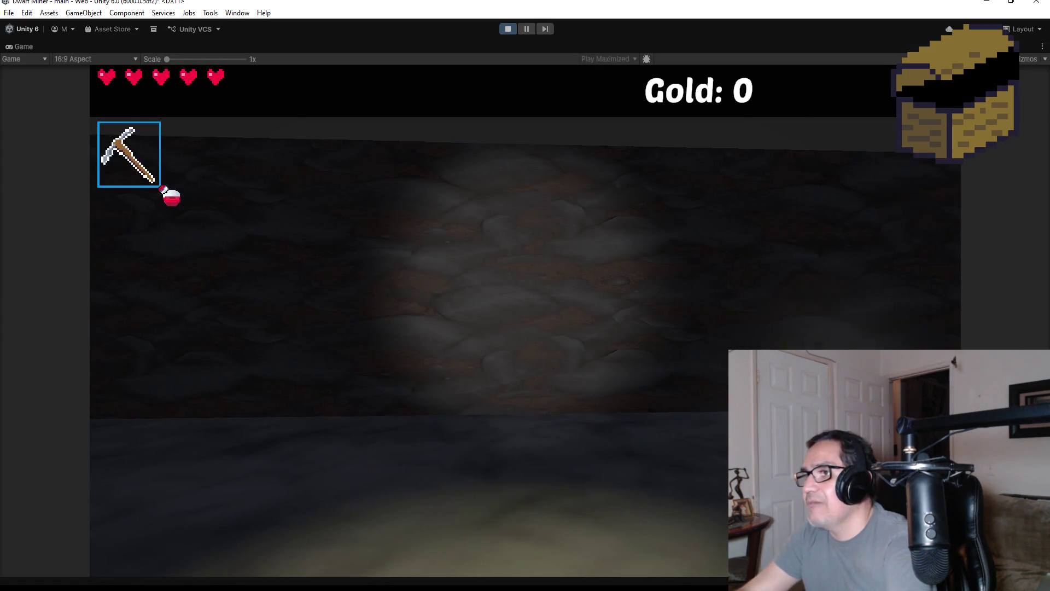
pyautogui.press('w')
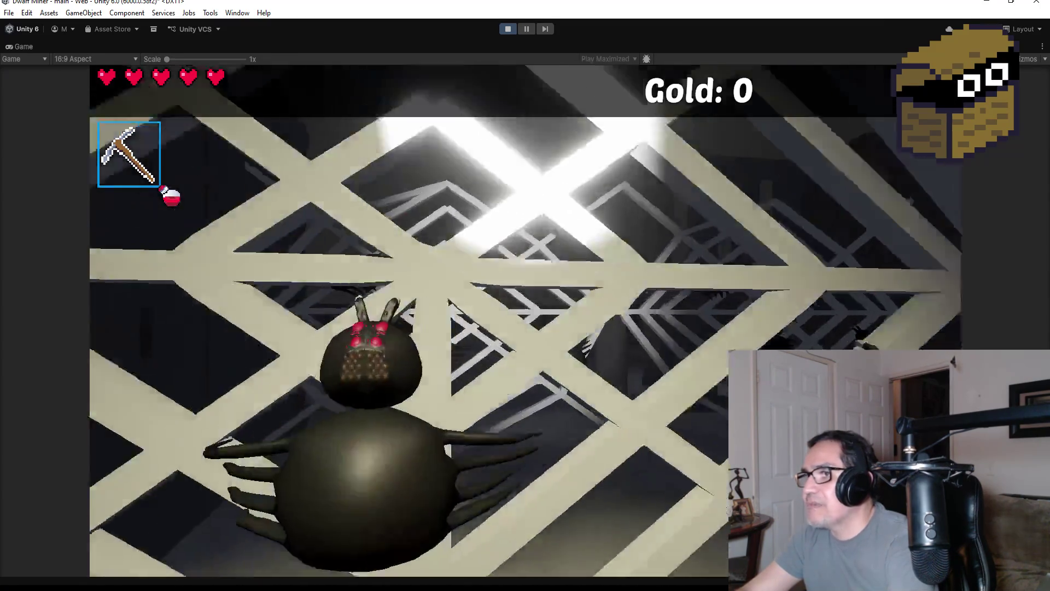
pyautogui.press('2')
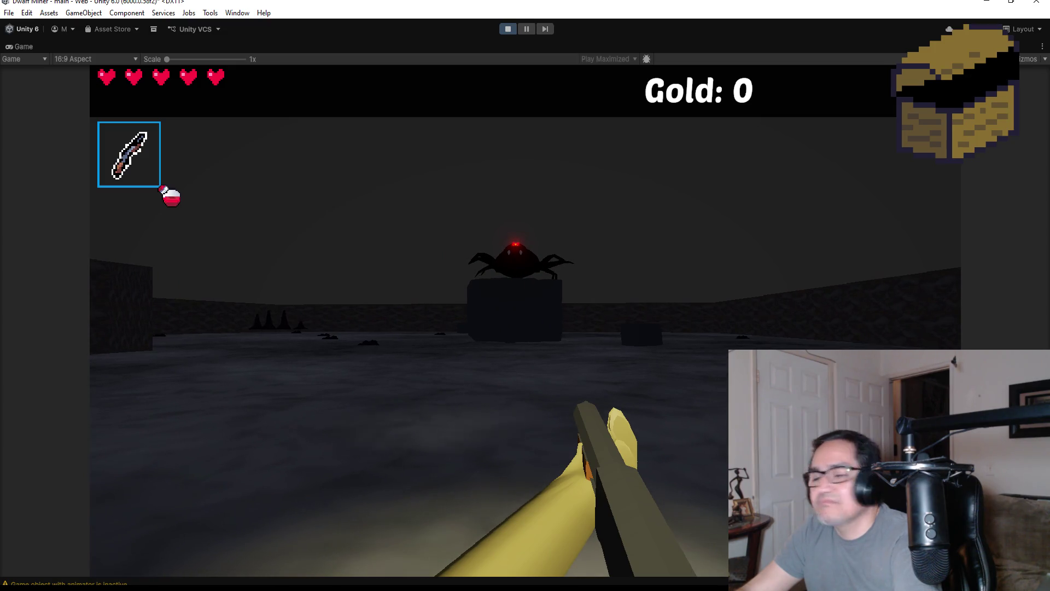
pyautogui.press('w')
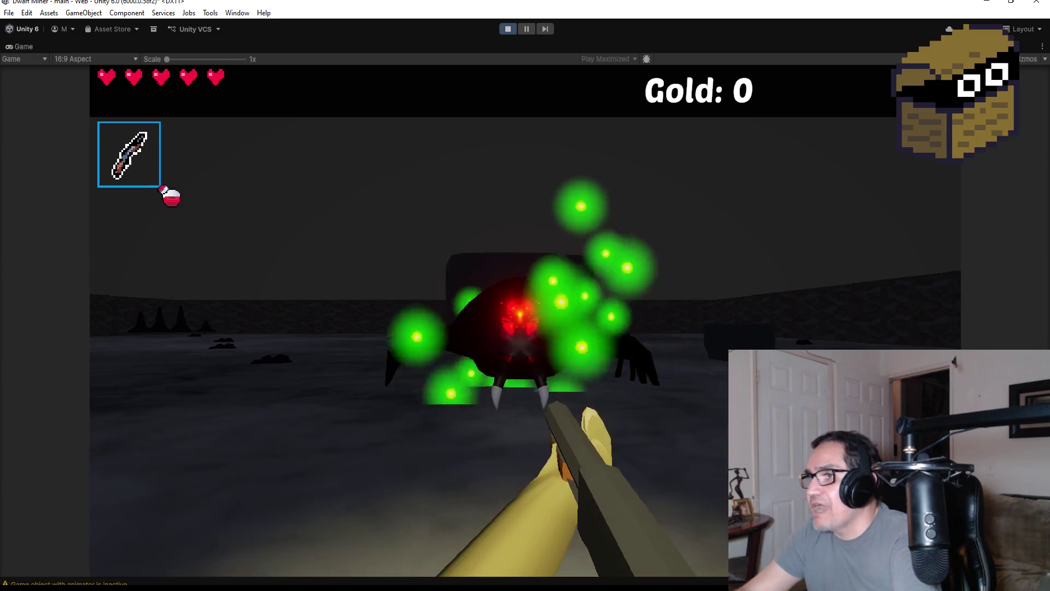
pyautogui.click(525, 296)
pyautogui.click(526, 295)
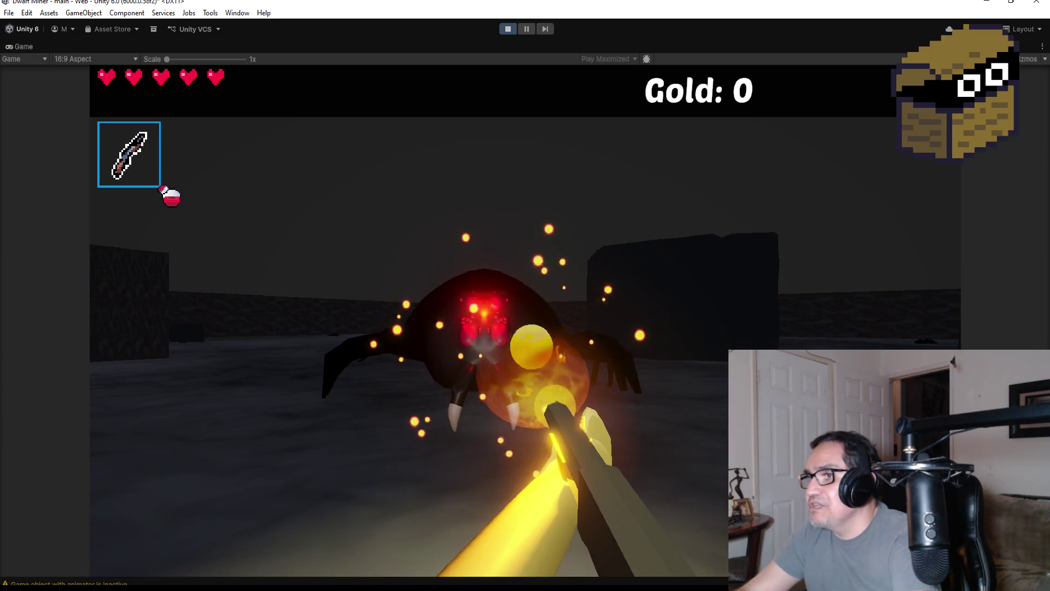
pyautogui.click(525, 295)
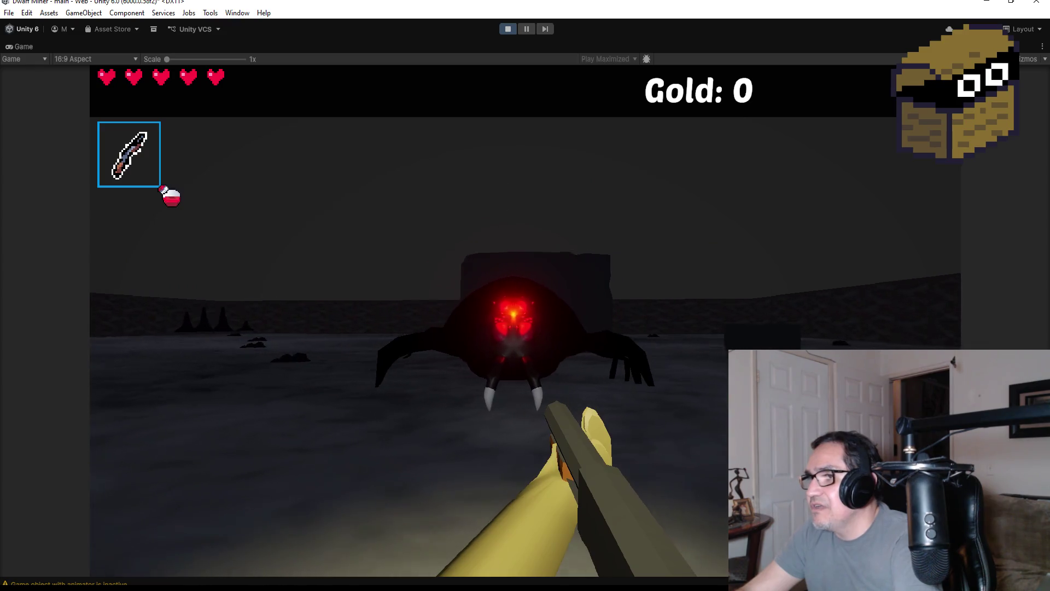
pyautogui.click(525, 295)
pyautogui.click(525, 296)
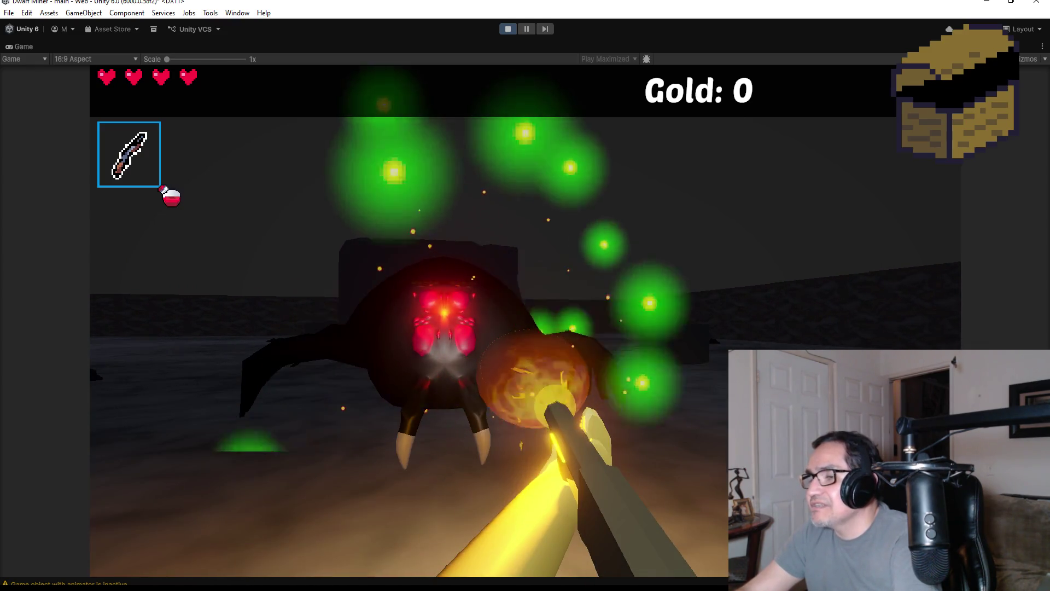
pyautogui.click(525, 295)
pyautogui.click(525, 296)
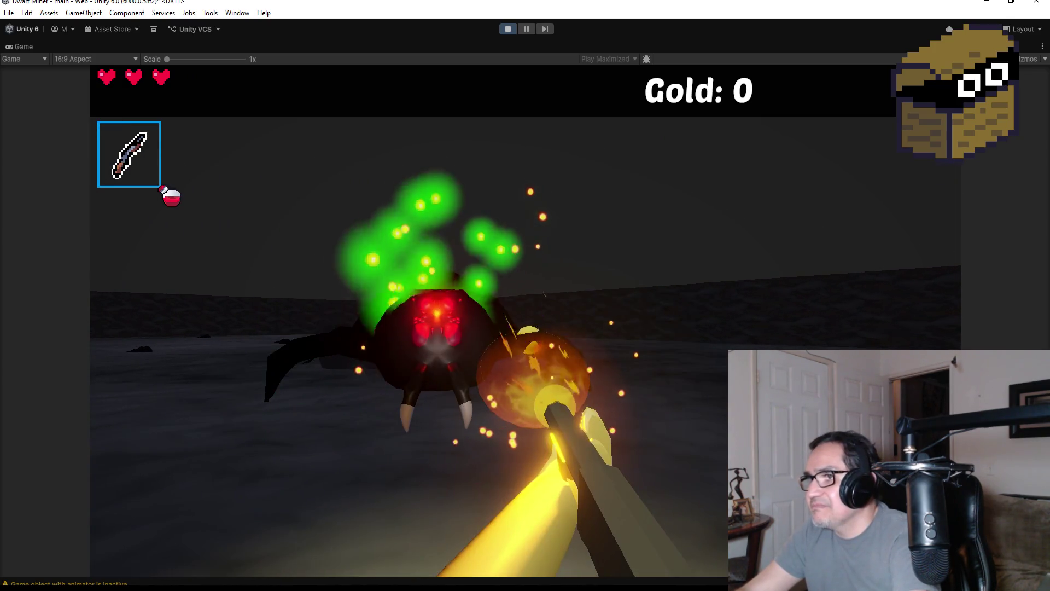
pyautogui.press('Escape')
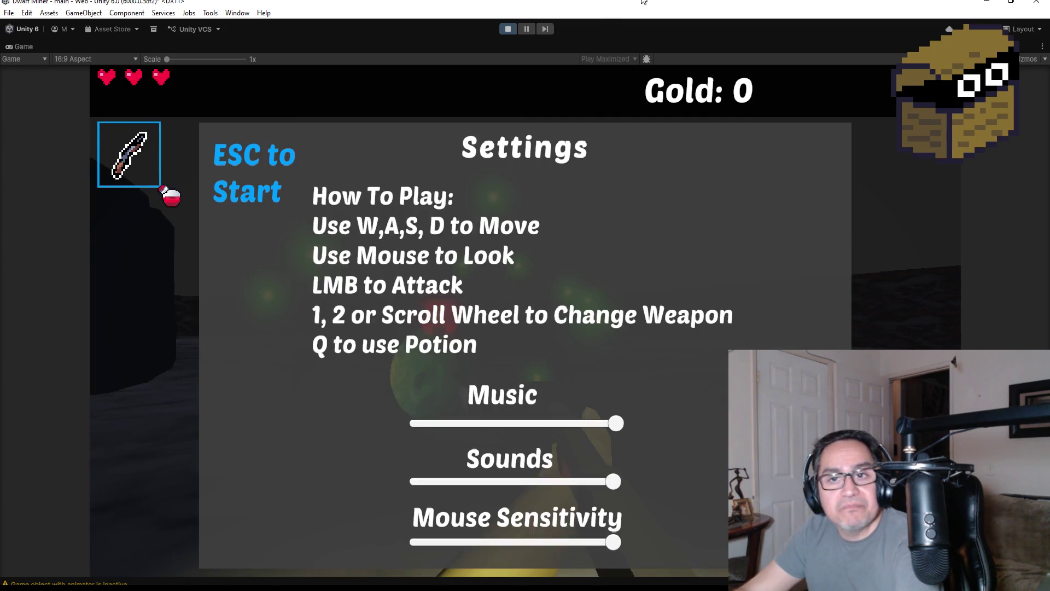
pyautogui.click(508, 29)
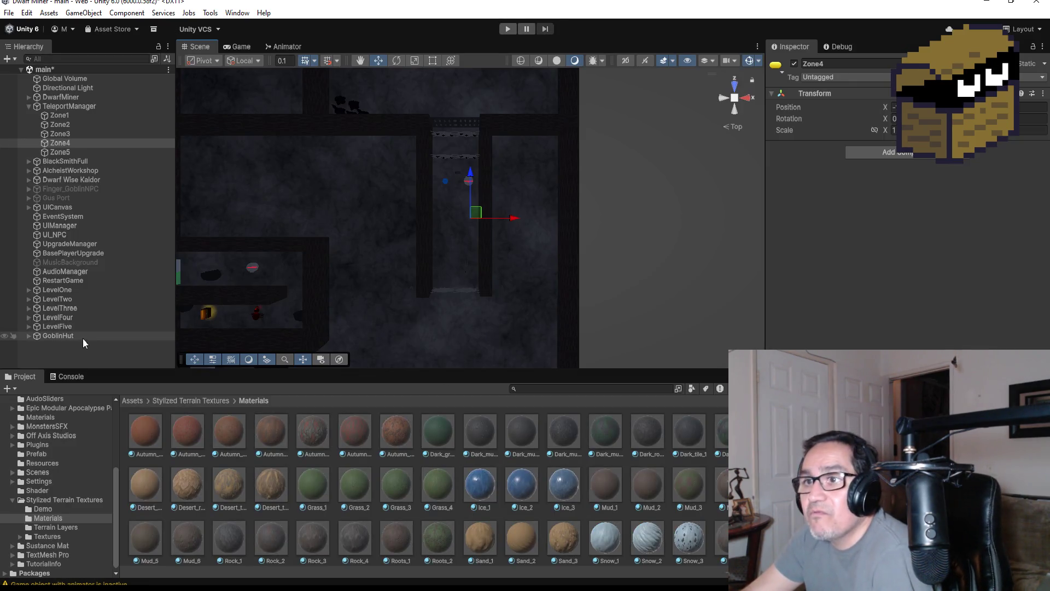
# Frame the LevelFive room and drag Zone5 right along X into it.
pyautogui.click(88, 326)
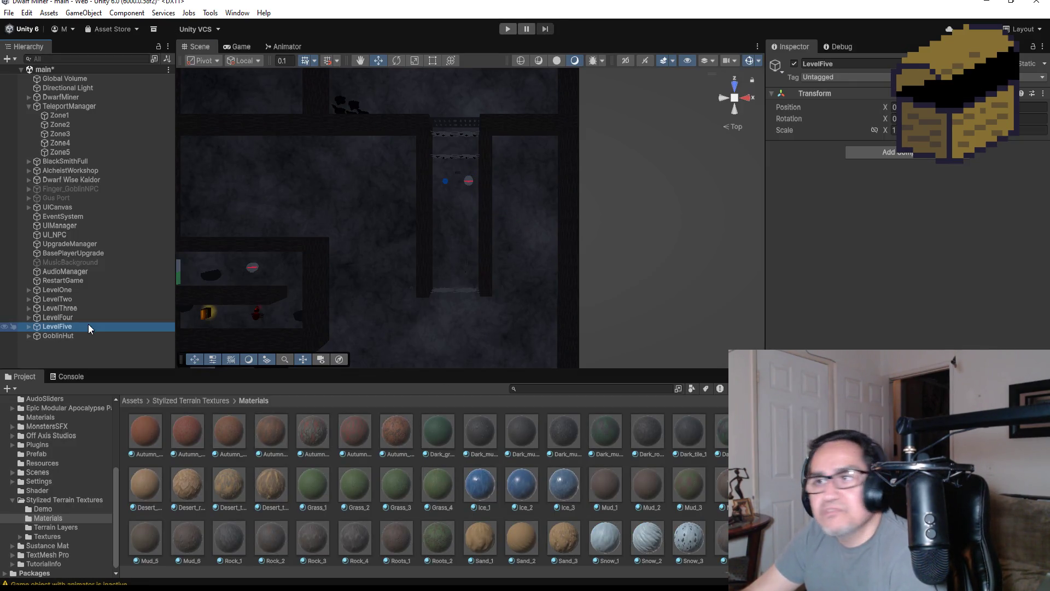
pyautogui.doubleClick(88, 326)
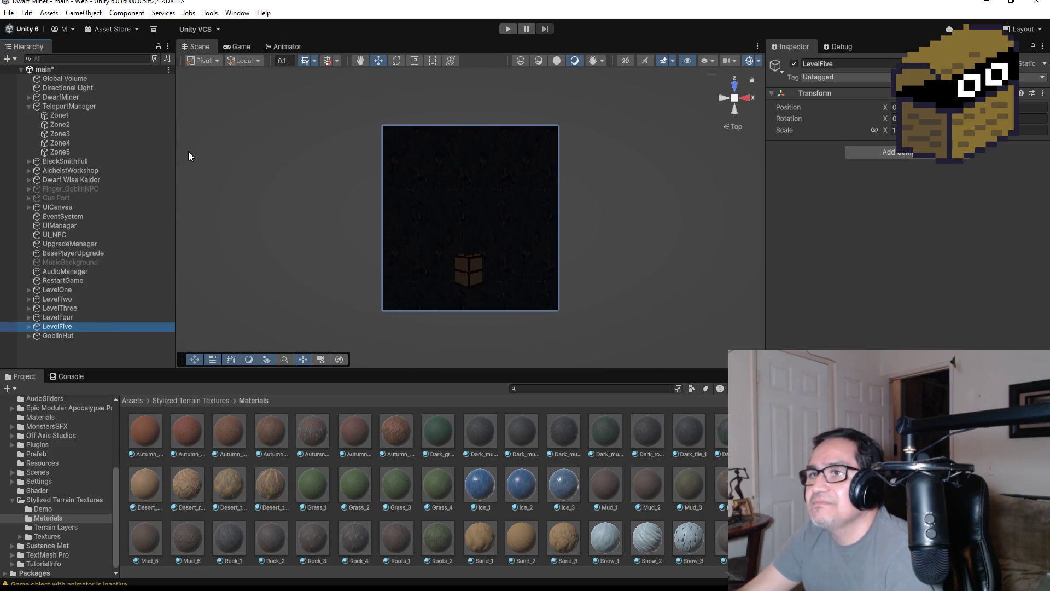
pyautogui.click(56, 154)
pyautogui.moveTo(439, 237); pyautogui.dragTo(447, 235)
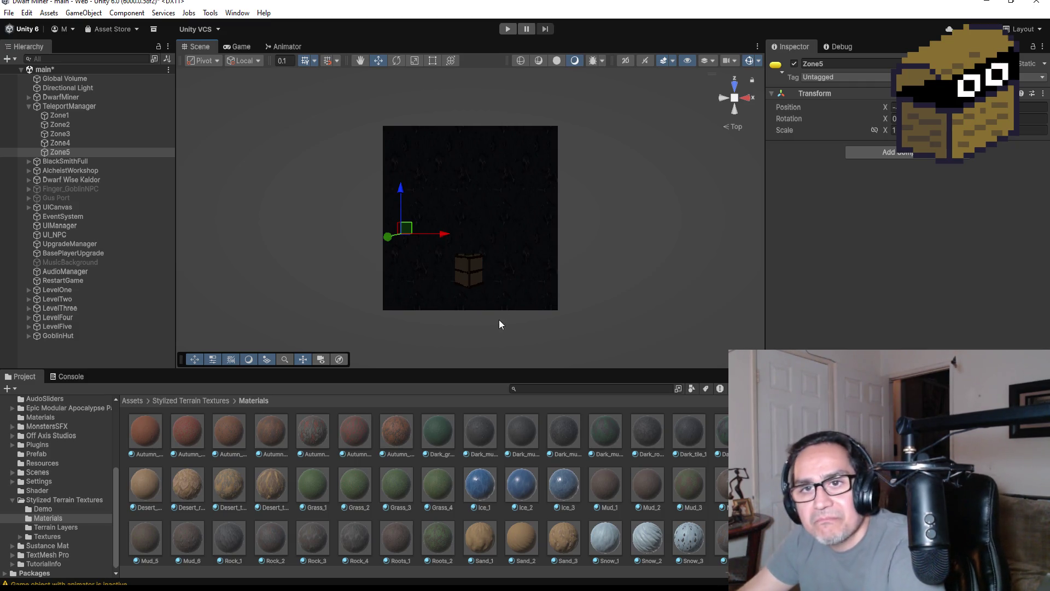
# Briefly check the goblin map reference image, then put it away again.
pyautogui.scroll(4, 493, 297)
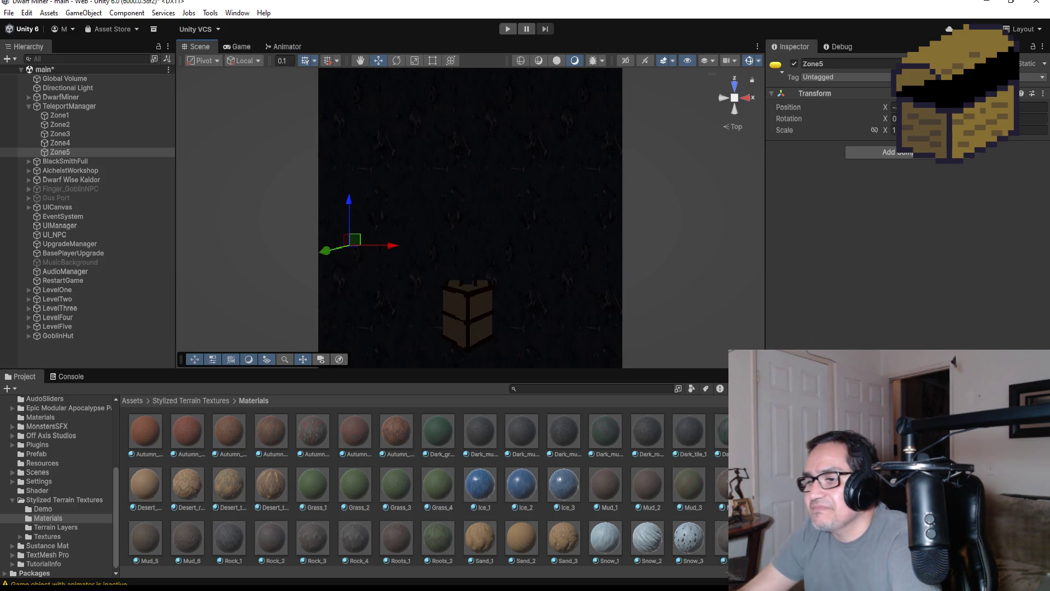
pyautogui.hotkey('alt', 'Tab')
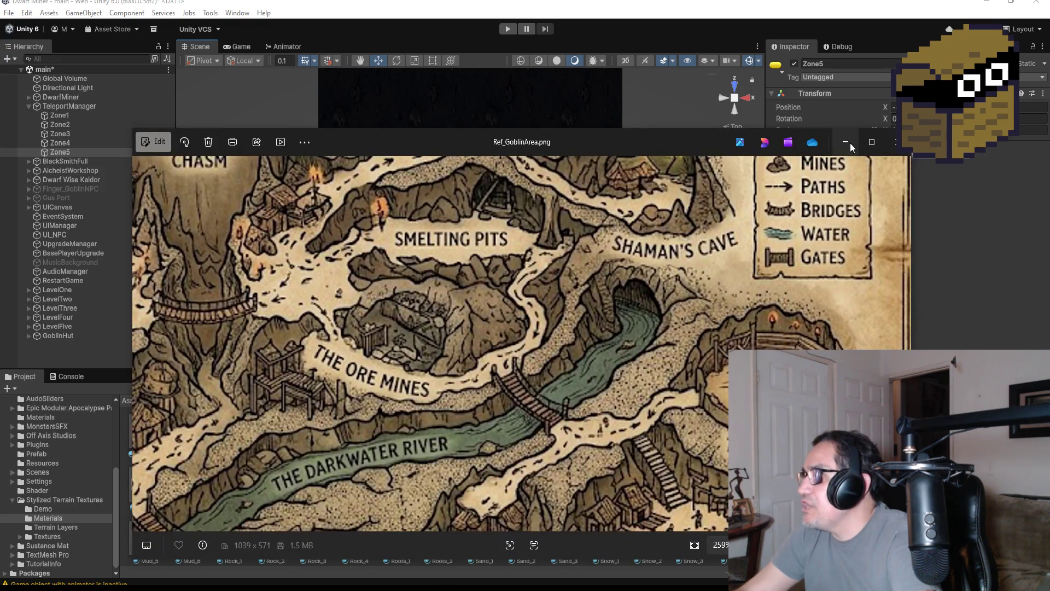
pyautogui.click(845, 141)
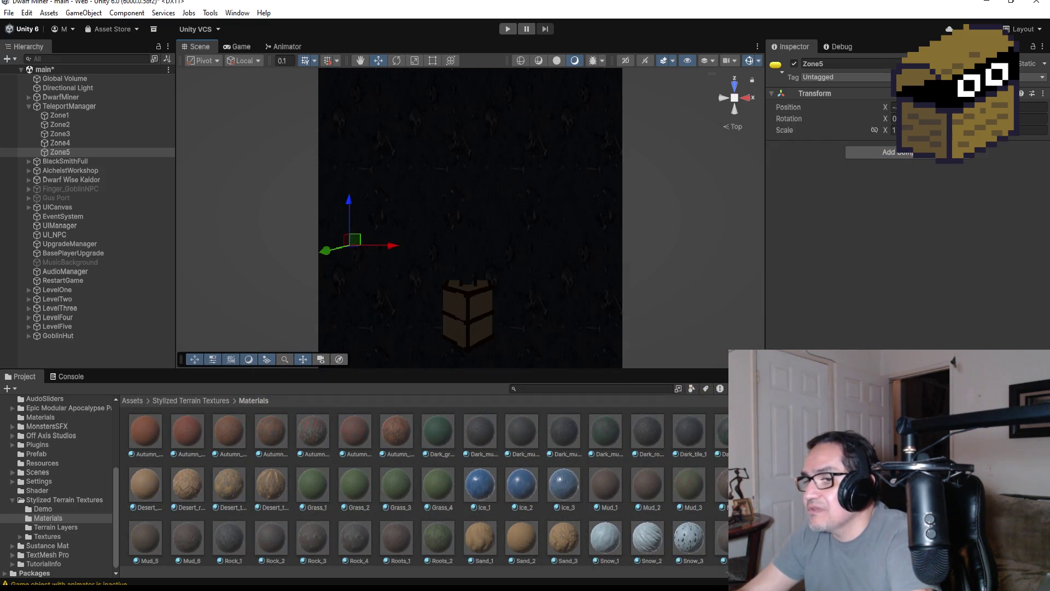
pyautogui.hotkey('alt', 'Tab')
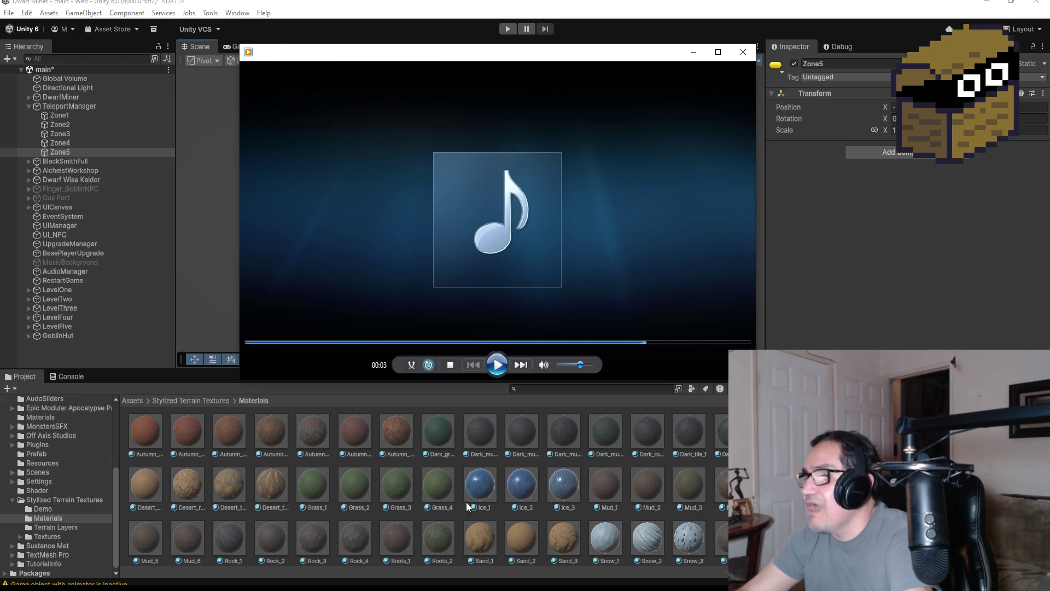
# Add a Zone5 = 4 entry after Zone4 in the PlayerPos enum and save Player.cs.
pyautogui.hotkey('alt', 'Tab')
pyautogui.hotkey('alt', 'Tab')
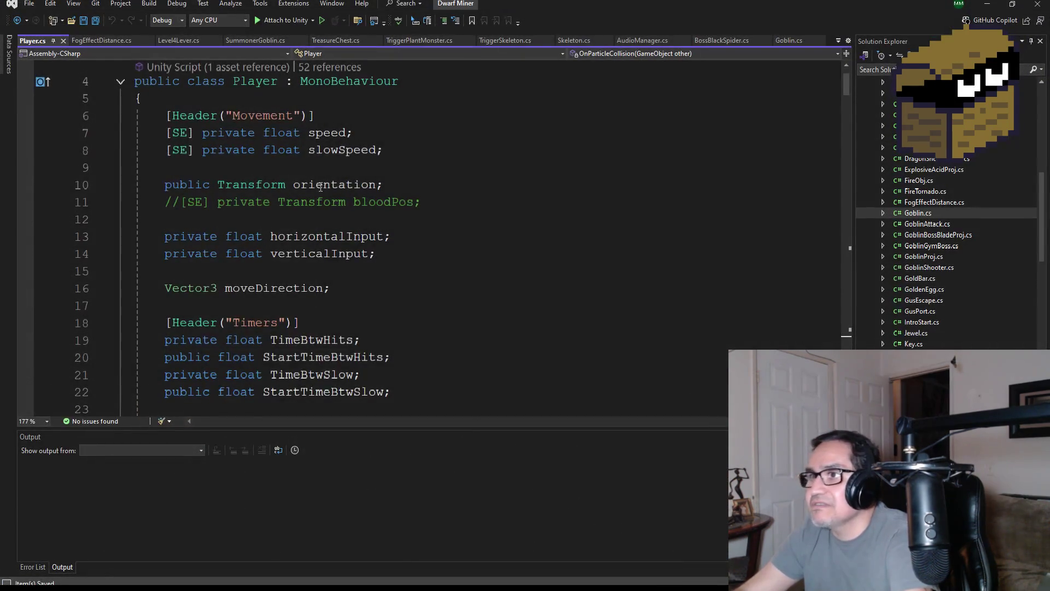
pyautogui.scroll(1, 320, 187)
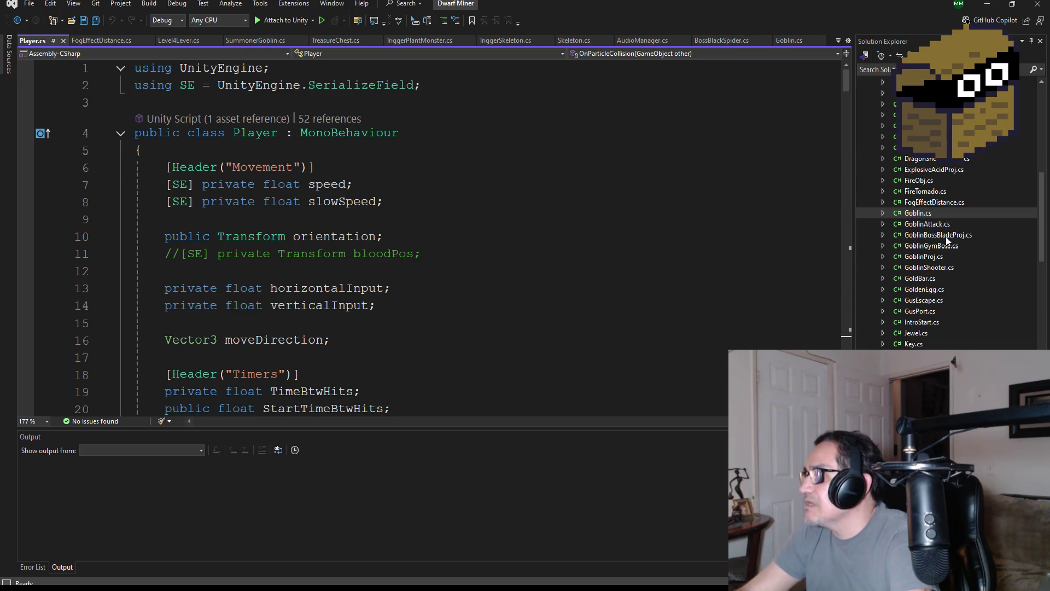
pyautogui.scroll(15, 943, 238)
pyautogui.scroll(-12, 953, 274)
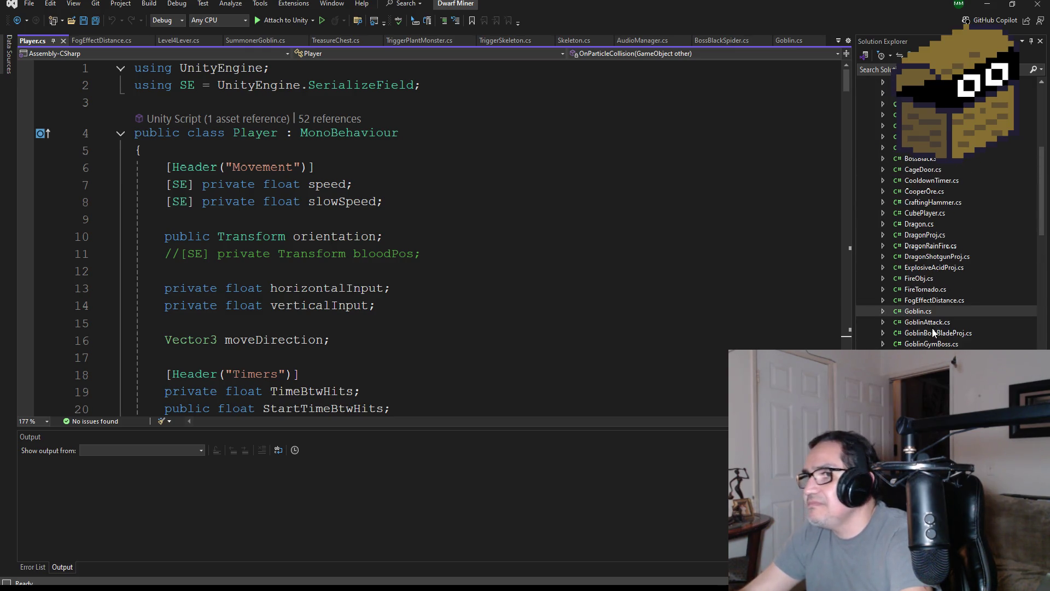
pyautogui.scroll(-7, 386, 280)
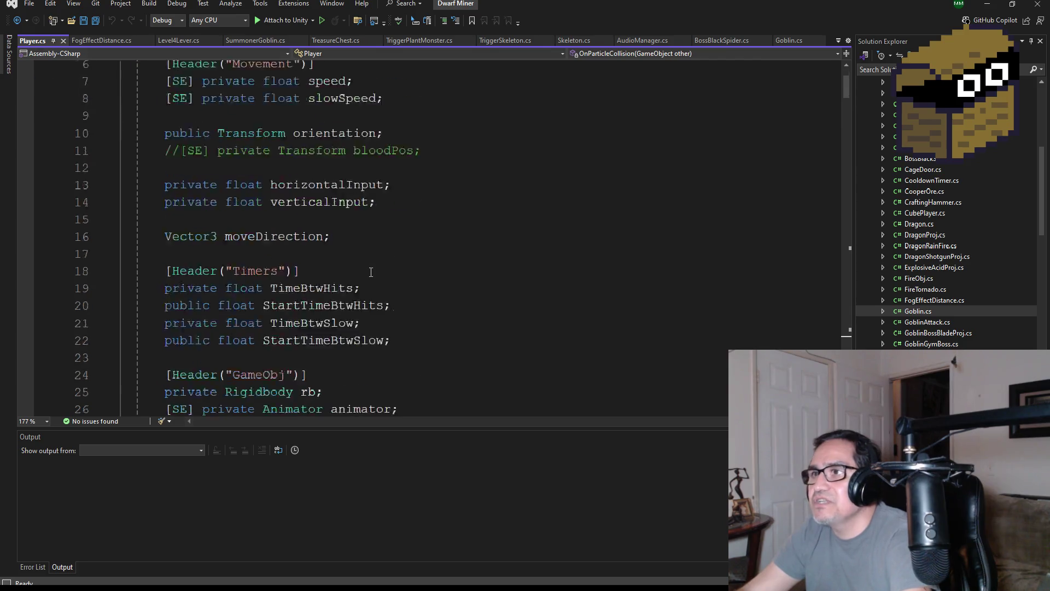
pyautogui.scroll(-3, 409, 305)
pyautogui.click(308, 332)
pyautogui.press('Return')
pyautogui.write('So')
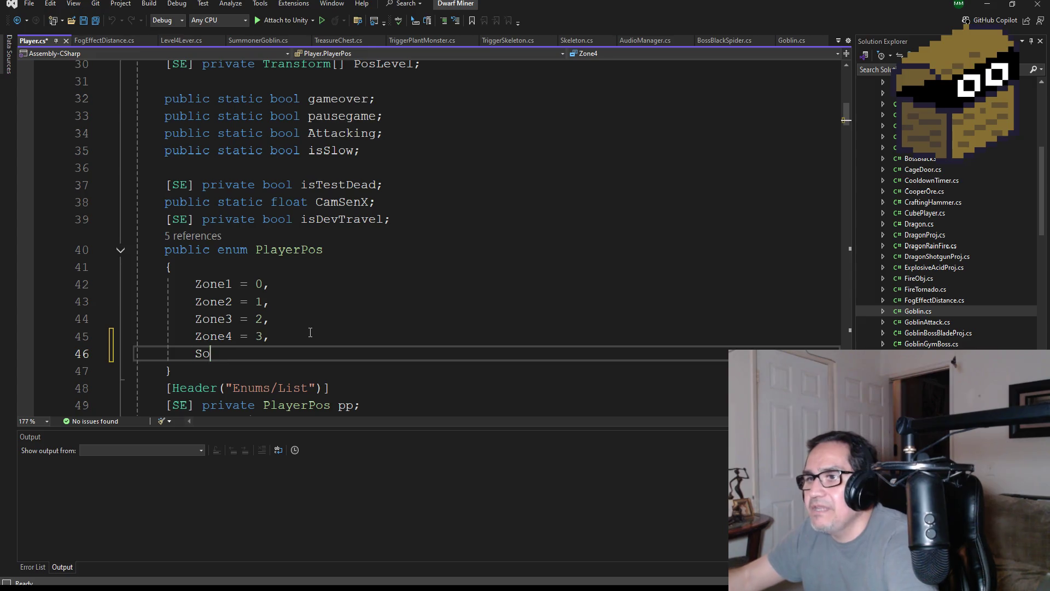
pyautogui.write('one')
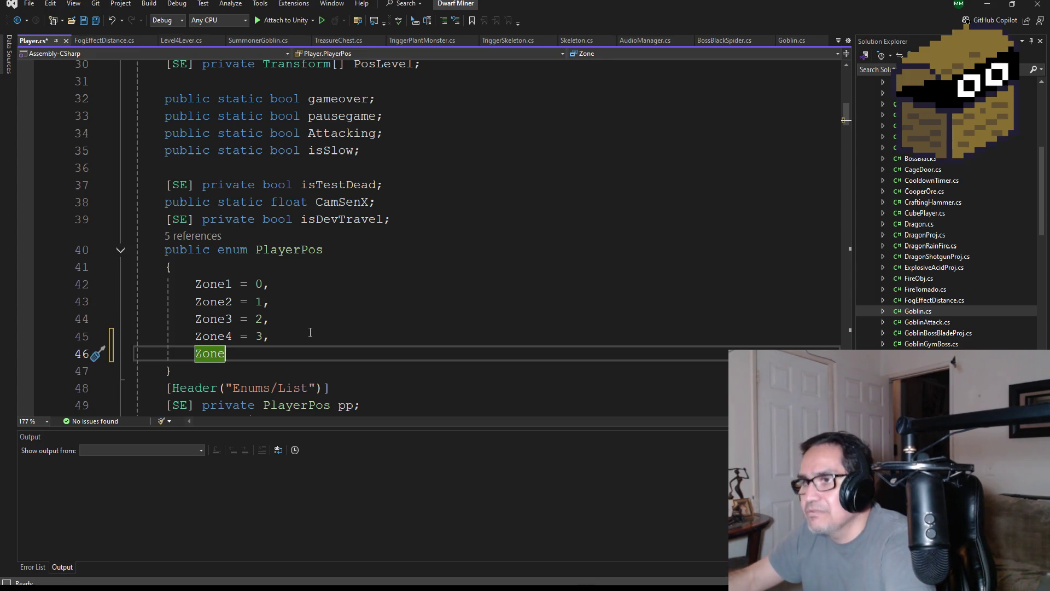
pyautogui.write('5 = 4,')
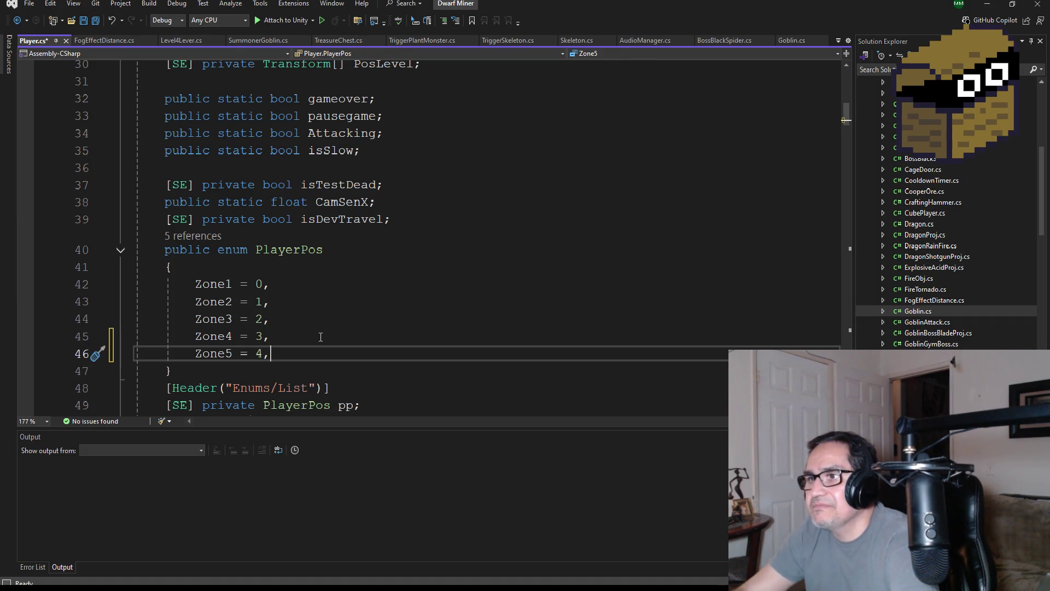
pyautogui.scroll(-1, 321, 336)
pyautogui.click(93, 21)
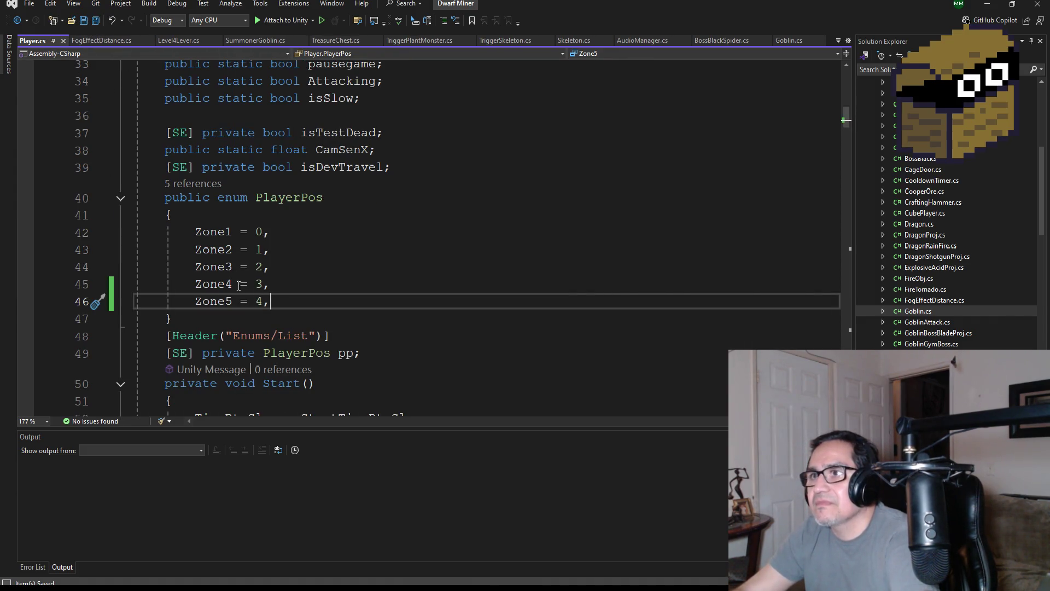
# Scroll down to Start() and select the Zone4 else-if block.
pyautogui.scroll(-2, 292, 319)
pyautogui.scroll(-5, 291, 319)
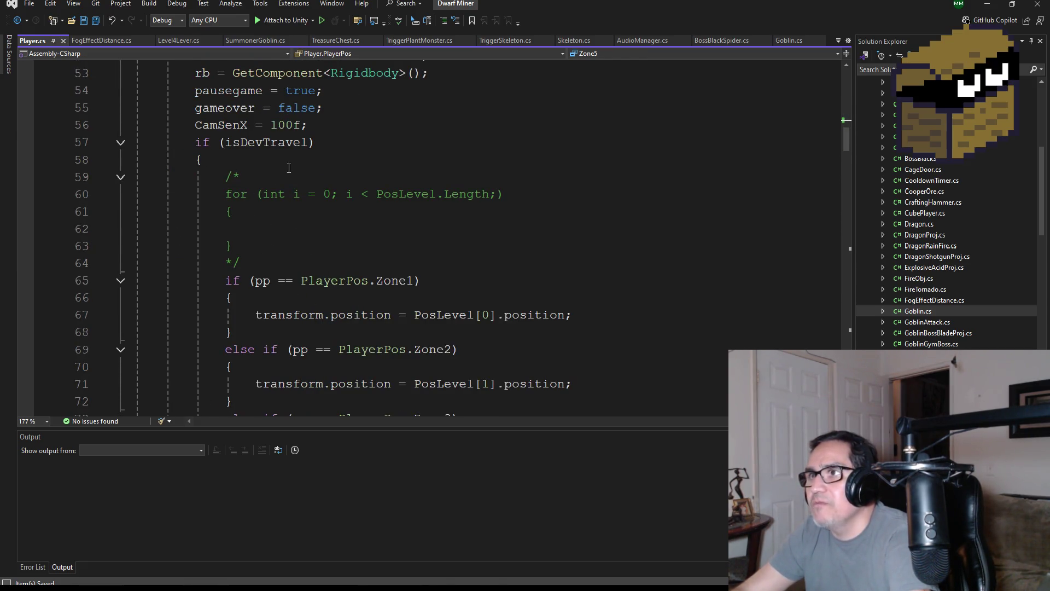
pyautogui.scroll(-2, 348, 271)
pyautogui.scroll(-5, 373, 291)
pyautogui.scroll(3, 250, 284)
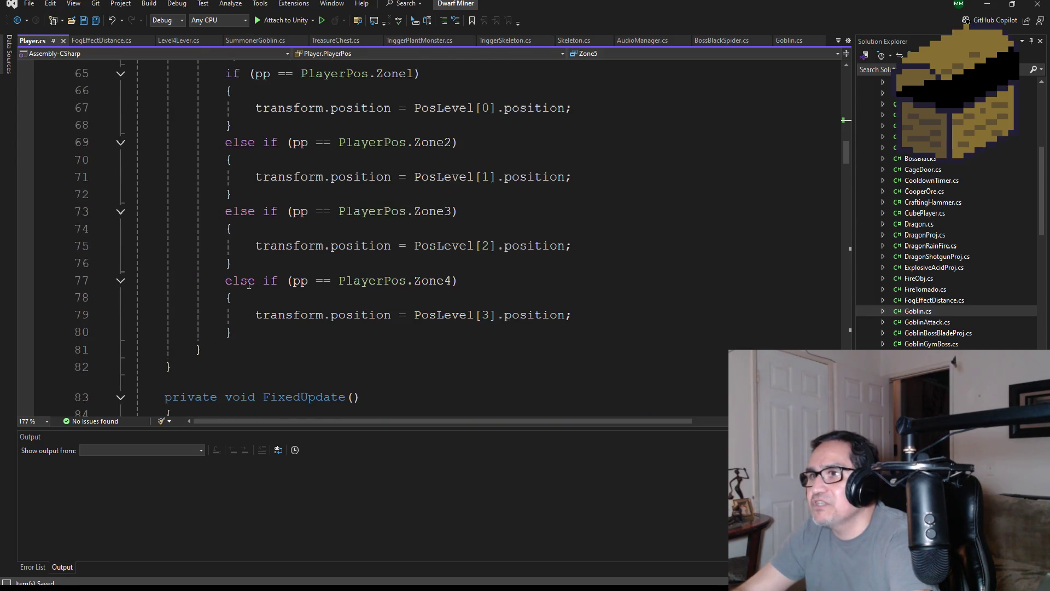
pyautogui.moveTo(272, 328)
pyautogui.mouseDown()
pyautogui.moveTo(60, 316)
pyautogui.moveTo(58, 278)
pyautogui.mouseUp()
pyautogui.hotkey('ctrl', 'c')
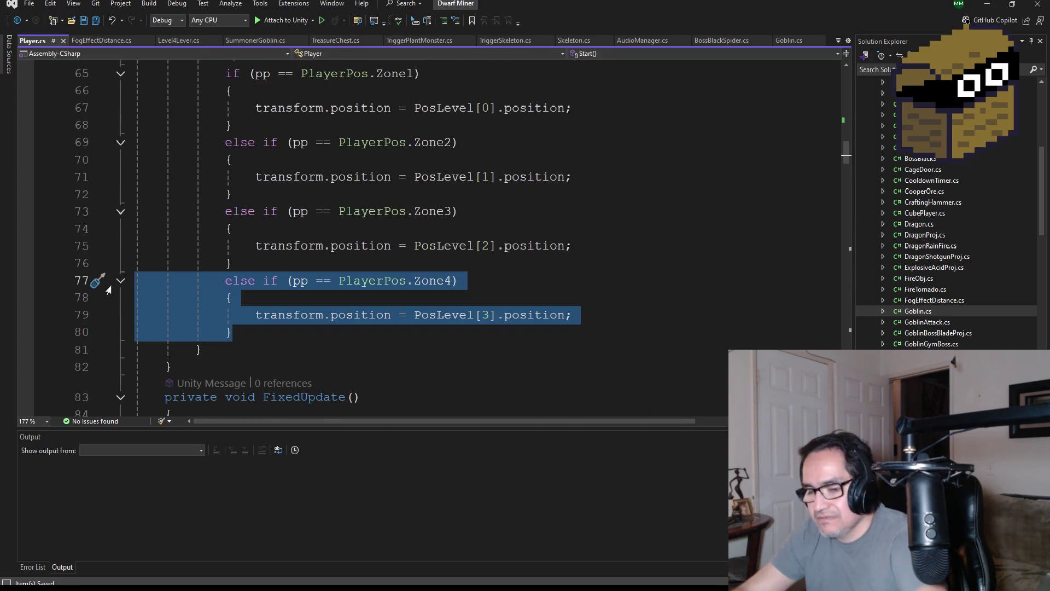
# Paste a copy of the Zone4 else-if block below it and change its condition to Zone5.
pyautogui.click(268, 333)
pyautogui.press('Return')
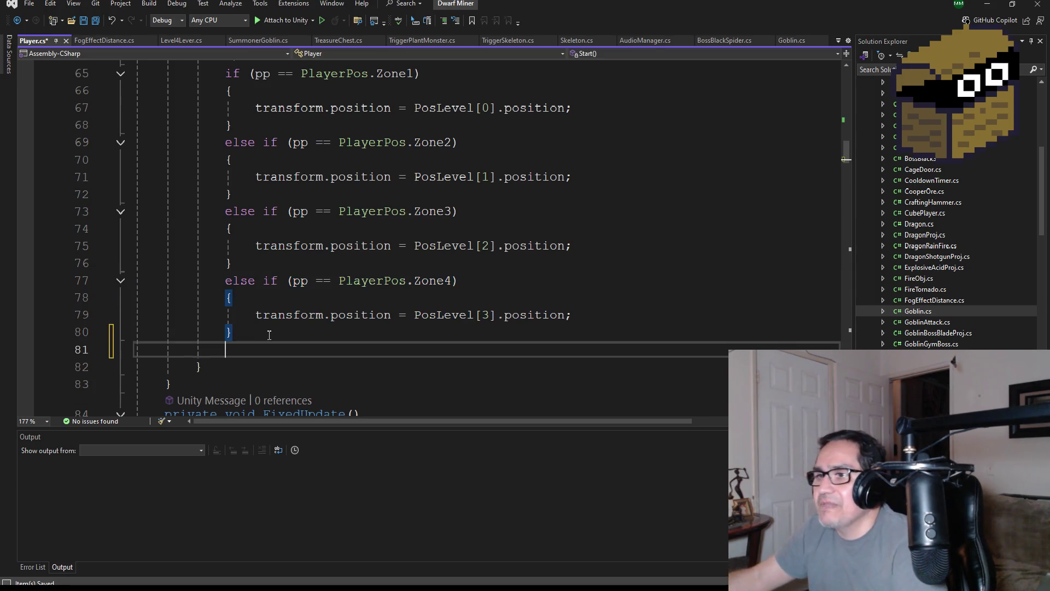
pyautogui.hotkey('ctrl', 'v')
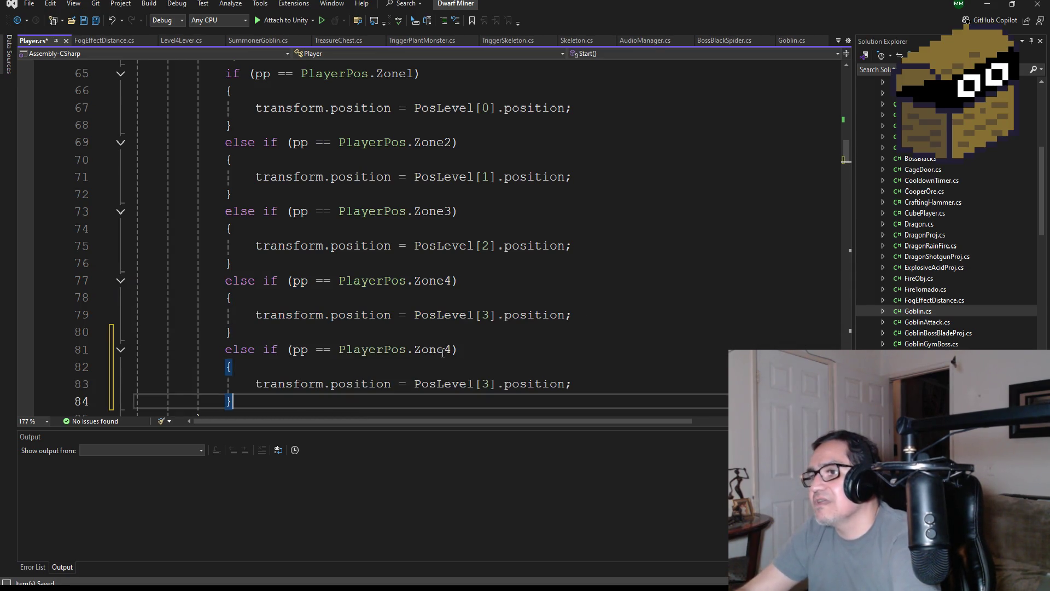
pyautogui.doubleClick(445, 352)
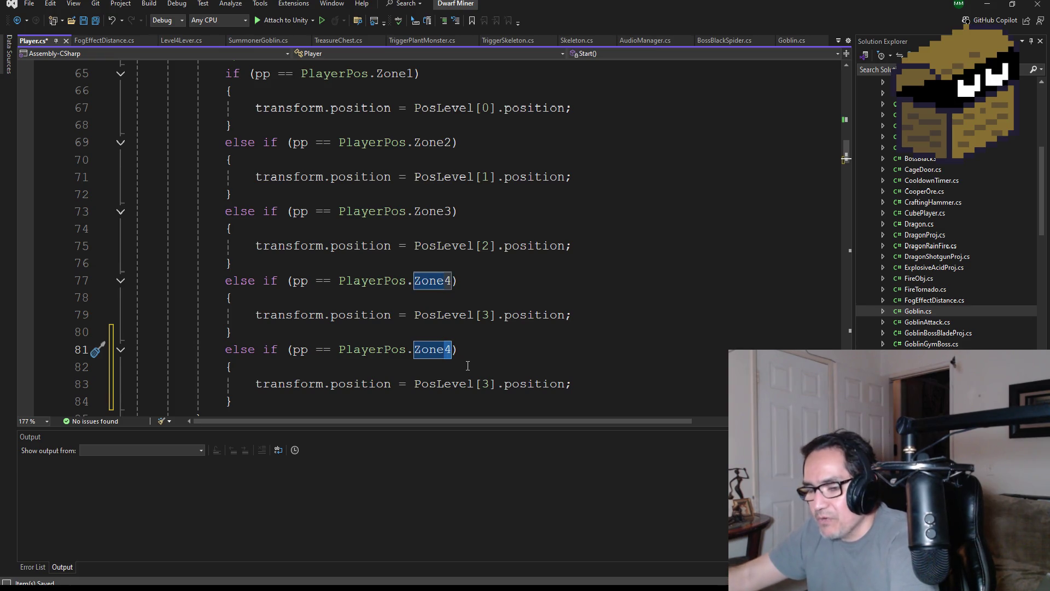
pyautogui.press('Right')
pyautogui.press('BackSpace')
pyautogui.write('5')
# Point the new Zone5 branch at PosLevel[4] and save Player.cs.
pyautogui.click(490, 384)
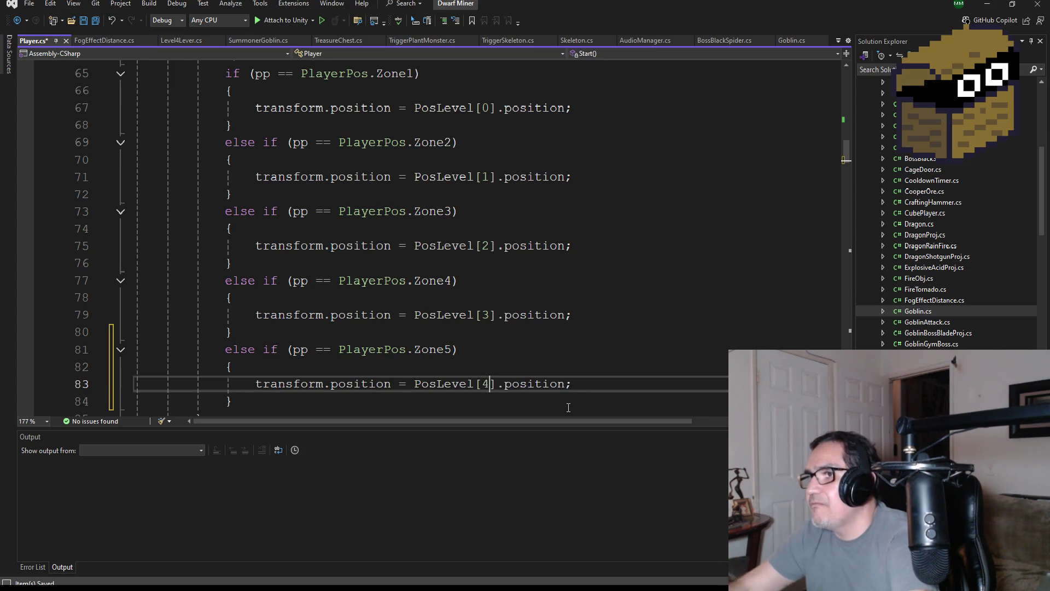
pyautogui.scroll(-2, 509, 267)
pyautogui.hotkey('ctrl', 's')
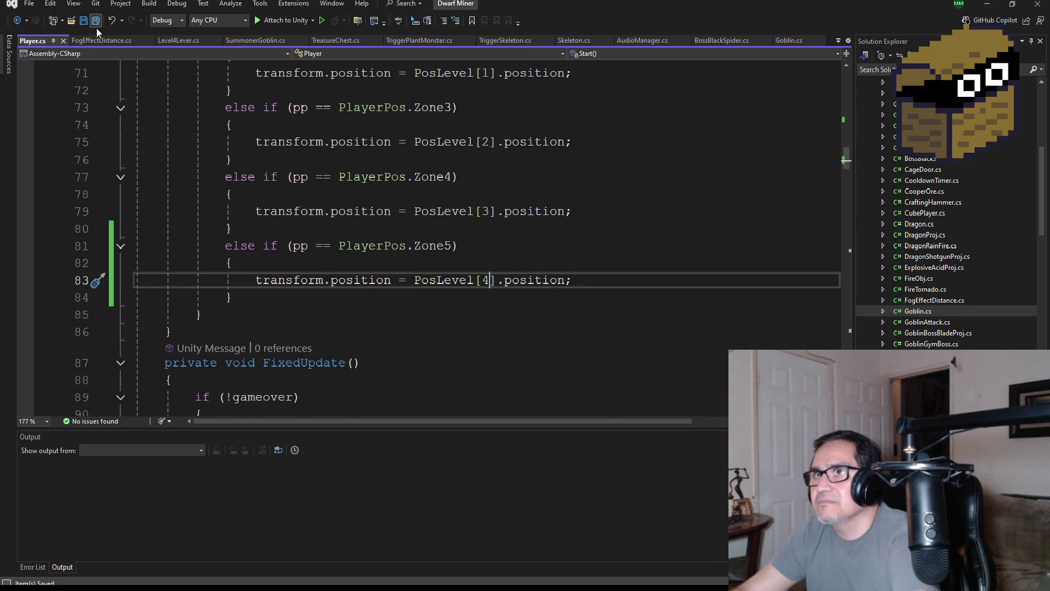
pyautogui.moveTo(383, 209)
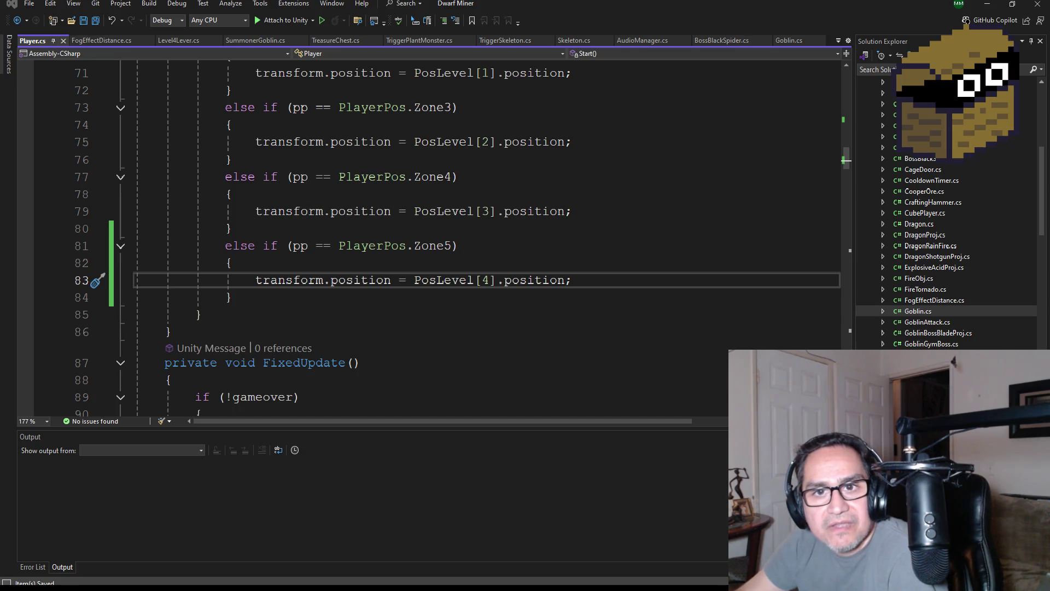
pyautogui.hotkey('alt', 'Tab')
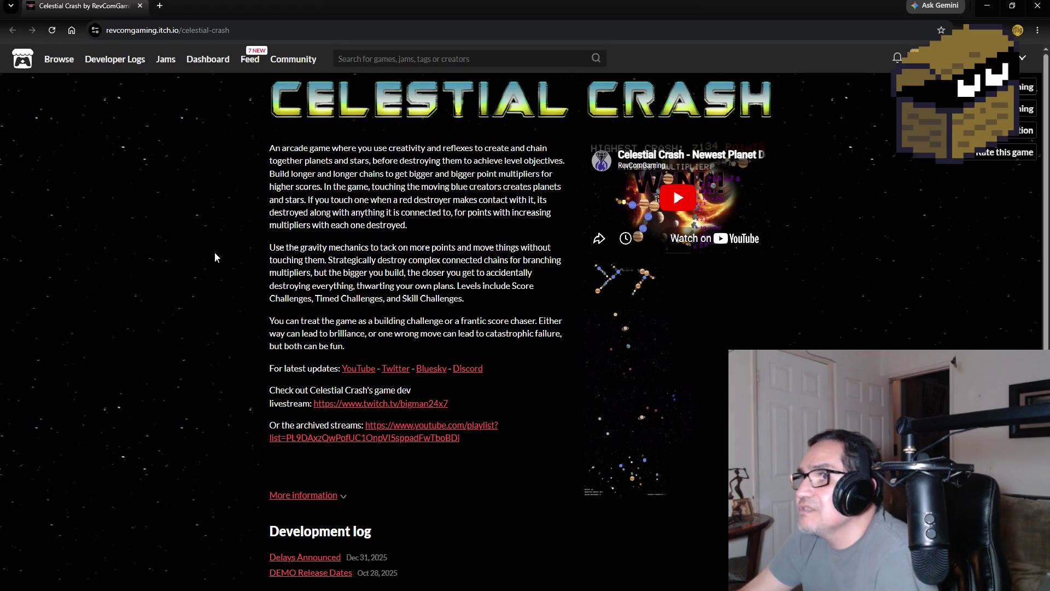
# Preview a Celestial Crash screenshot, then play the trailer full screen.
pyautogui.scroll(-1, 215, 251)
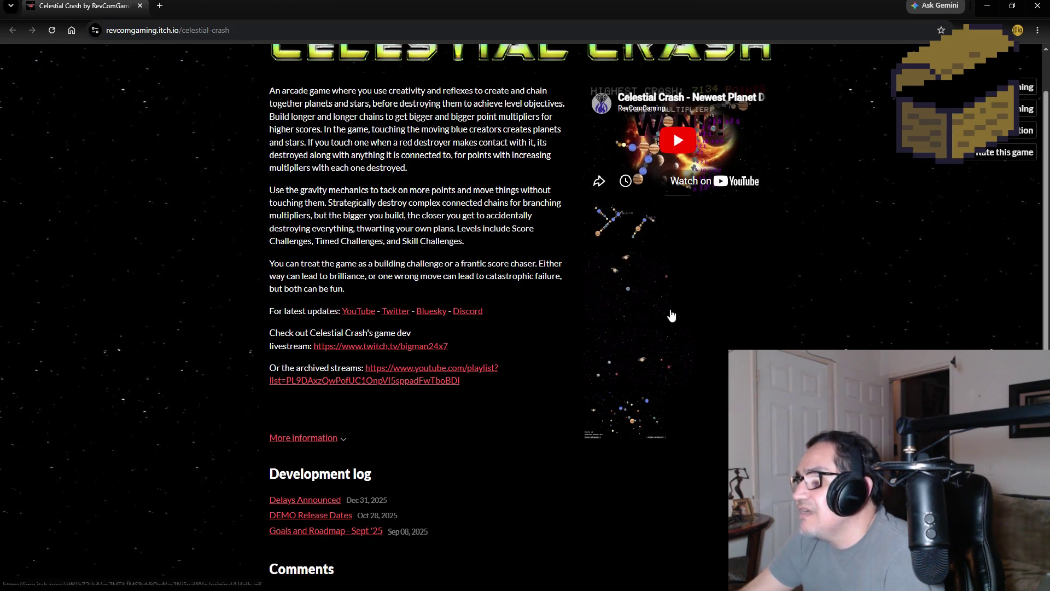
pyautogui.click(672, 311)
pyautogui.click(671, 310)
pyautogui.scroll(1, 678, 257)
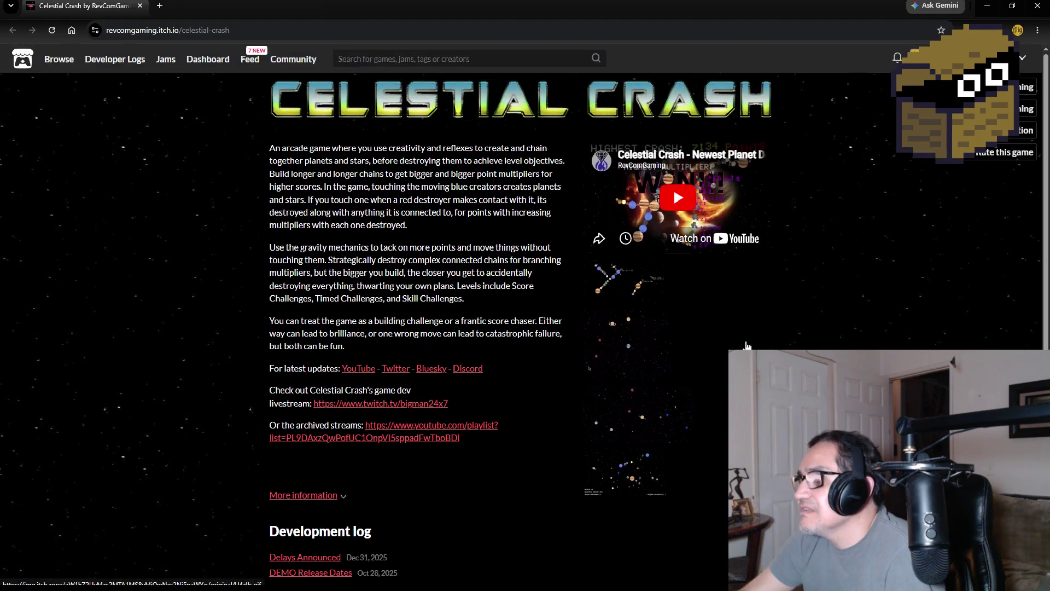
pyautogui.click(693, 201)
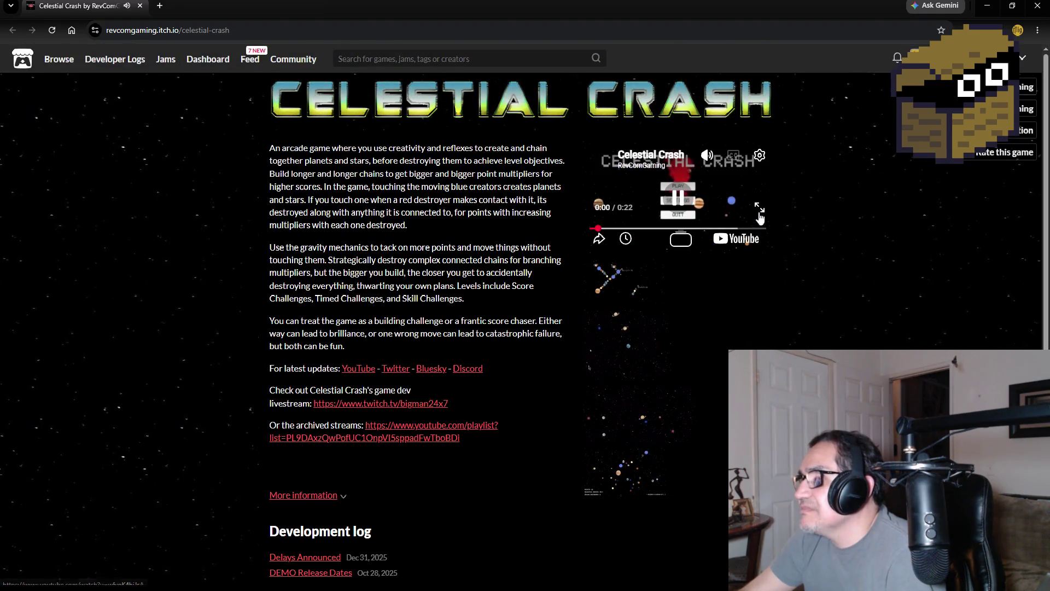
pyautogui.doubleClick(727, 234)
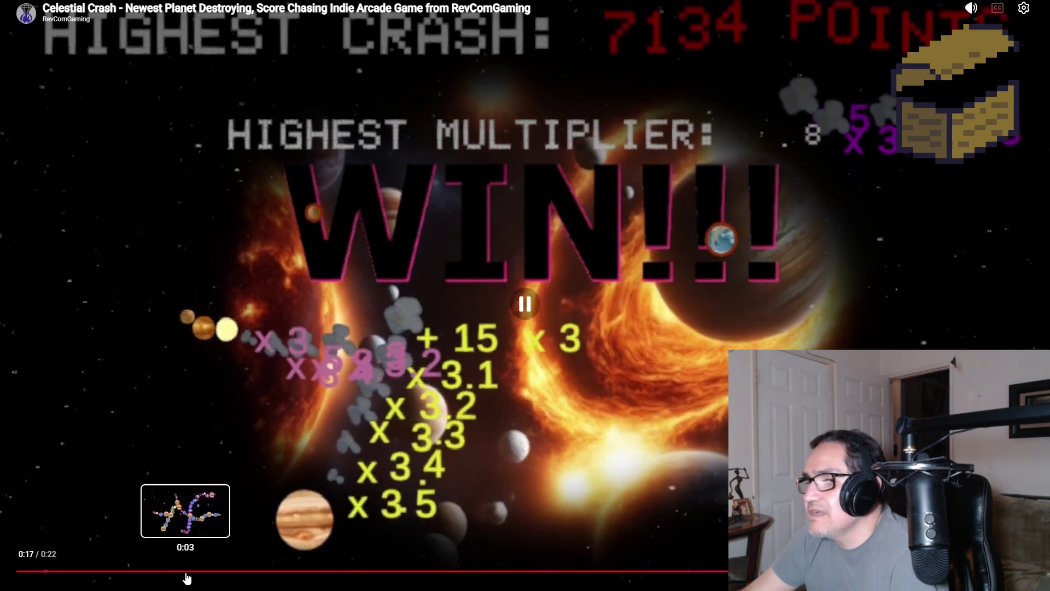
# Rewind the trailer to its title menu, pause it at 0:07, and exit full screen.
pyautogui.click(186, 572)
pyautogui.click(131, 574)
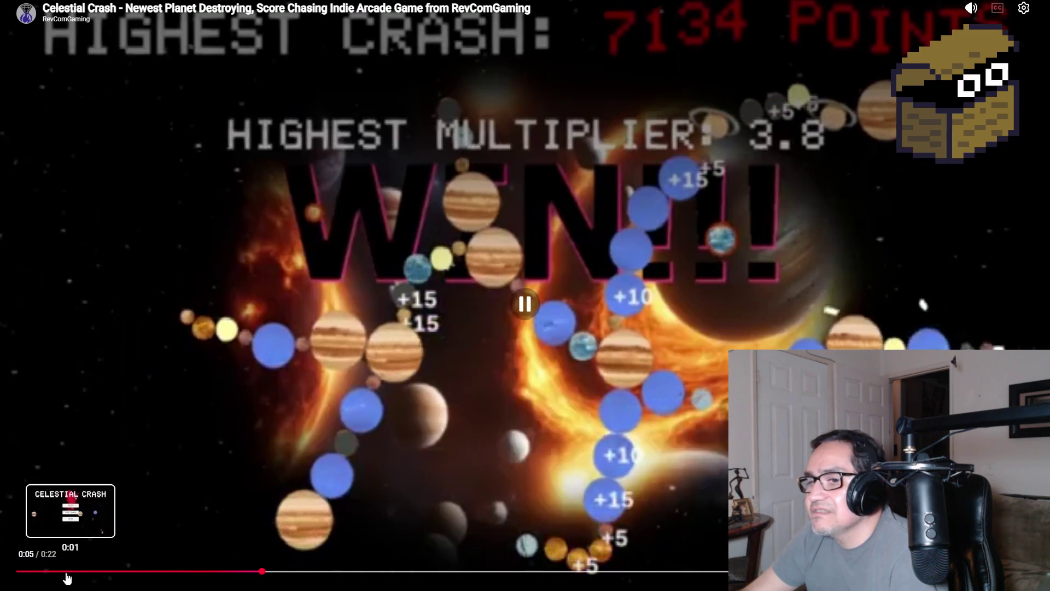
pyautogui.click(66, 571)
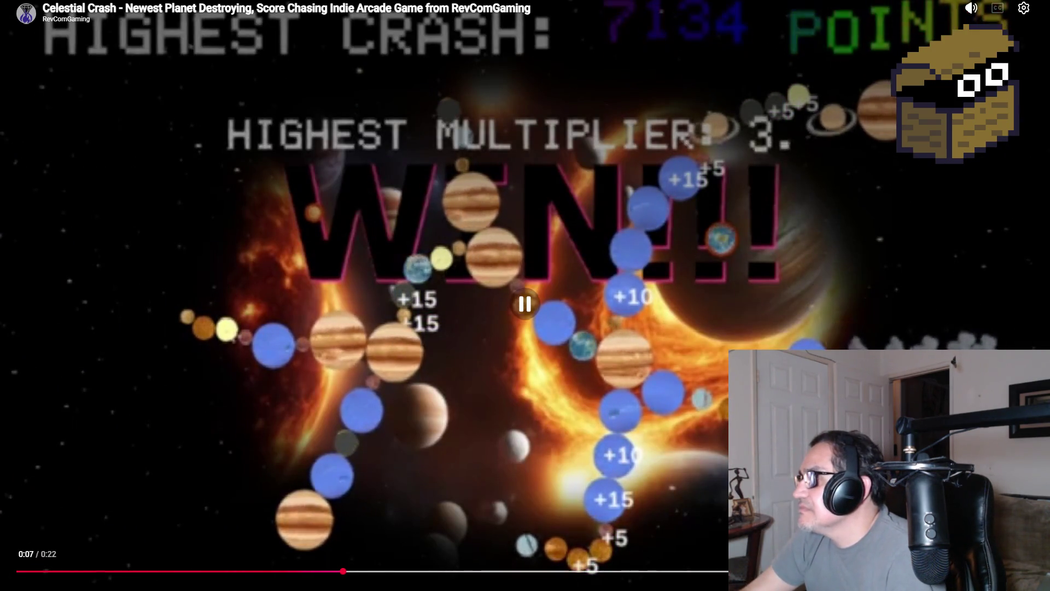
pyautogui.click(705, 399)
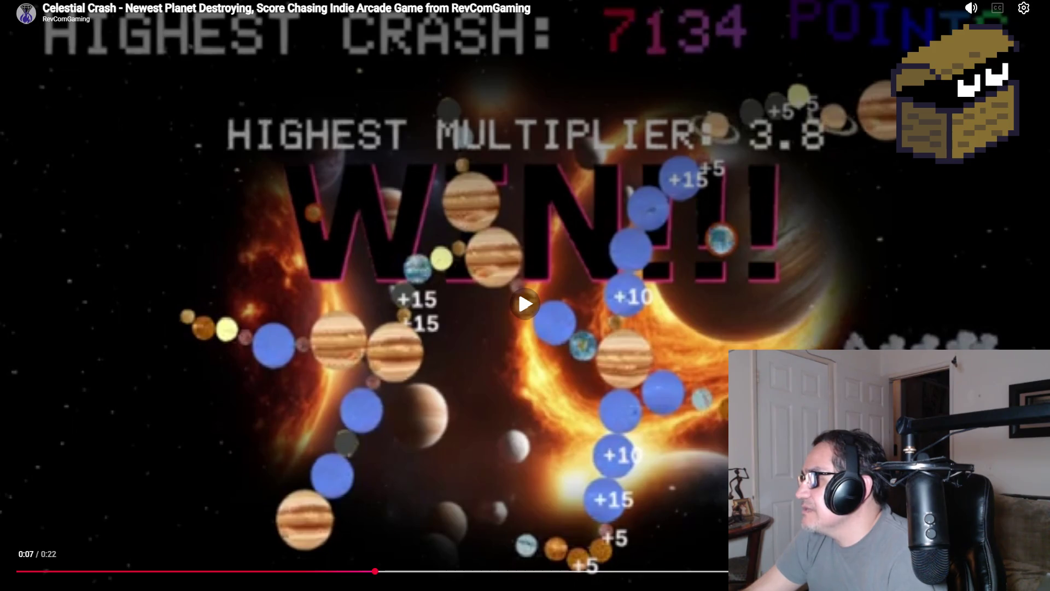
pyautogui.press('Escape')
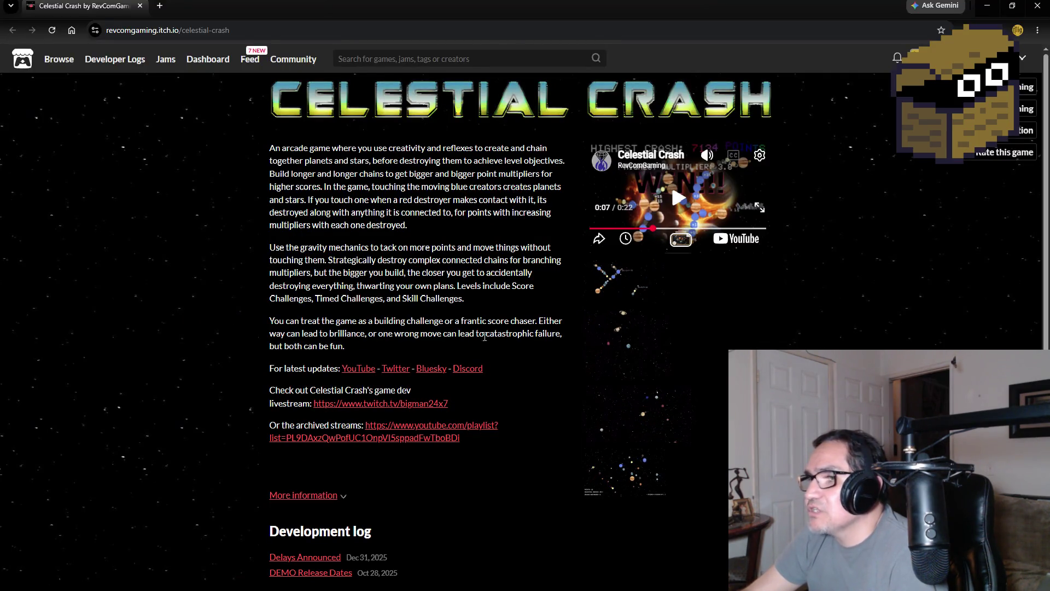
# Browse RevComGaming's games list (Infernal Arena, Celestial Crash, Spark, RevComEngine), then close the browser.
pyautogui.scroll(-5, 216, 361)
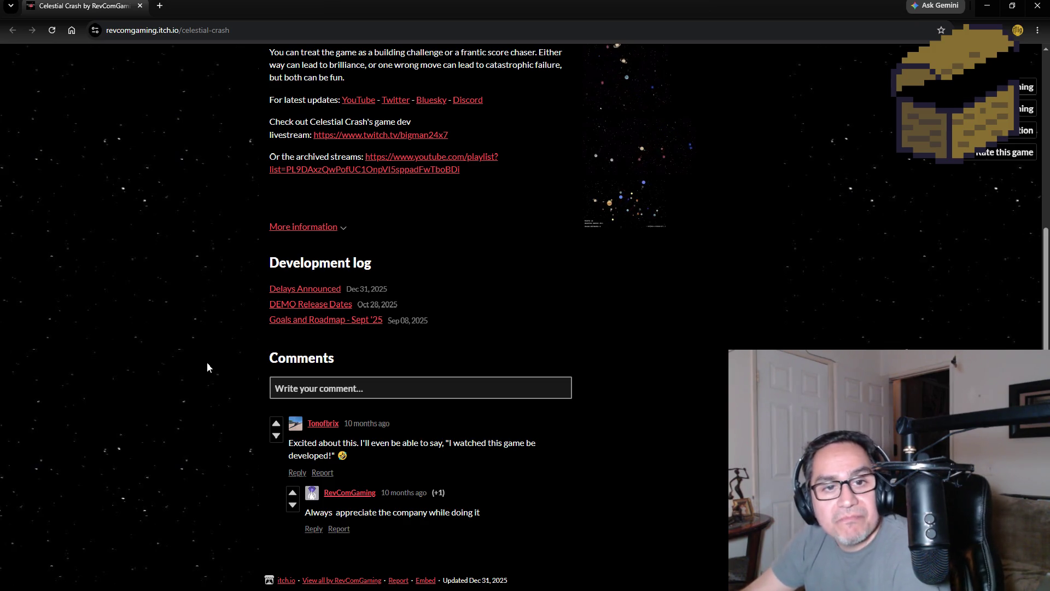
pyautogui.scroll(5, 203, 376)
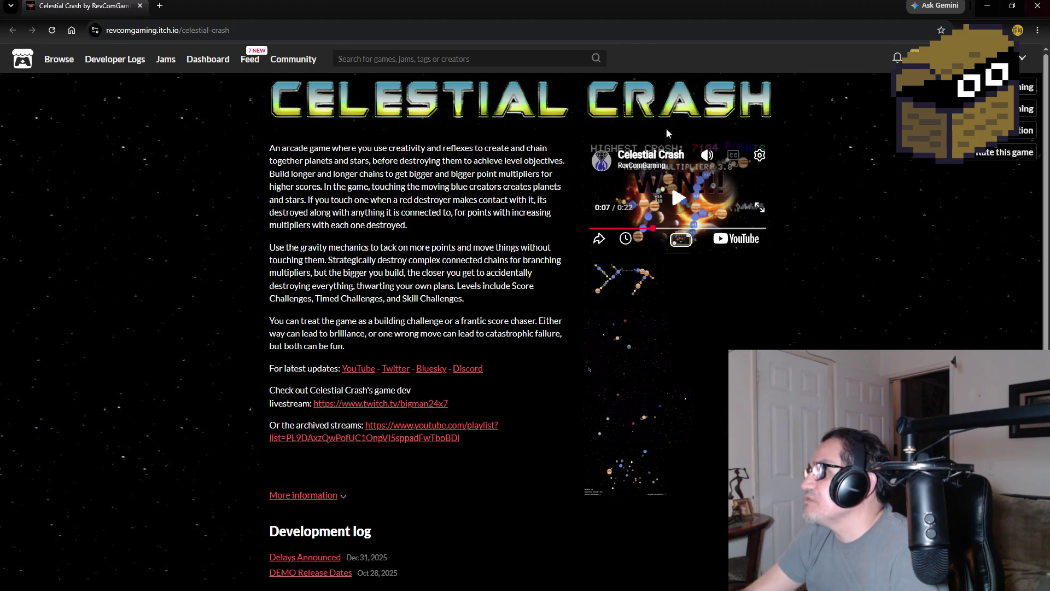
pyautogui.scroll(-1, 416, 311)
pyautogui.scroll(1, 432, 314)
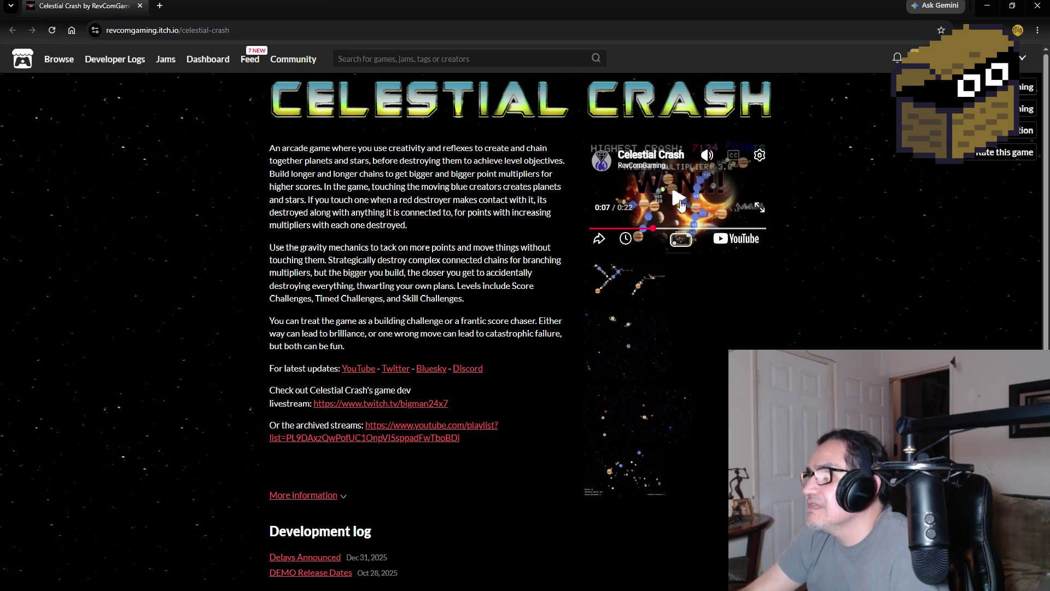
pyautogui.scroll(-5, 185, 361)
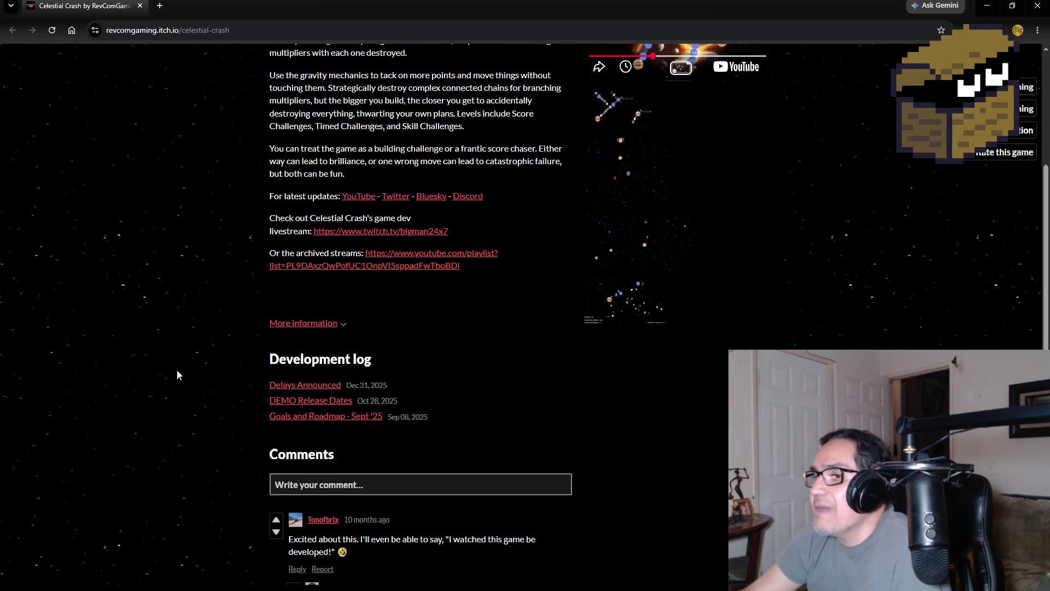
pyautogui.scroll(5, 190, 390)
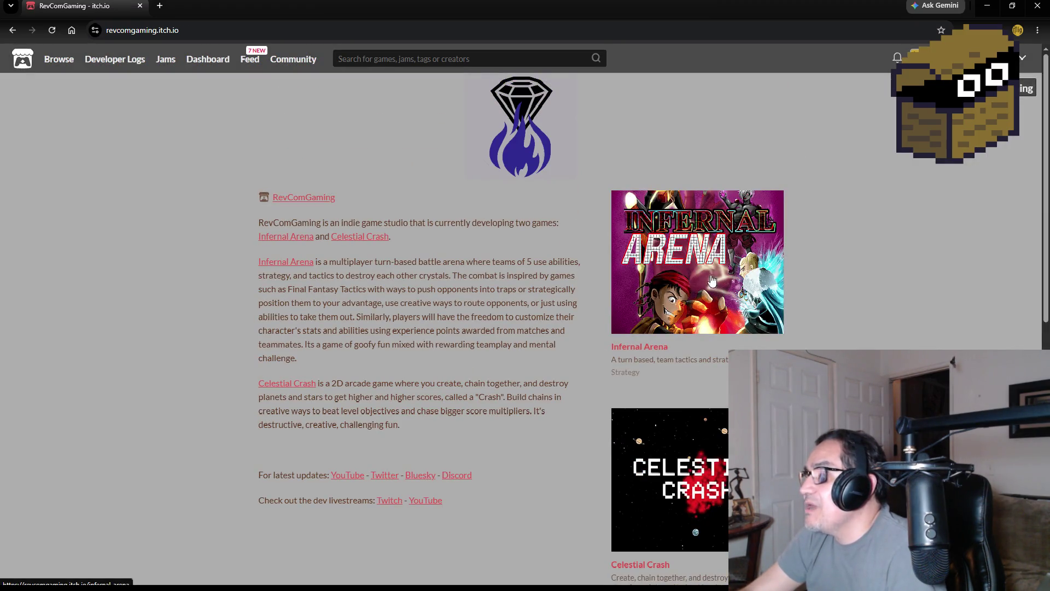
pyautogui.scroll(-3, 696, 321)
pyautogui.scroll(-4, 719, 376)
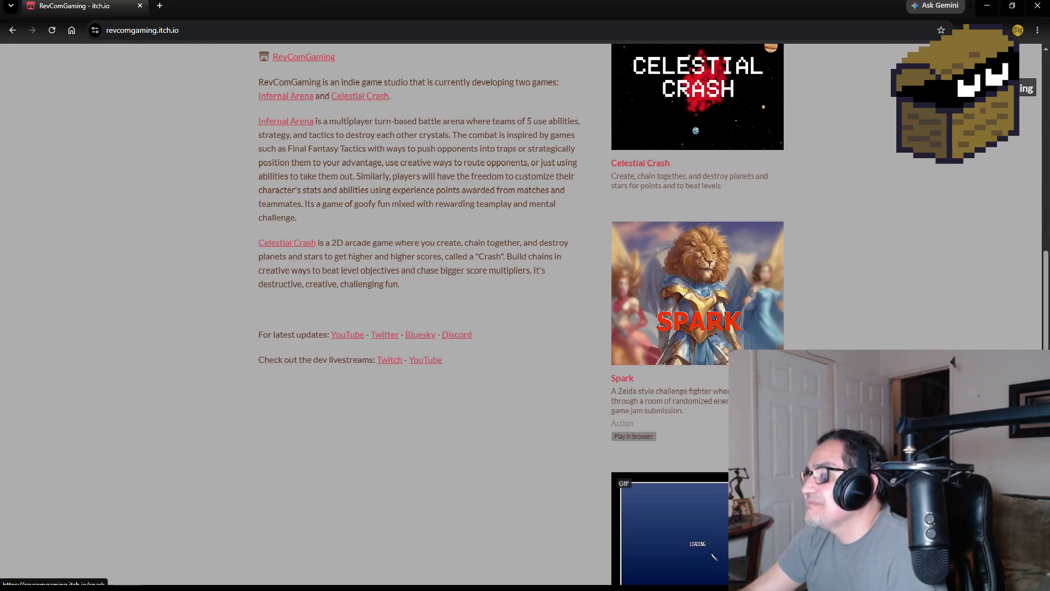
pyautogui.scroll(-2, 719, 376)
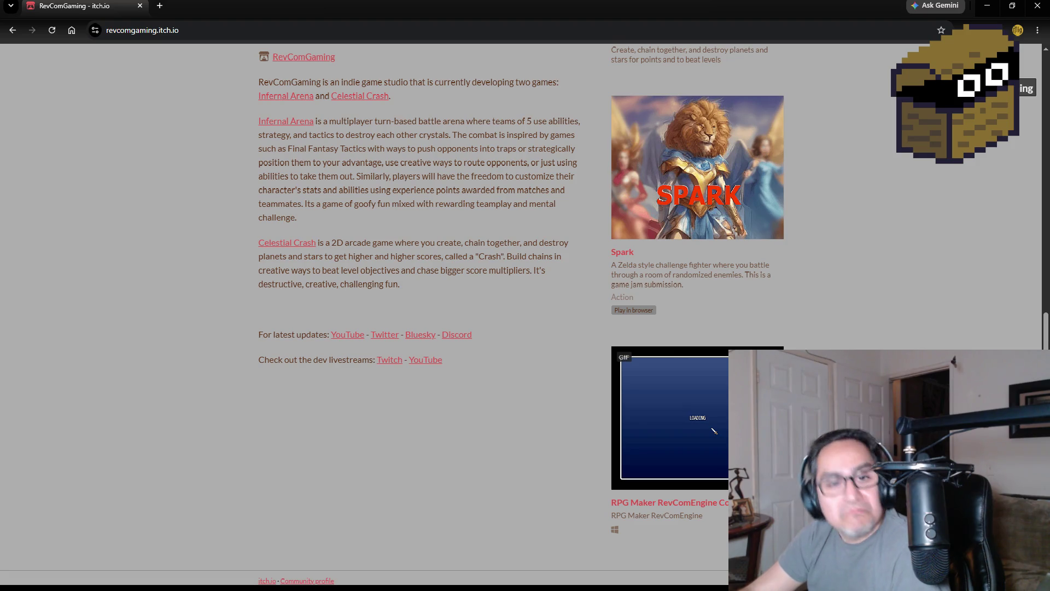
pyautogui.scroll(8, 824, 320)
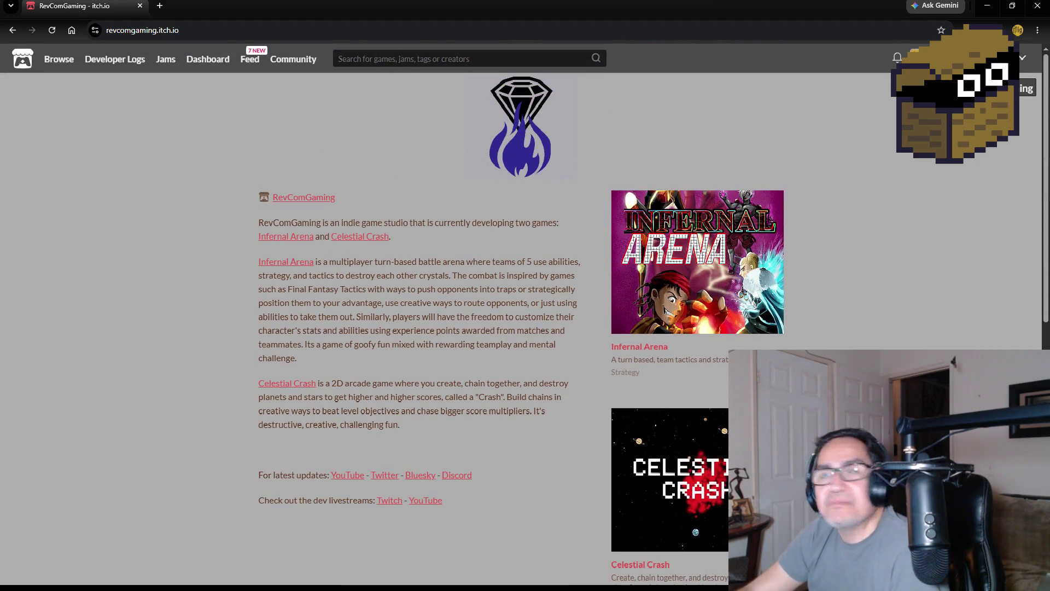
pyautogui.click(1040, 10)
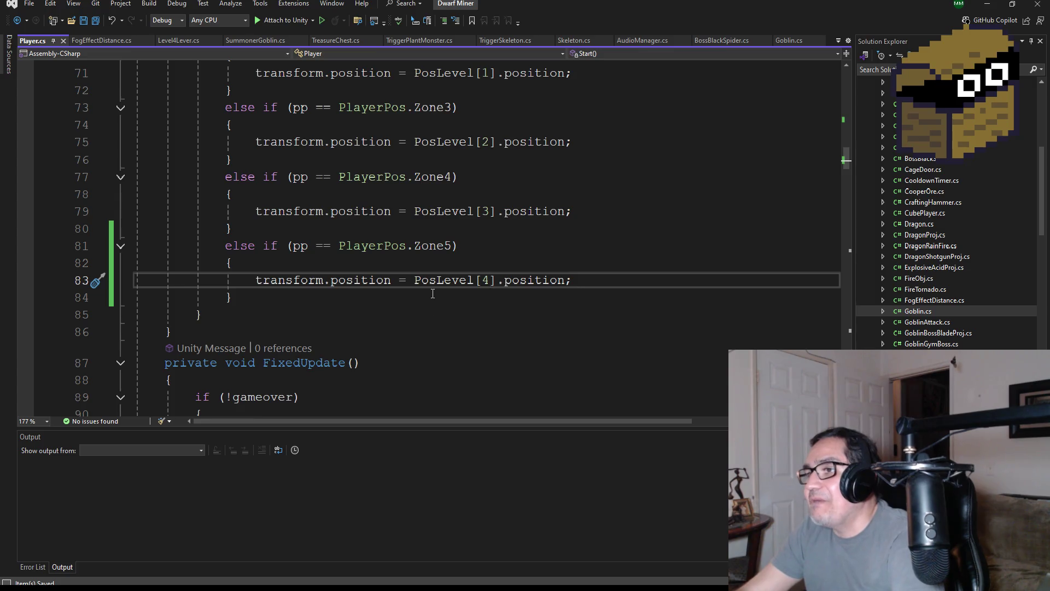
# Scroll through Player.cs, then minimize Visual Studio to return to the Unity editor.
pyautogui.scroll(9, 432, 294)
pyautogui.scroll(-14, 462, 290)
pyautogui.scroll(-10, 385, 292)
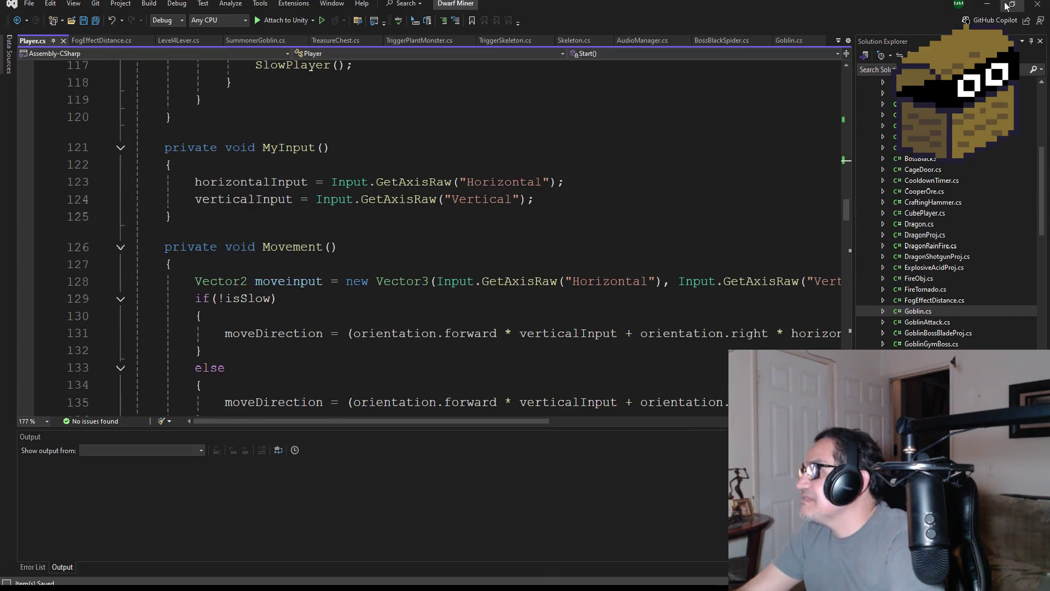
pyautogui.click(988, 4)
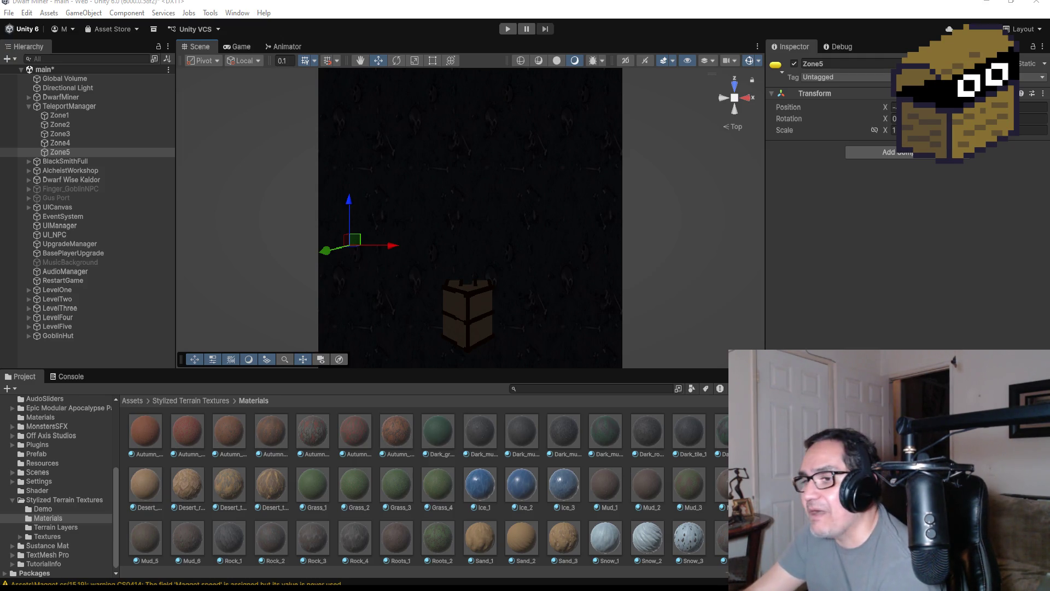
# Check the goblin area reference map, then set DwarfMiner's Pp starting zone to Zone 5.
pyautogui.hotkey('alt', 'Tab')
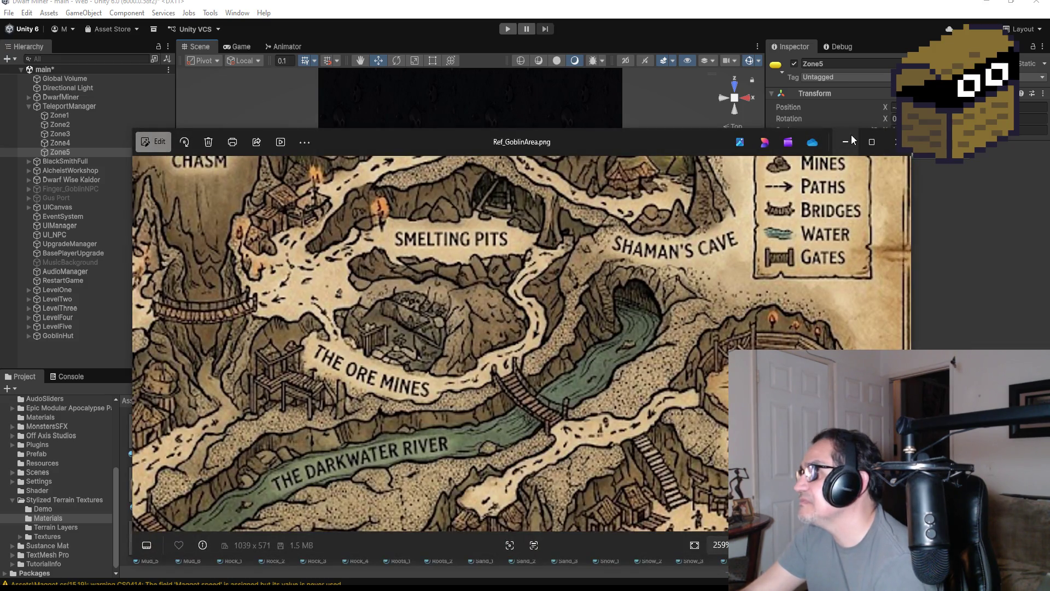
pyautogui.click(846, 141)
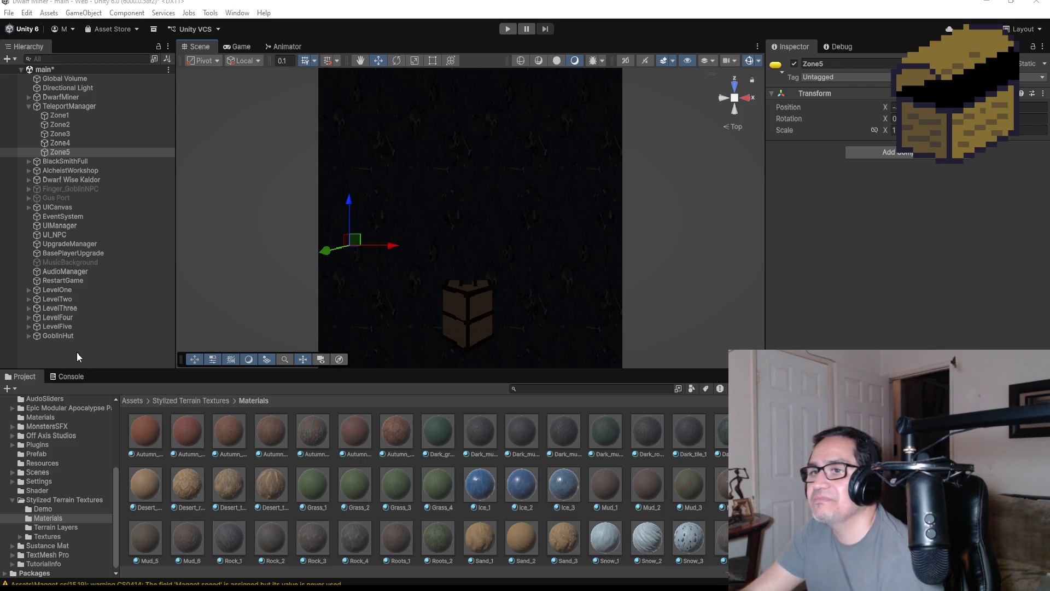
pyautogui.click(80, 334)
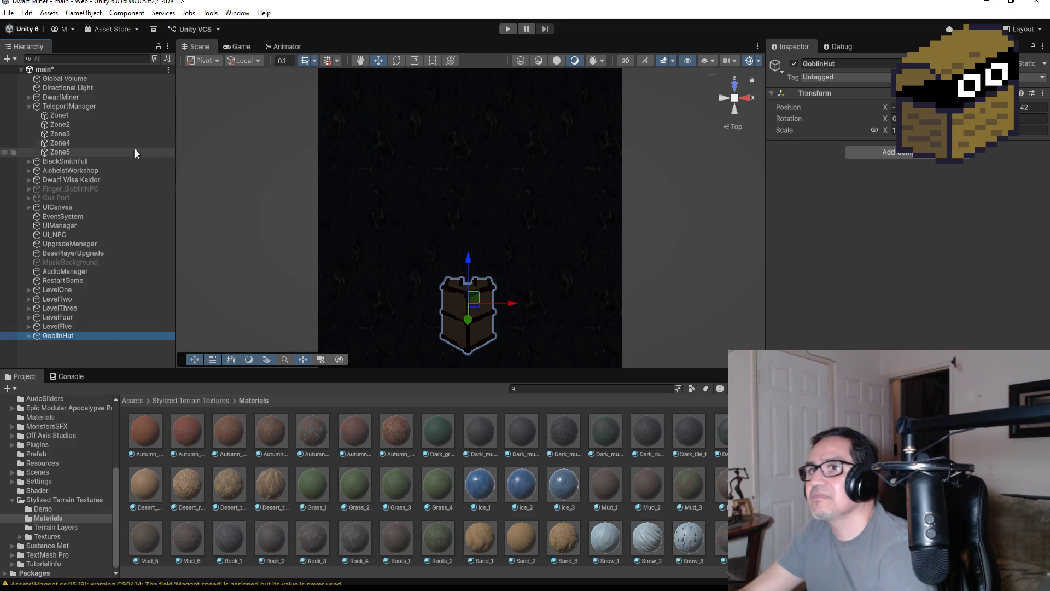
pyautogui.click(97, 105)
pyautogui.click(90, 98)
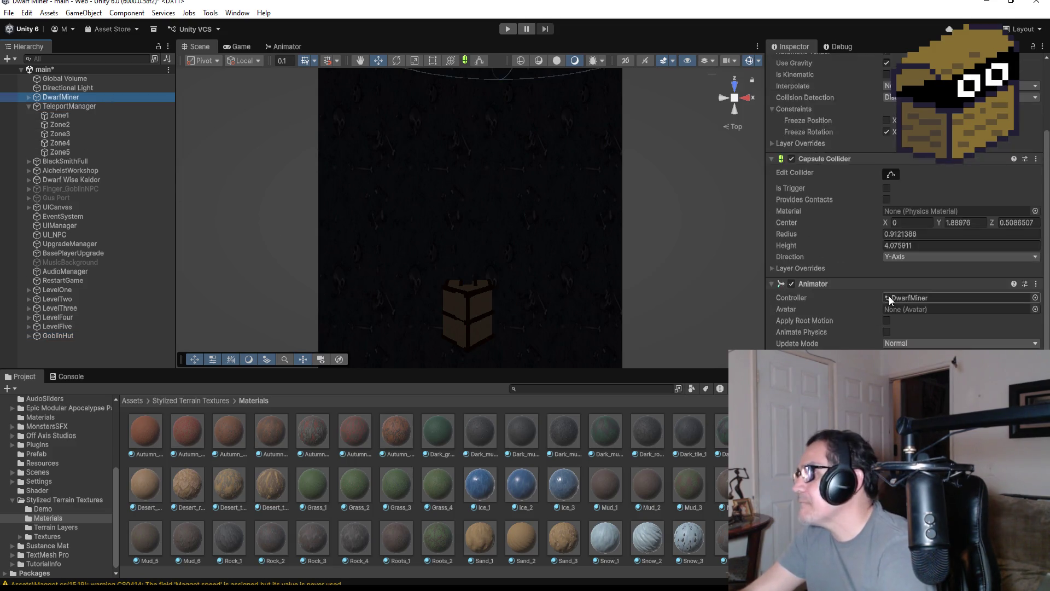
pyautogui.scroll(-10, 946, 190)
pyautogui.click(946, 186)
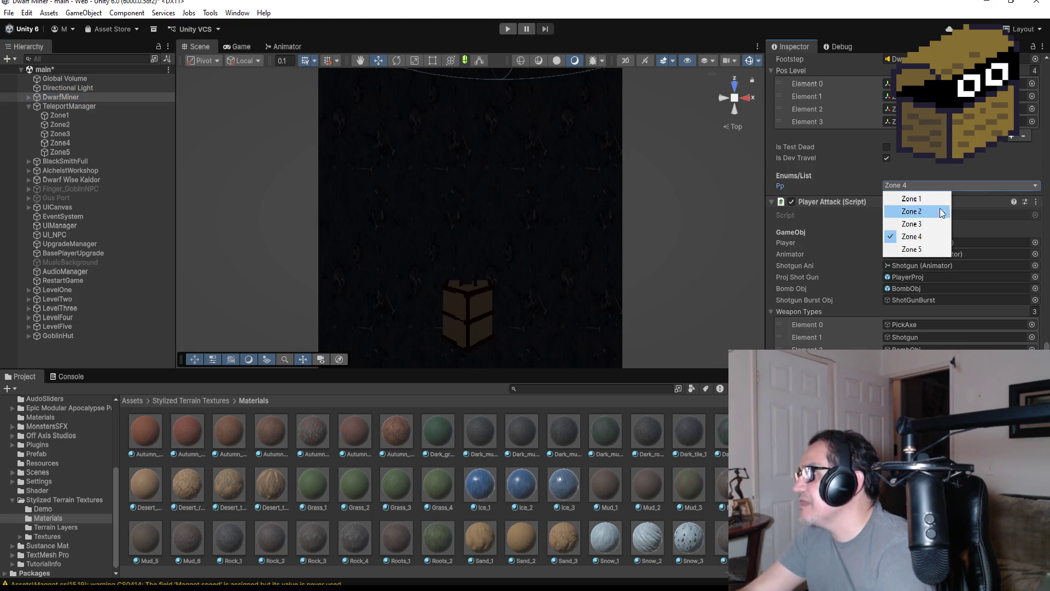
pyautogui.click(930, 251)
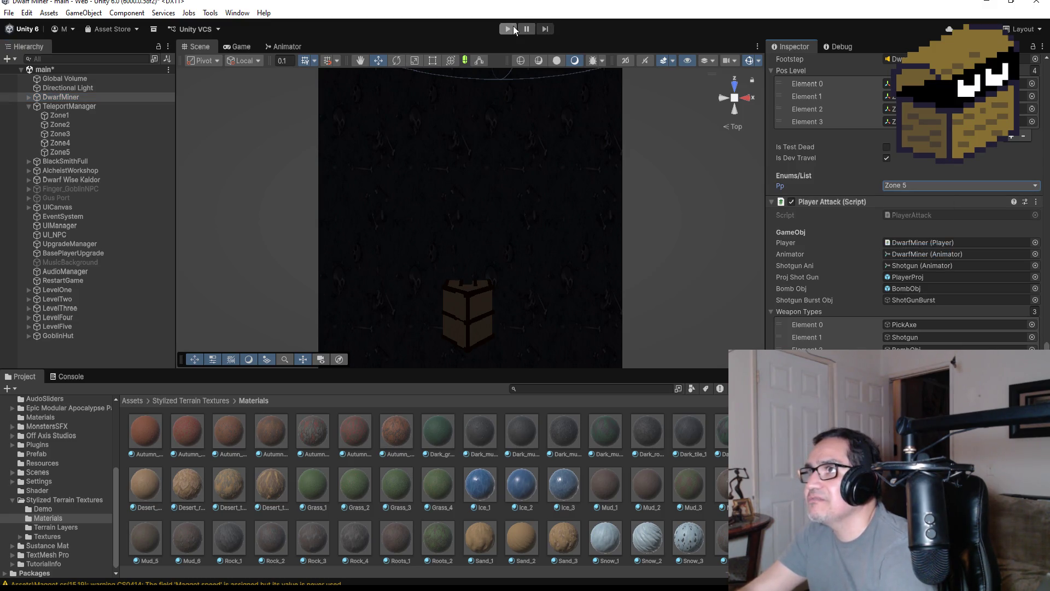
# Run a play test, close the settings overlay, stop it, and enter Play mode again.
pyautogui.click(508, 29)
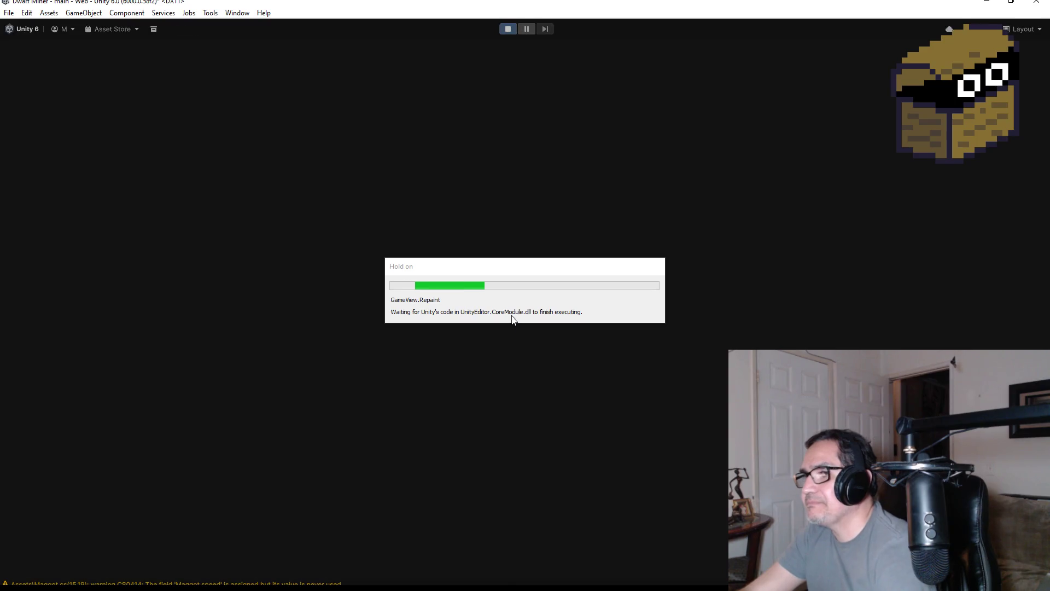
pyautogui.press('Escape')
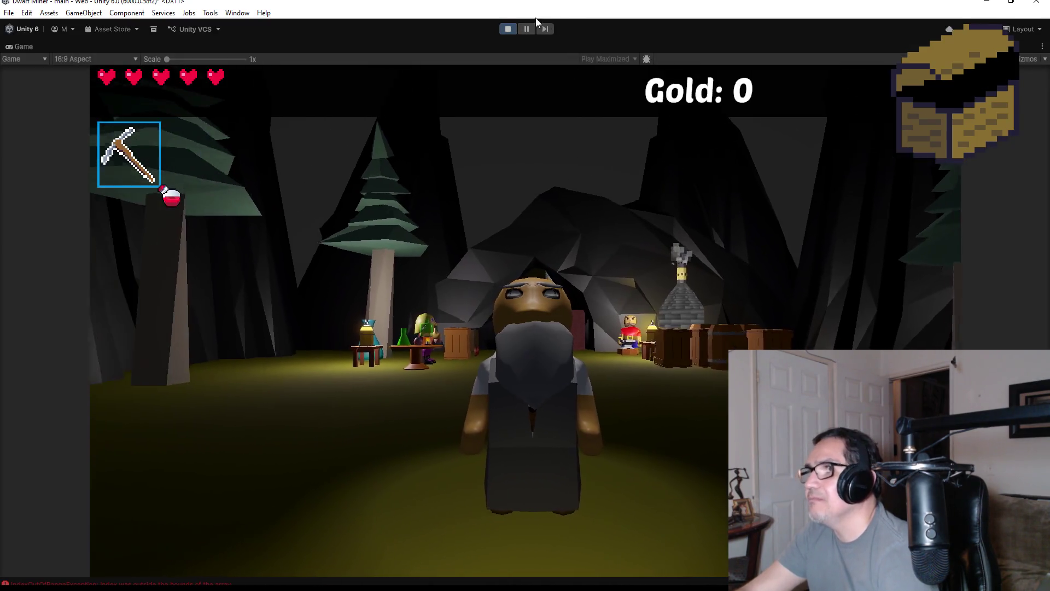
pyautogui.click(516, 28)
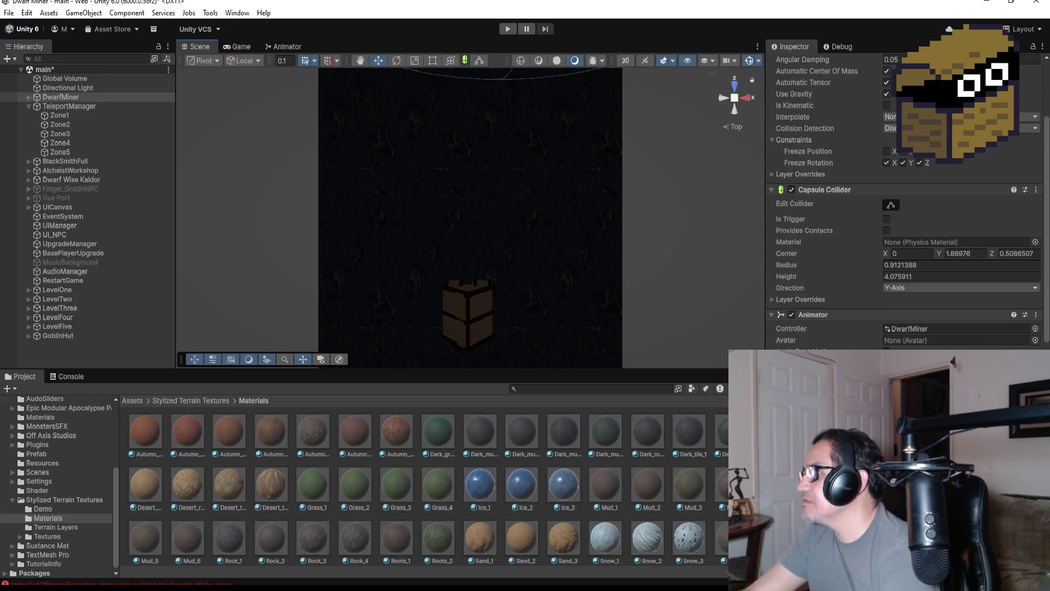
pyautogui.scroll(-5, 906, 219)
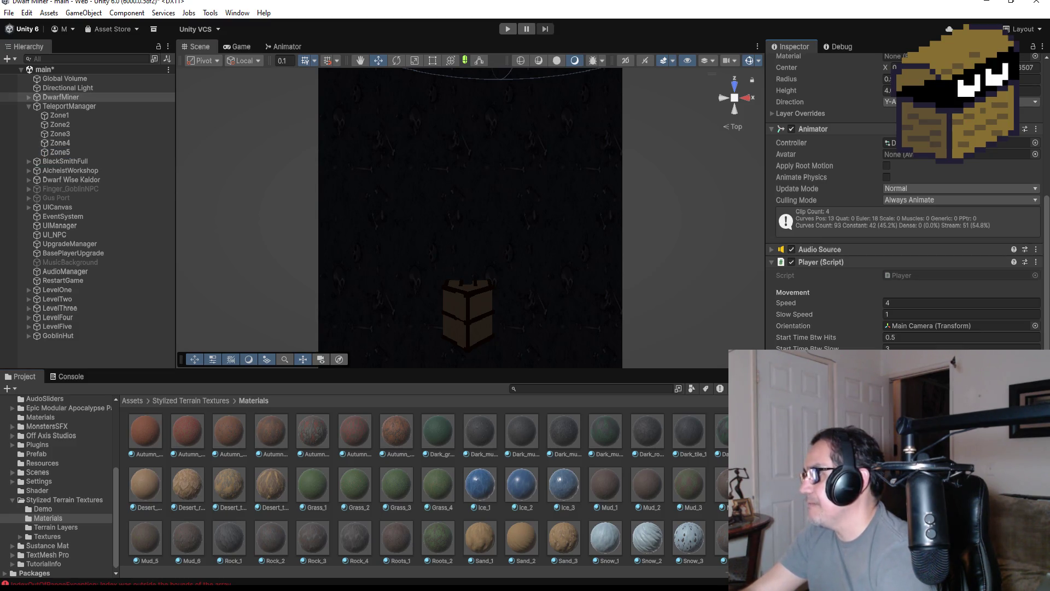
pyautogui.click(506, 32)
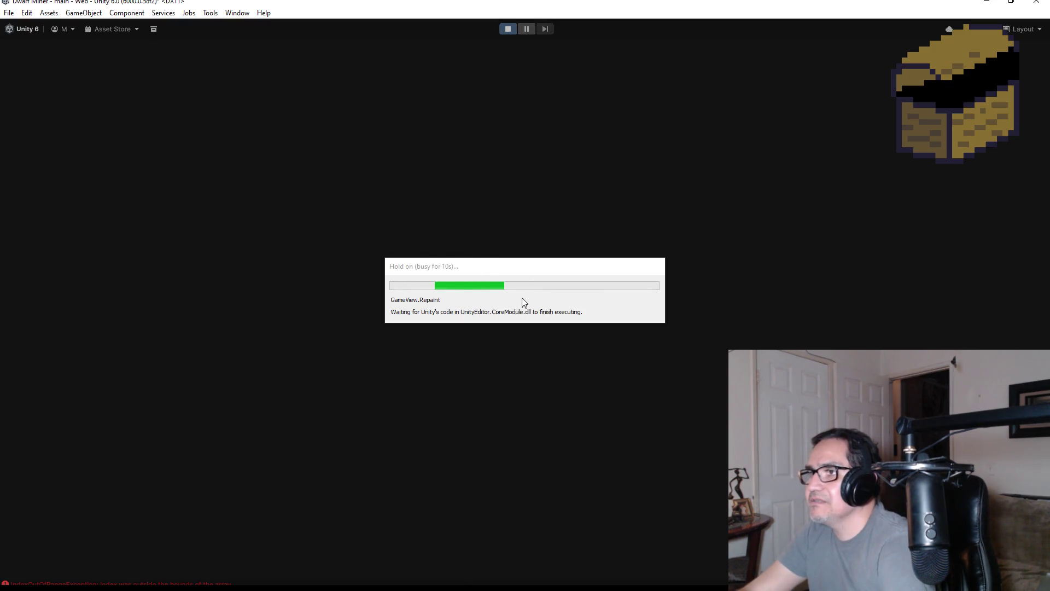
# Start playing, switch to the second weapon, and walk into the goblin hut.
pyautogui.press('Escape')
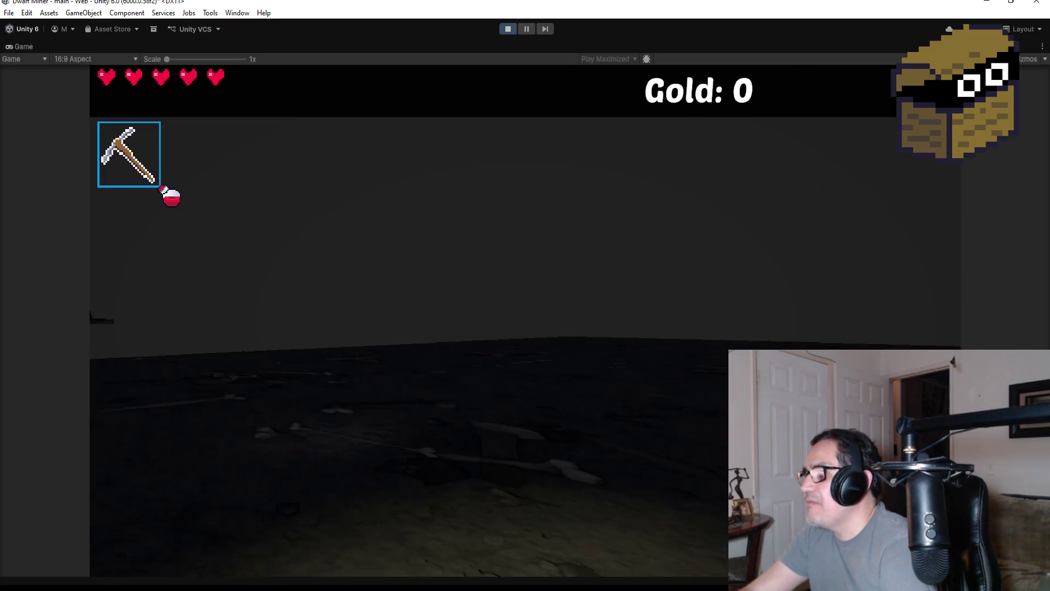
pyautogui.press('w')
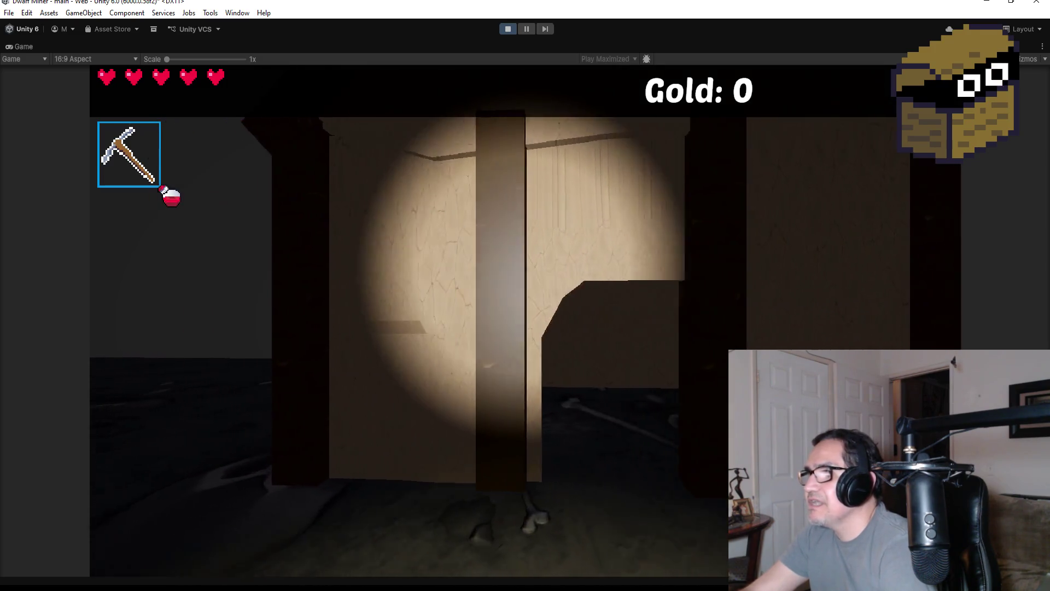
pyautogui.press('2')
pyautogui.press('s')
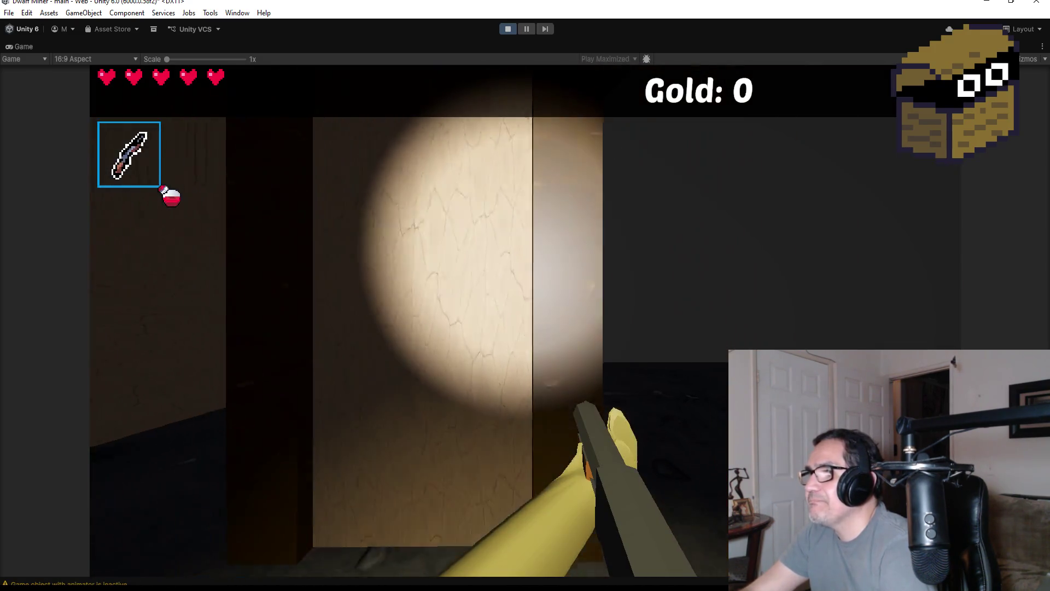
pyautogui.press('w')
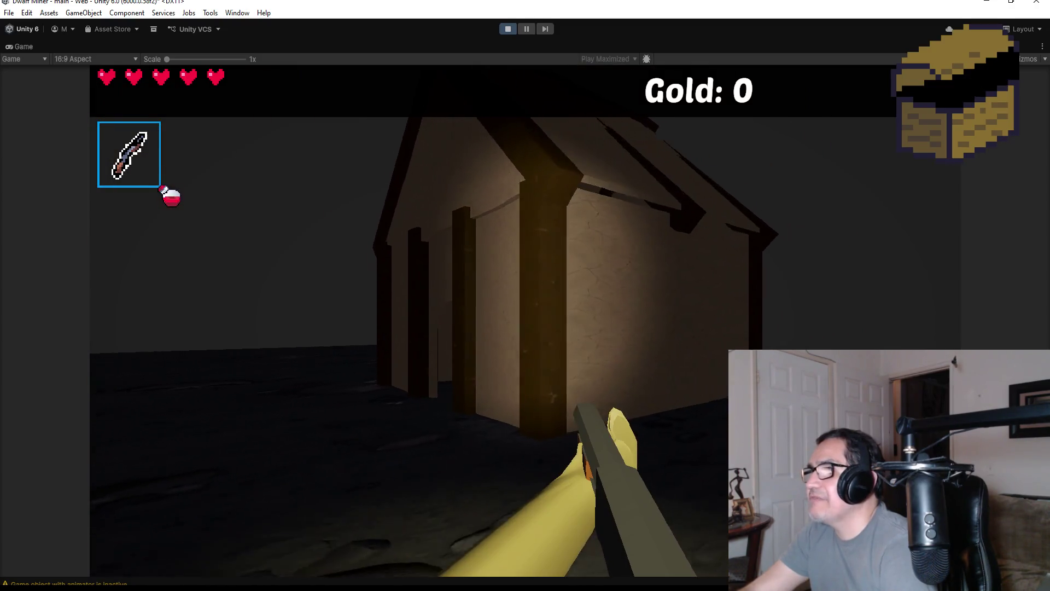
pyautogui.press('w')
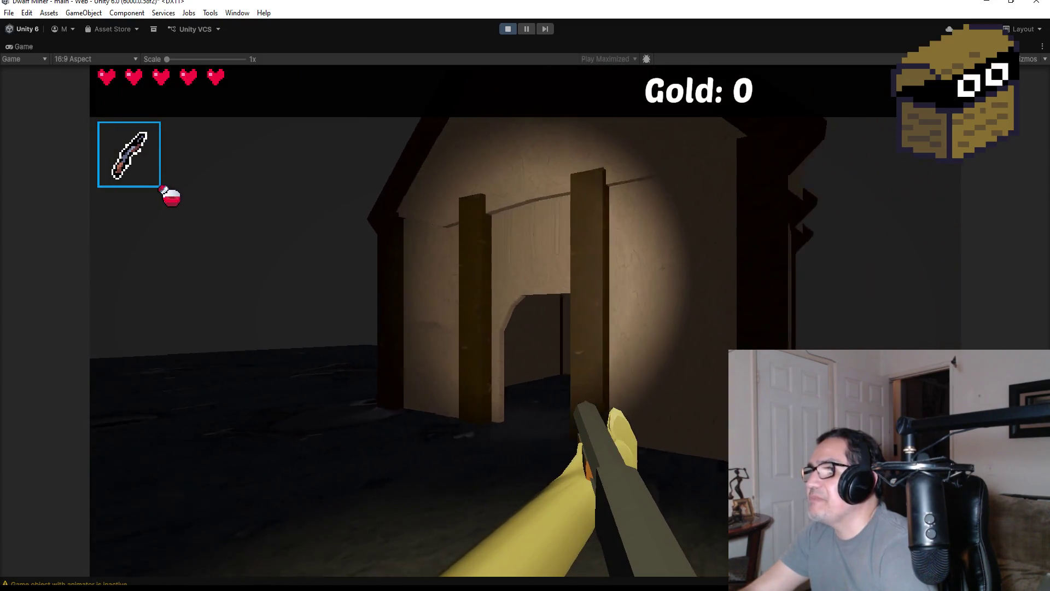
pyautogui.press('w')
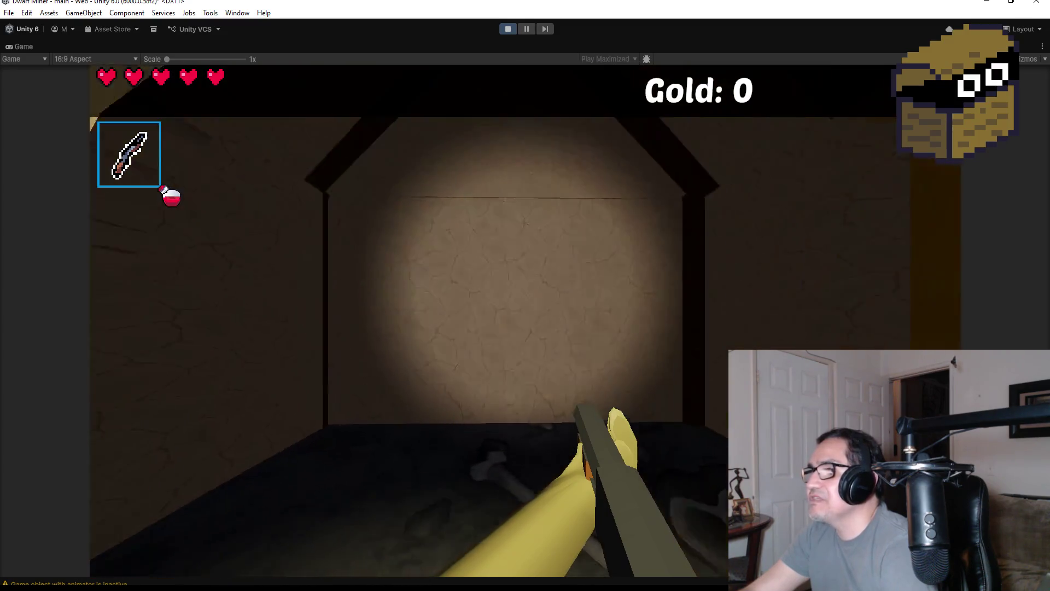
# Walk out of the hut, fire a fireball at it, then pause and stop play mode.
pyautogui.press('w')
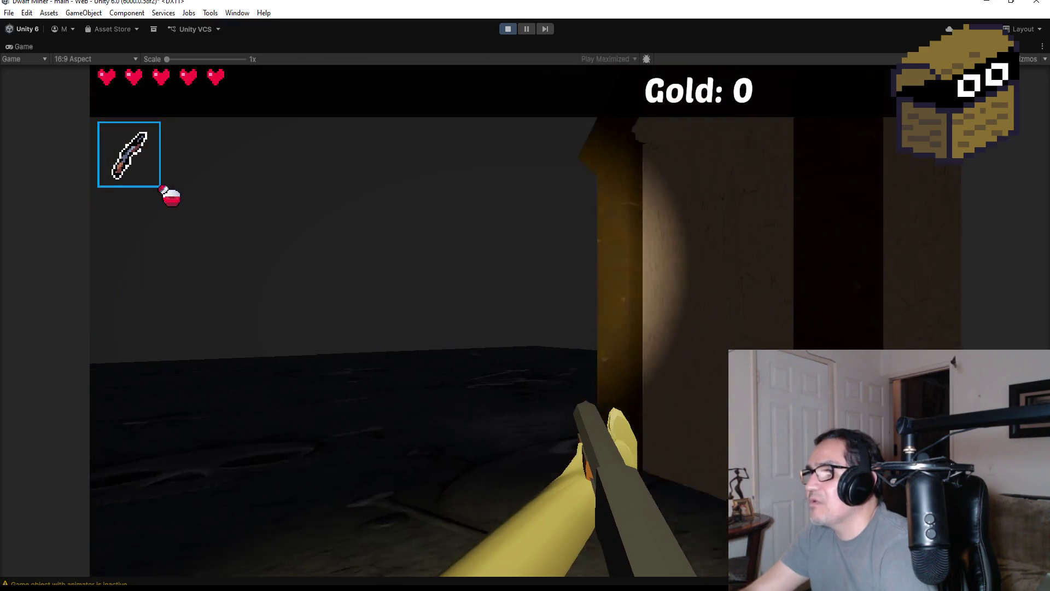
pyautogui.click(525, 321)
pyautogui.press('w')
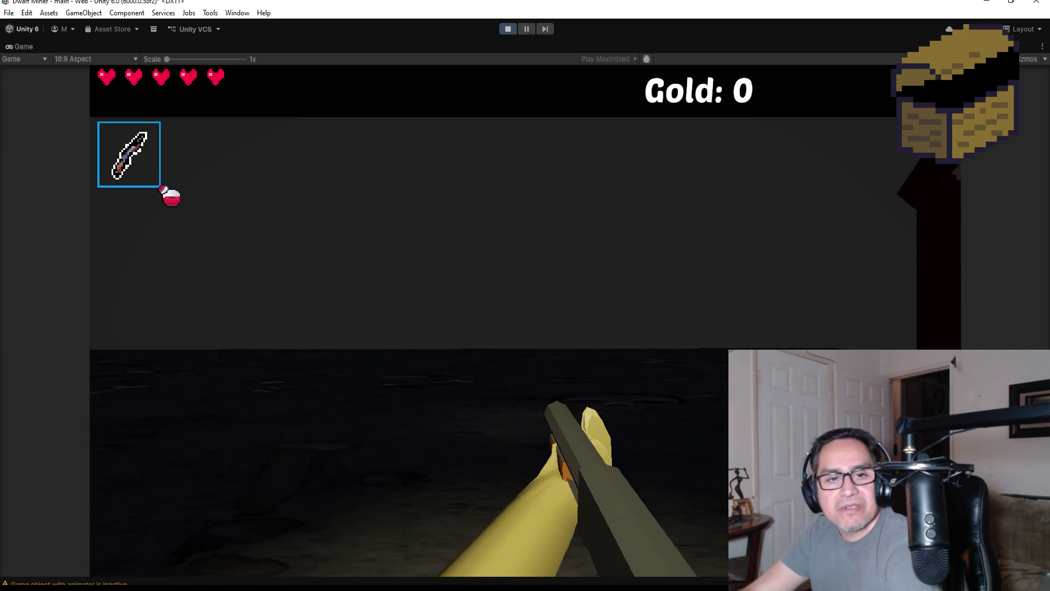
pyautogui.press('Escape')
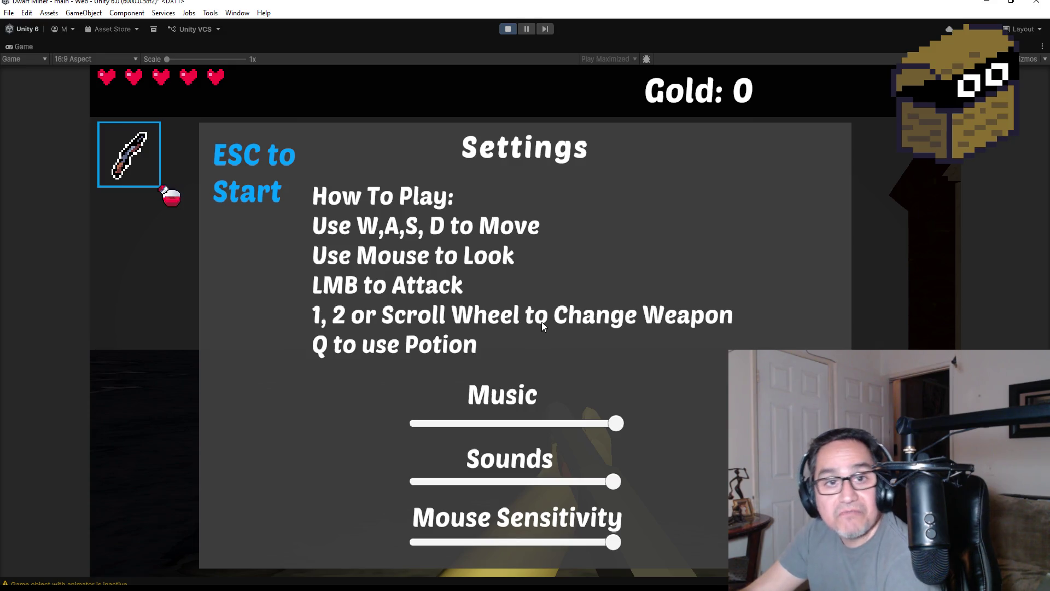
pyautogui.click(510, 29)
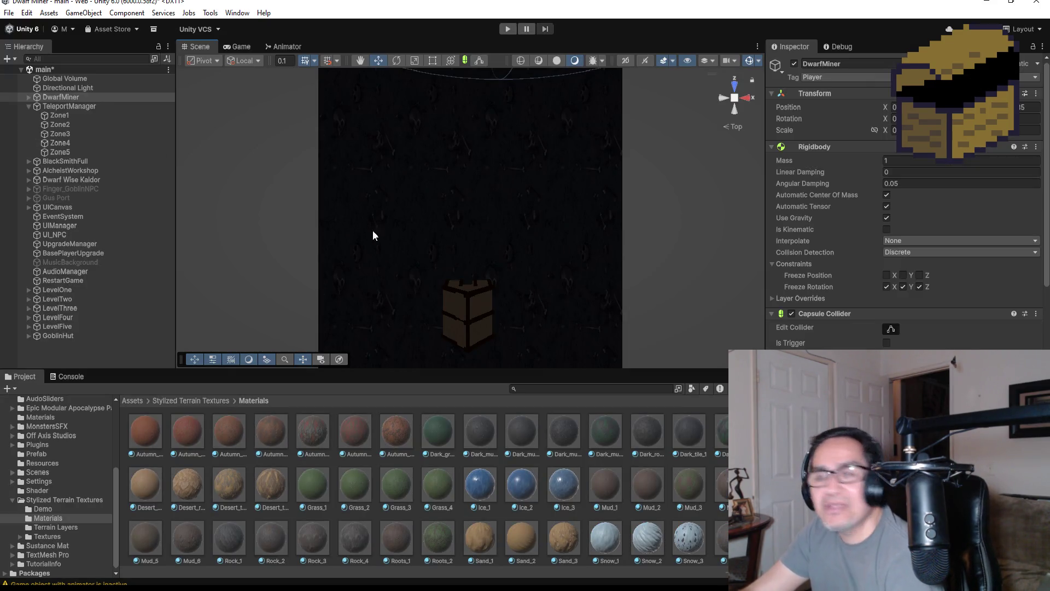
# Save the main scene with File > Save.
pyautogui.click(9, 12)
pyautogui.click(30, 68)
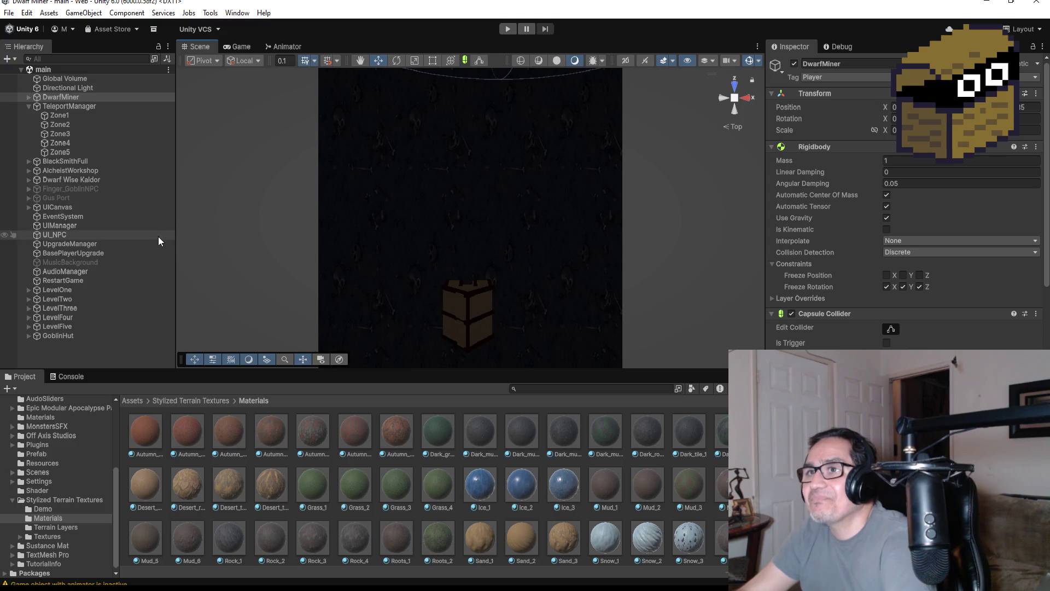
# Tilt the view, select ground plane Plane (1), and apply the Dark_mud_4 material to it.
pyautogui.scroll(-3, 530, 278)
pyautogui.scroll(4, 498, 281)
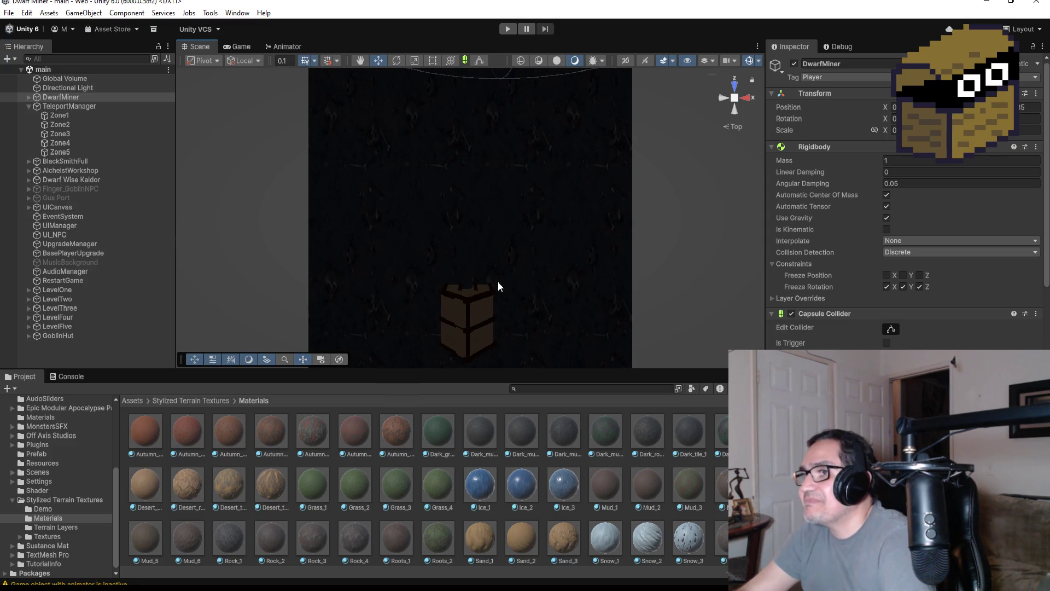
pyautogui.scroll(2, 522, 309)
pyautogui.moveTo(554, 319)
pyautogui.mouseDown()
pyautogui.moveTo(640, 148)
pyautogui.moveTo(654, 143)
pyautogui.moveTo(585, 225)
pyautogui.moveTo(635, 246)
pyautogui.moveTo(593, 309)
pyautogui.mouseUp()
pyautogui.scroll(3, 586, 226)
pyautogui.scroll(-3, 591, 247)
pyautogui.click(571, 189)
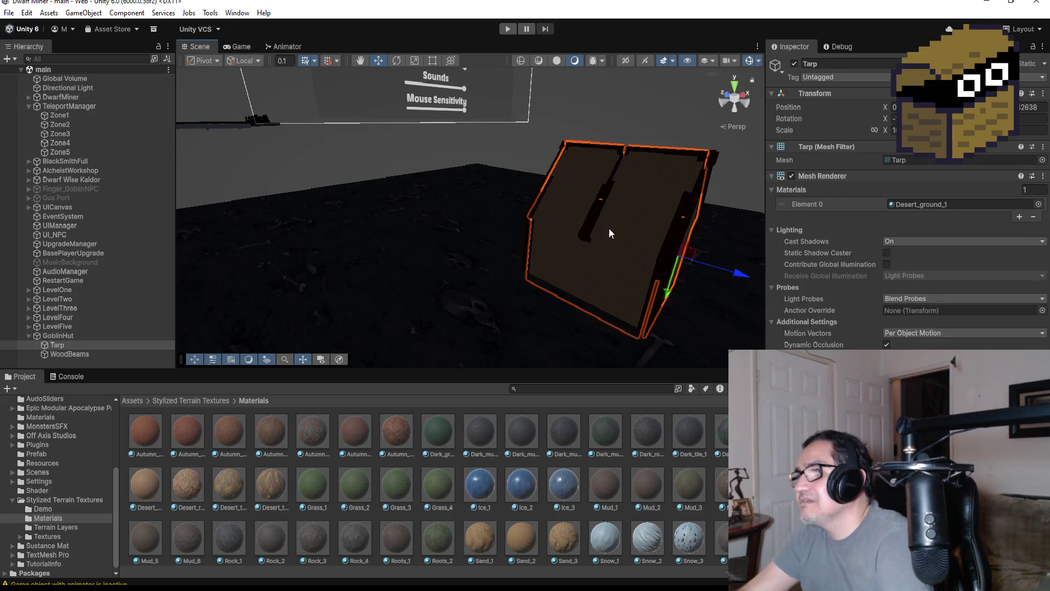
pyautogui.scroll(3, 609, 228)
pyautogui.scroll(-3, 552, 240)
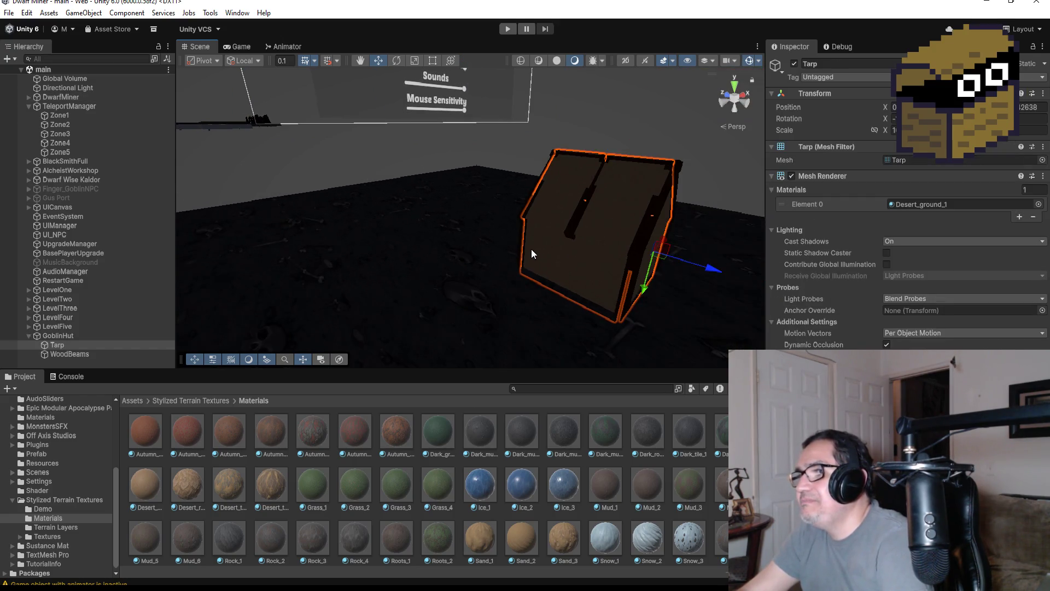
pyautogui.click(469, 311)
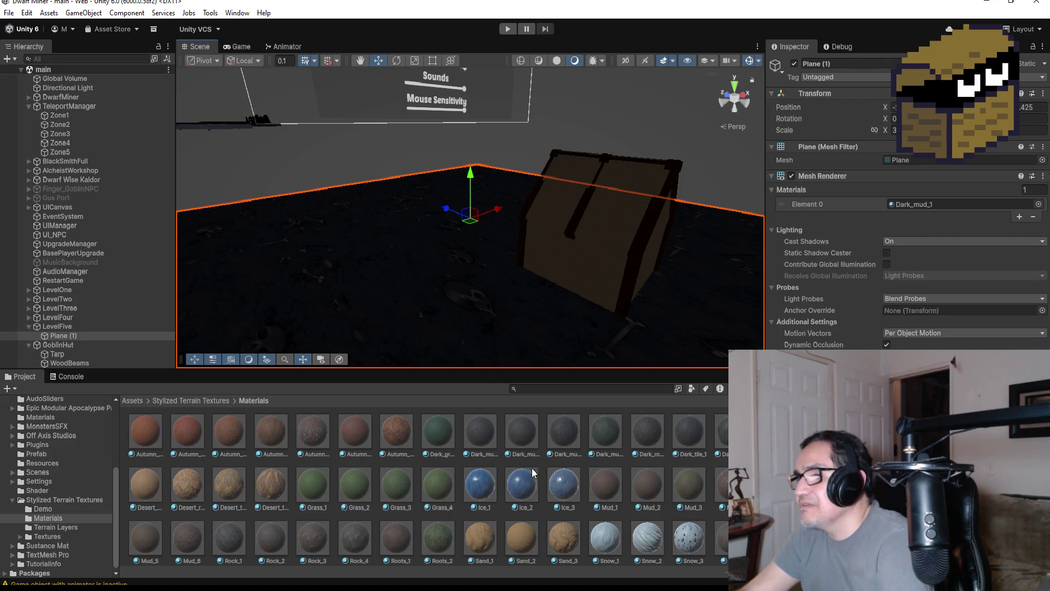
pyautogui.moveTo(526, 357)
pyautogui.mouseDown()
pyautogui.moveTo(431, 280)
pyautogui.moveTo(432, 298)
pyautogui.moveTo(429, 272)
pyautogui.moveTo(401, 265)
pyautogui.moveTo(494, 285)
pyautogui.moveTo(551, 321)
pyautogui.mouseUp()
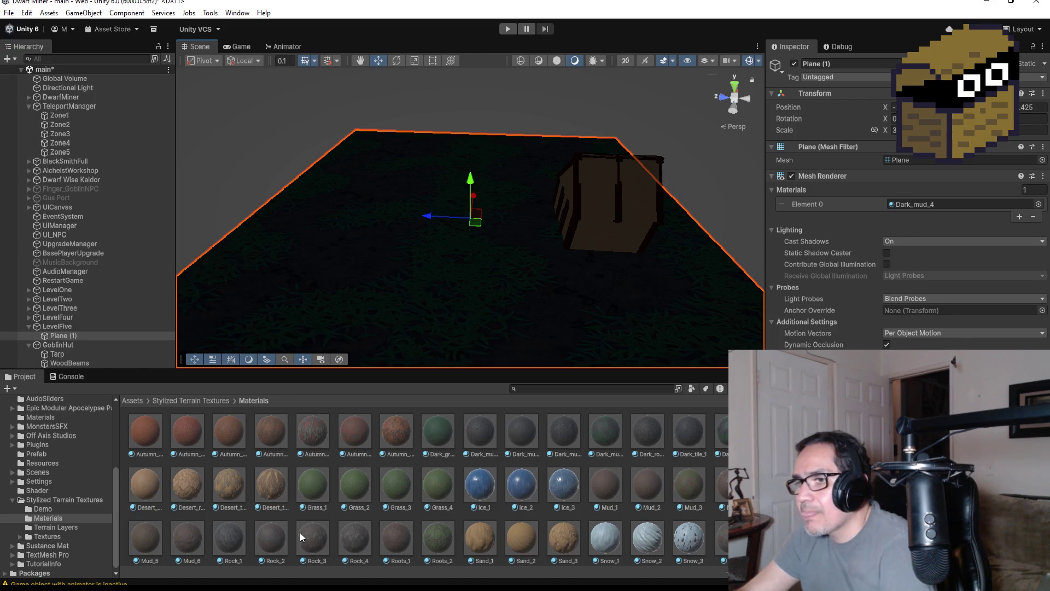
# Compare Dark_grass_1, Dark_mud_4 and Dark_tile_2, reselect Dark_mud_4, and start play mode.
pyautogui.click(439, 433)
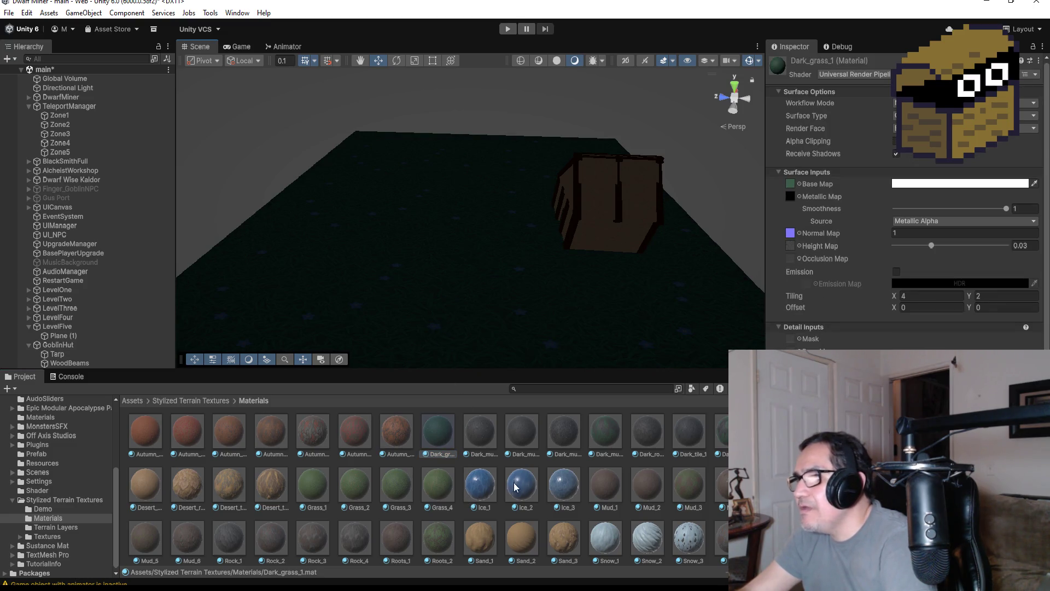
pyautogui.click(606, 433)
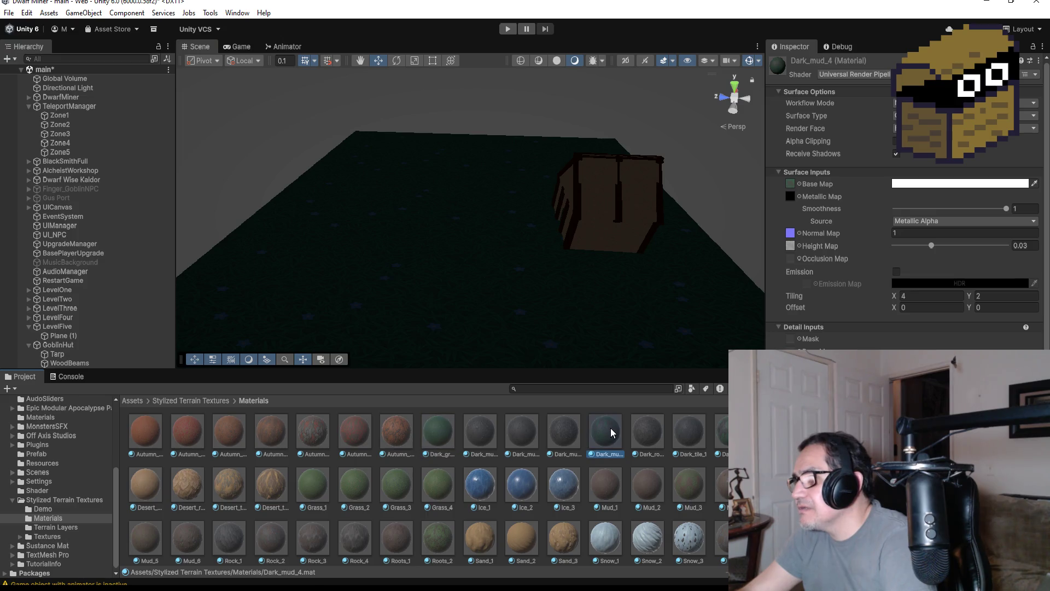
pyautogui.click(721, 432)
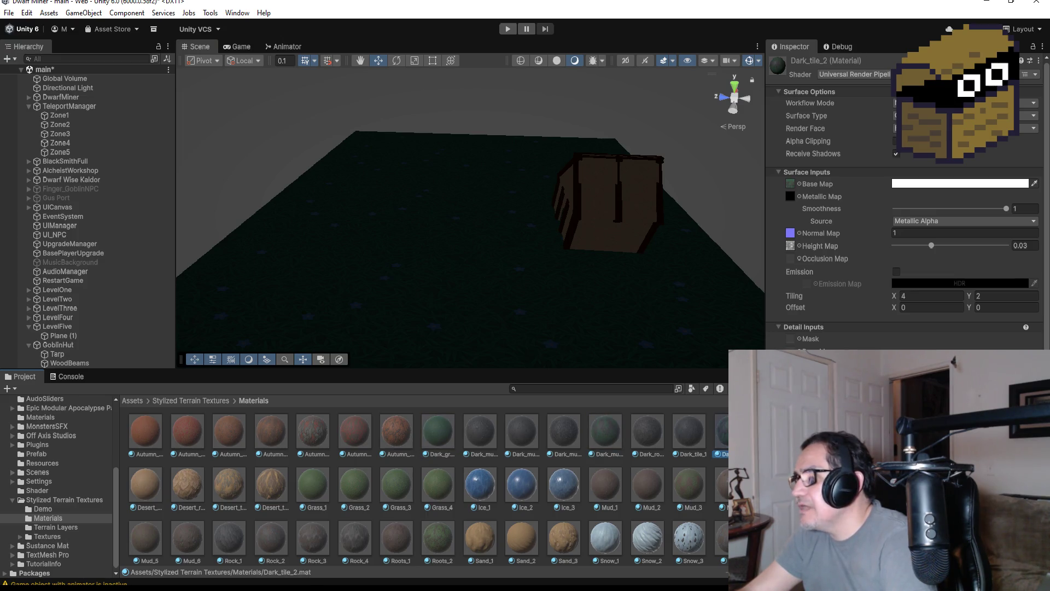
pyautogui.click(613, 436)
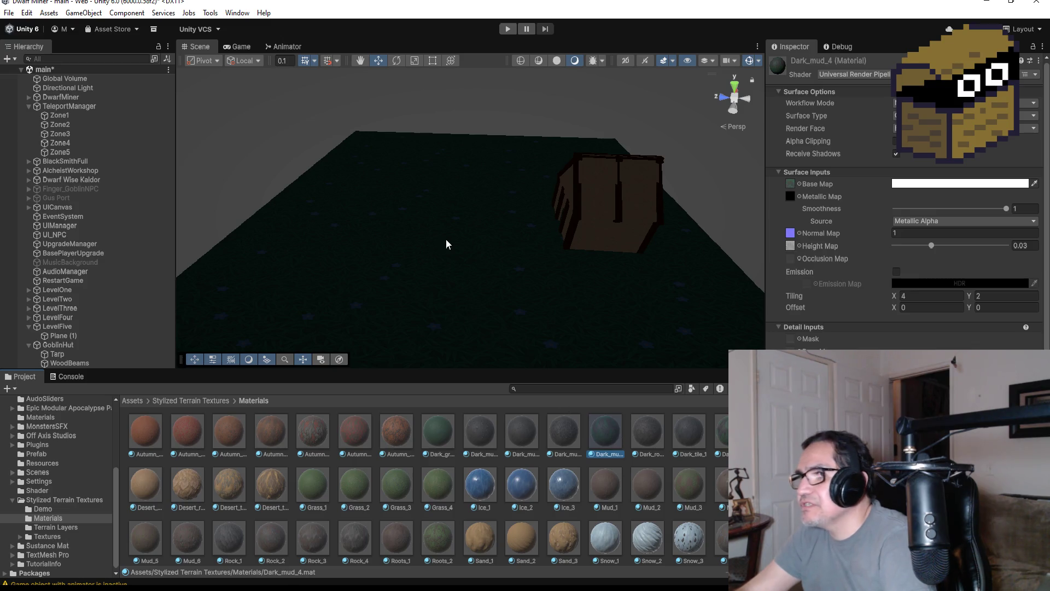
pyautogui.click(507, 30)
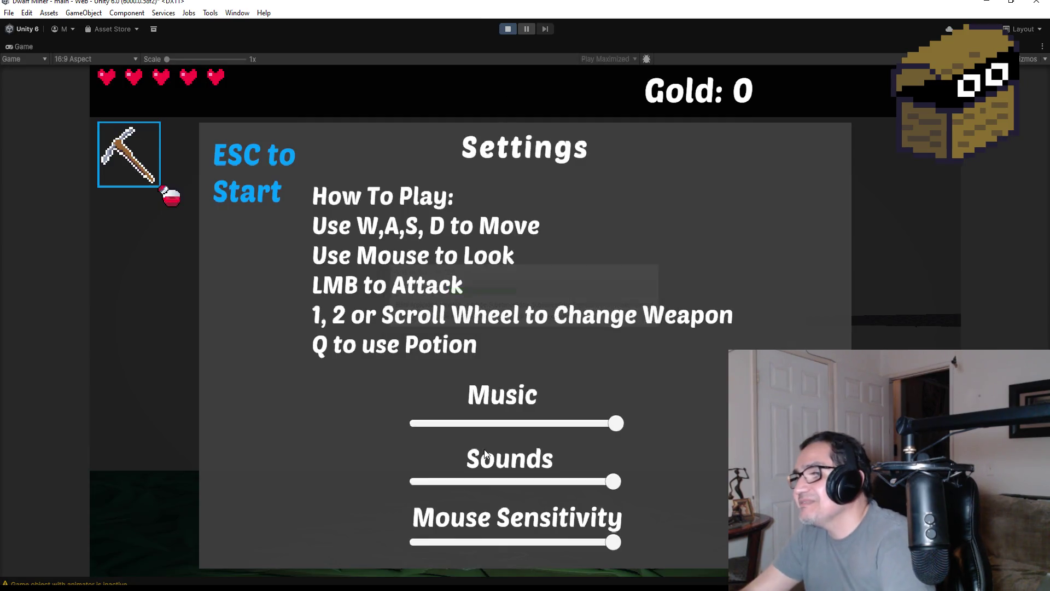
# Fire a fireball at the hut, walk through and around it, then pause and stop play mode.
pyautogui.press('Escape')
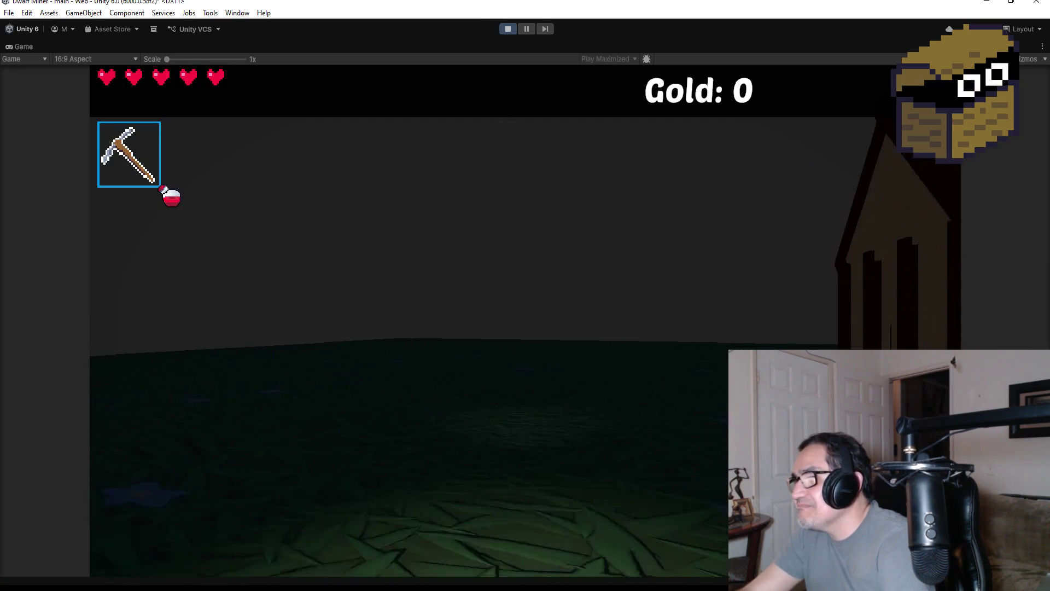
pyautogui.scroll(-1, 525, 295)
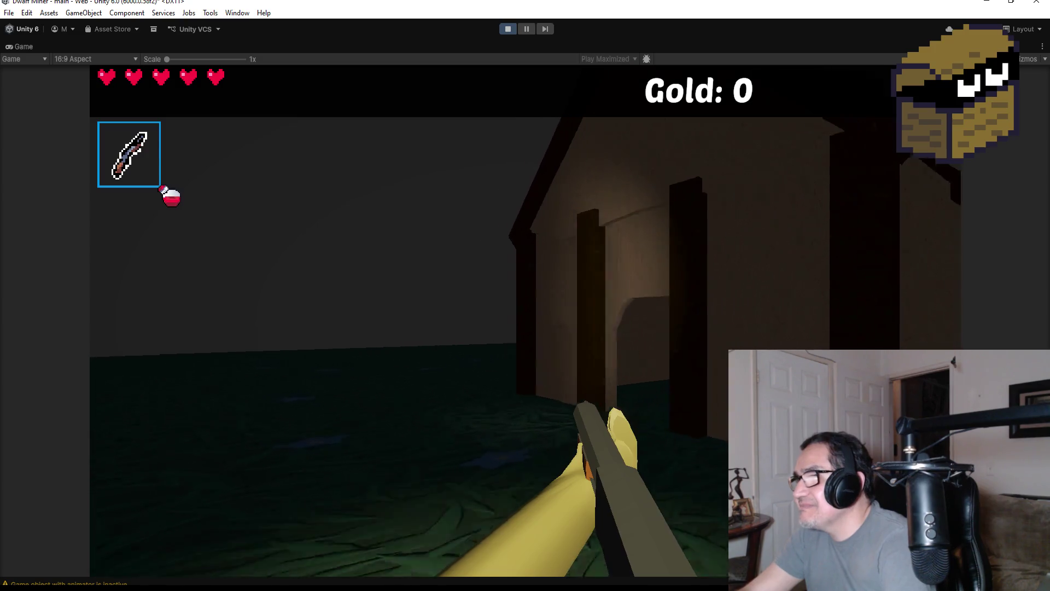
pyautogui.click(525, 296)
pyautogui.press('w')
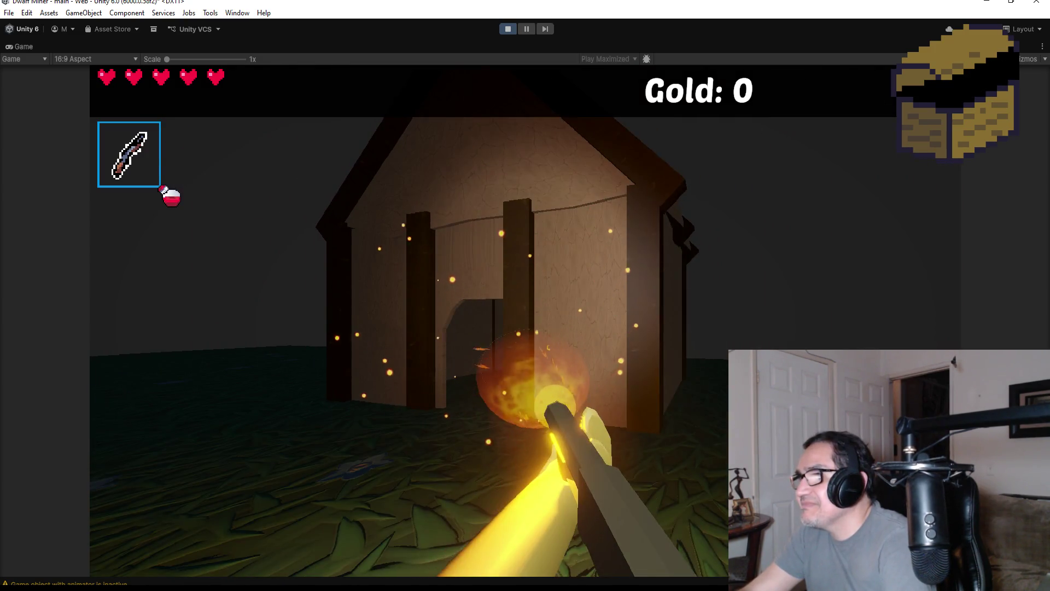
pyautogui.press('w')
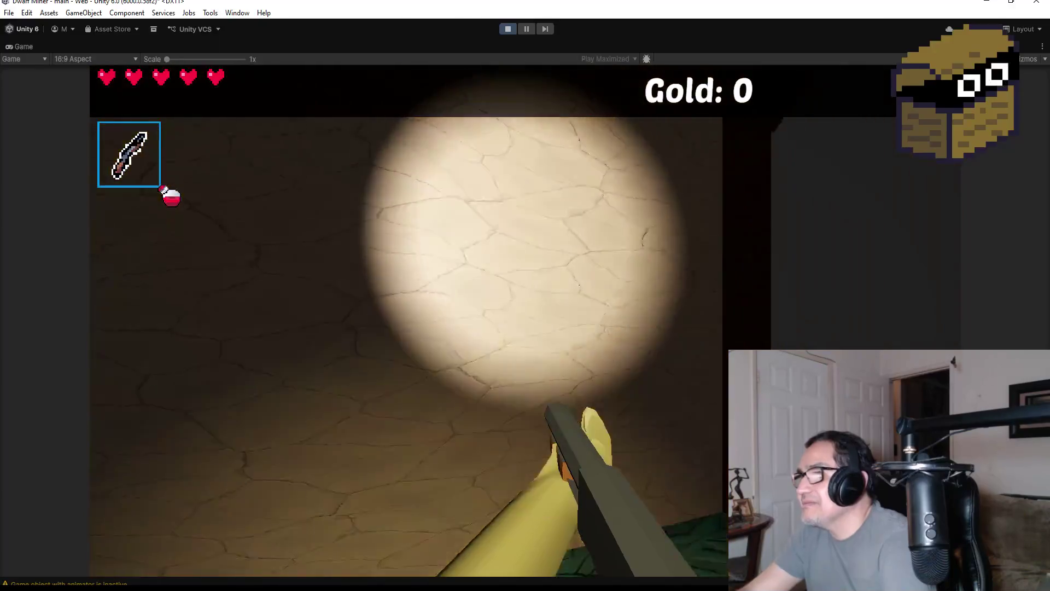
pyautogui.press('w')
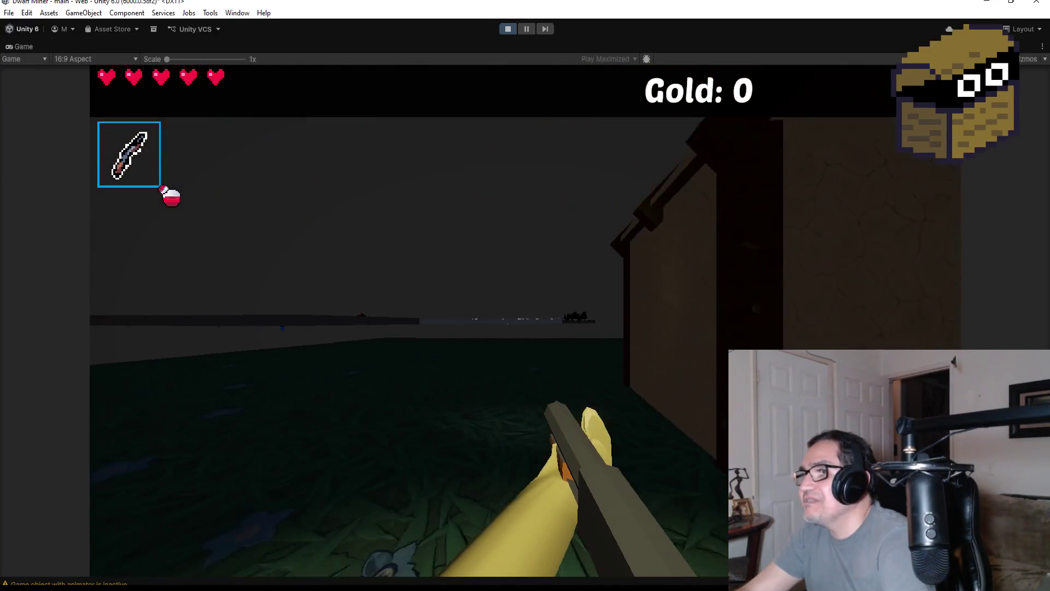
pyautogui.press('s')
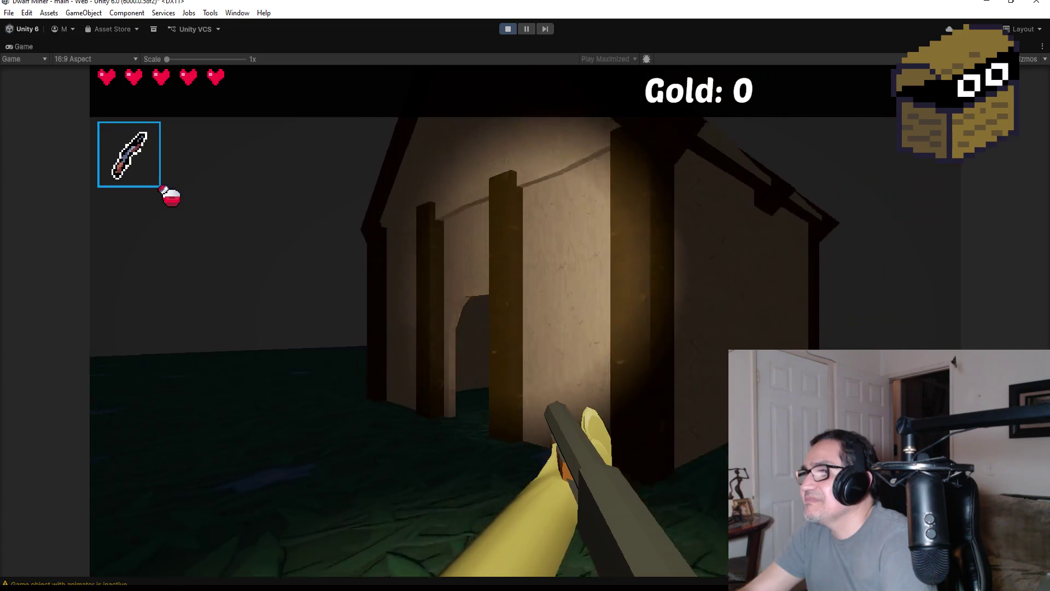
pyautogui.press('w')
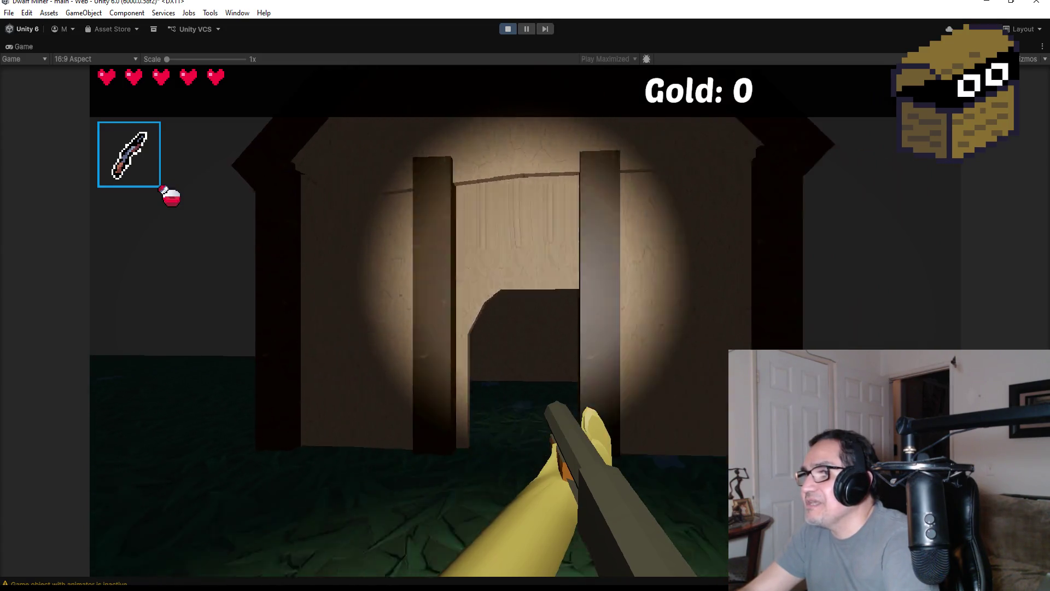
pyautogui.press('Escape')
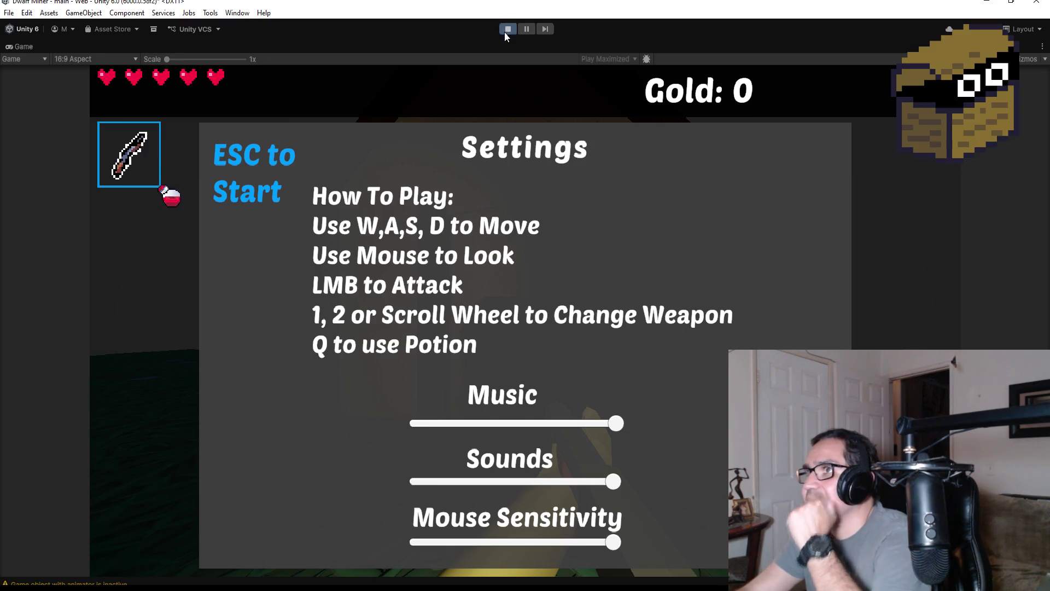
pyautogui.click(504, 30)
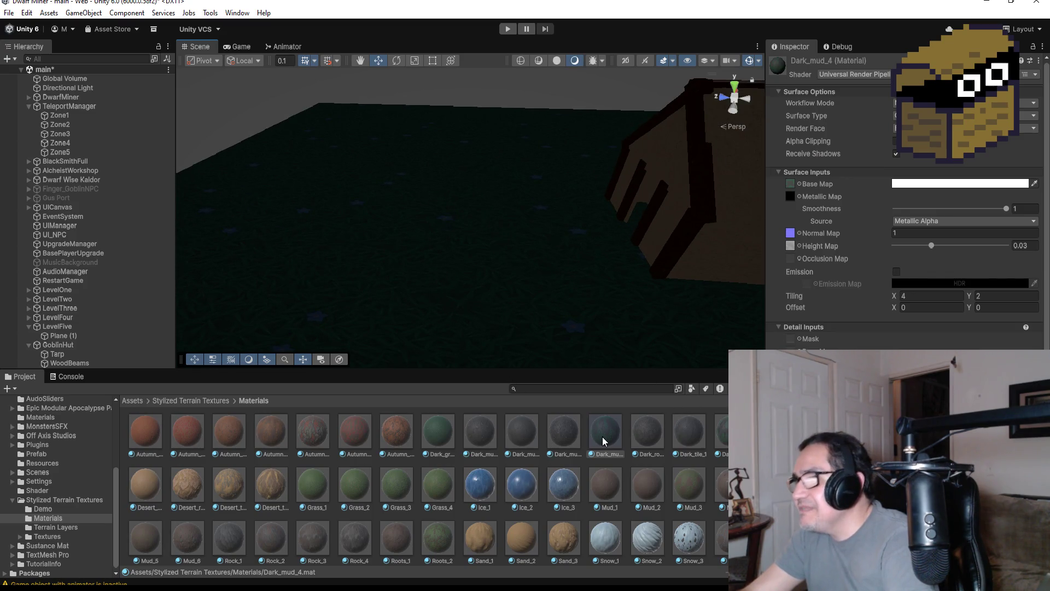
# Drag Dark_mud_4 onto the ground plane, zoom out, and start a new play test.
pyautogui.moveTo(561, 360); pyautogui.dragTo(519, 300)
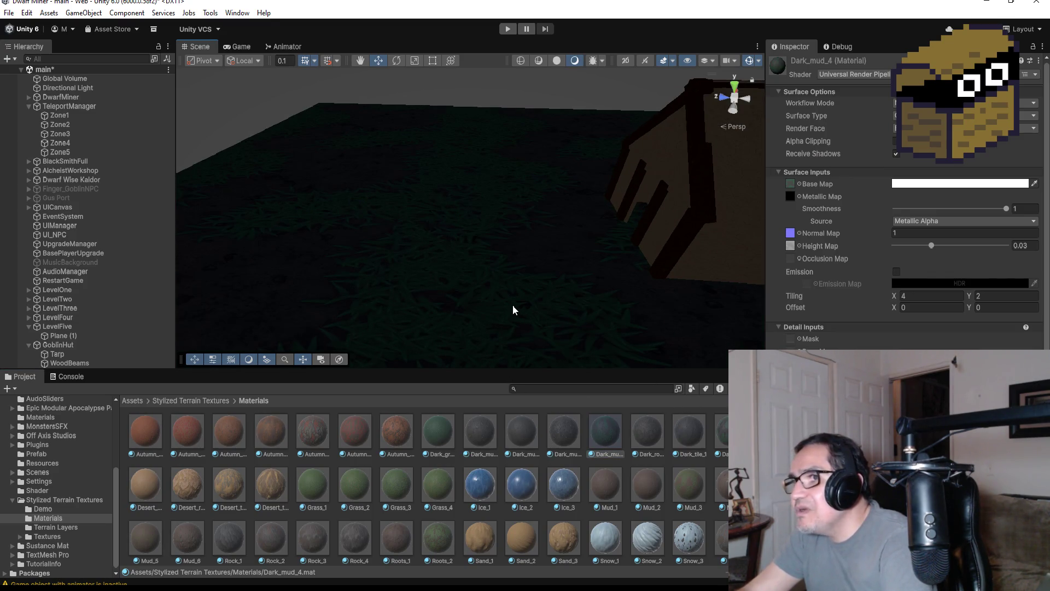
pyautogui.scroll(-5, 514, 307)
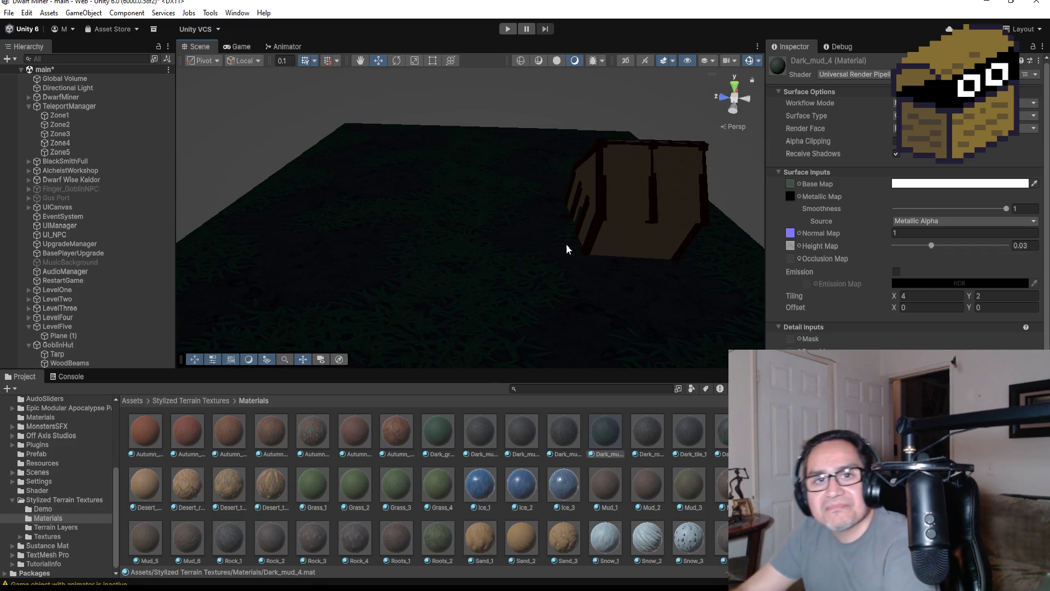
pyautogui.click(507, 29)
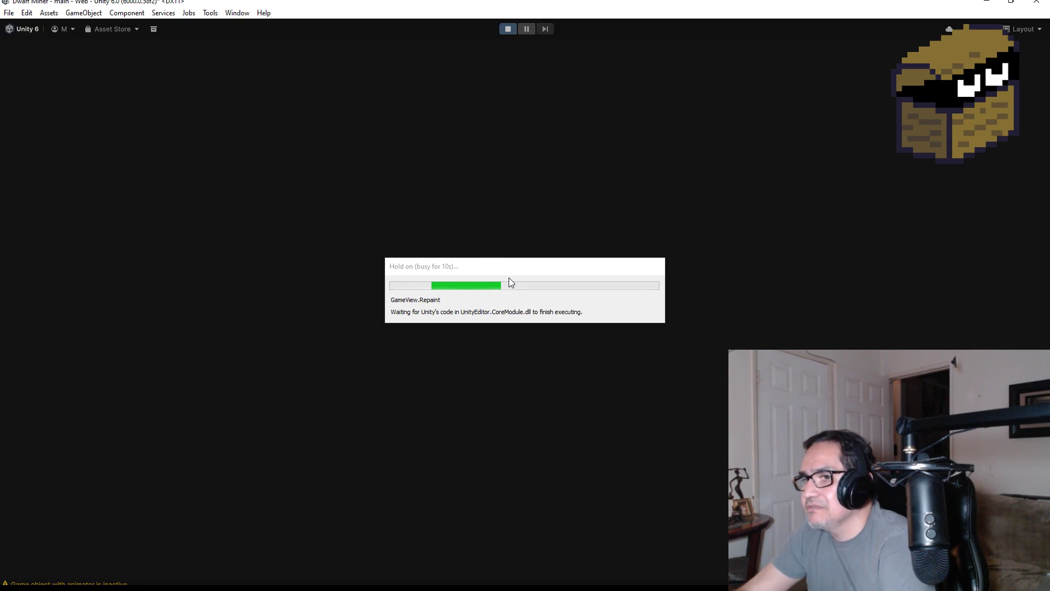
# Walk around the hut on the mud ground, switch to weapon 2, then pause and stop play mode.
pyautogui.press('Escape')
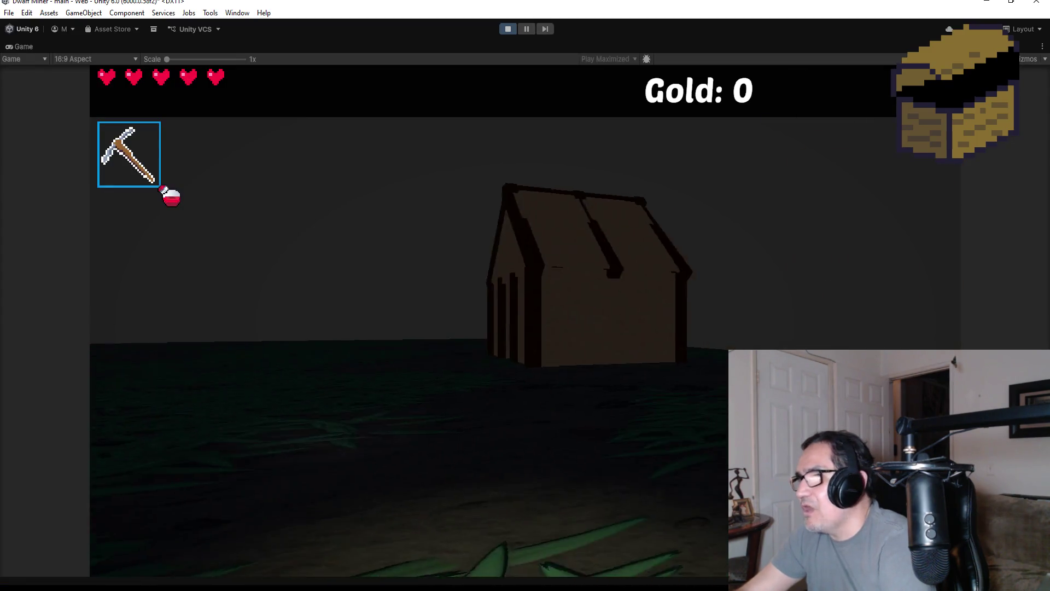
pyautogui.press('w')
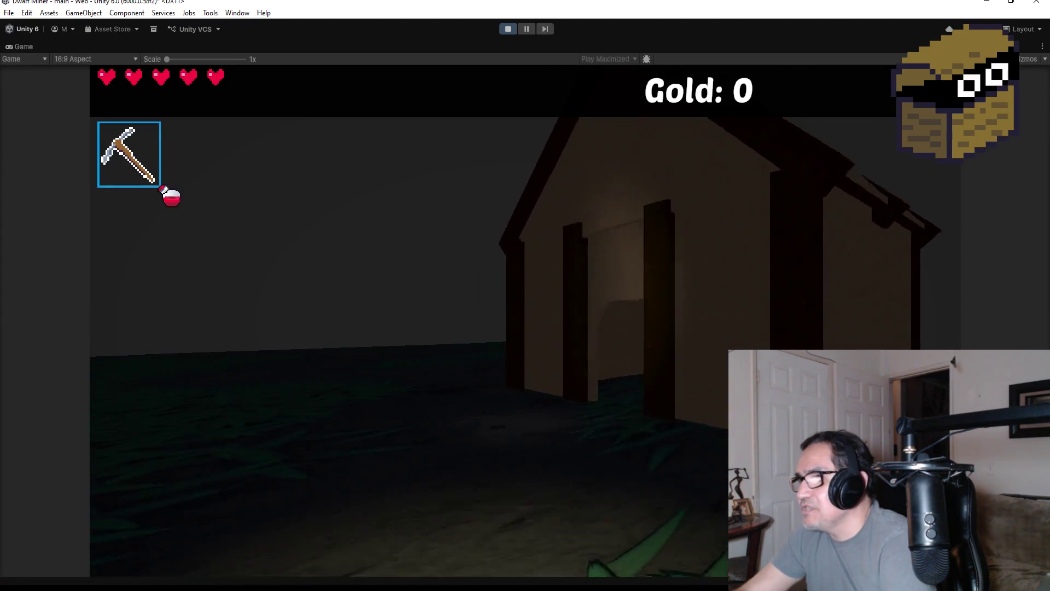
pyautogui.press('d')
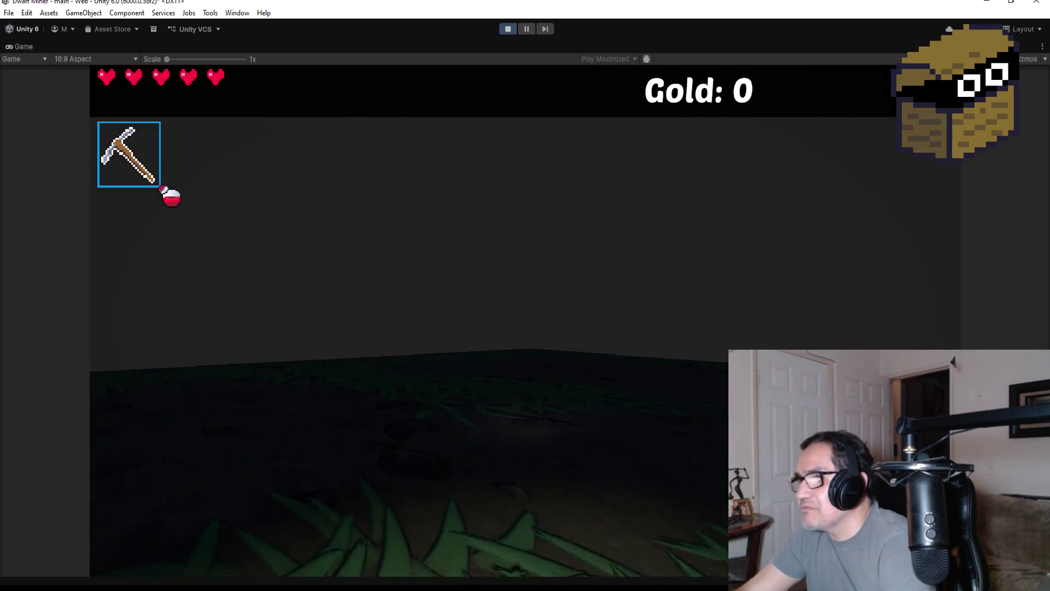
pyautogui.press('a')
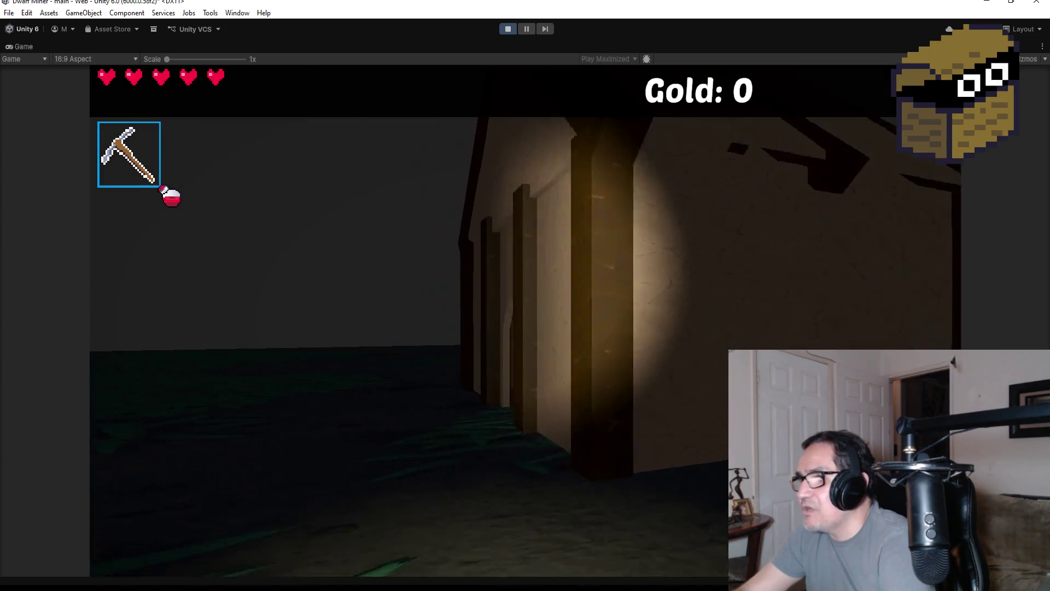
pyautogui.press('w')
pyautogui.press('2')
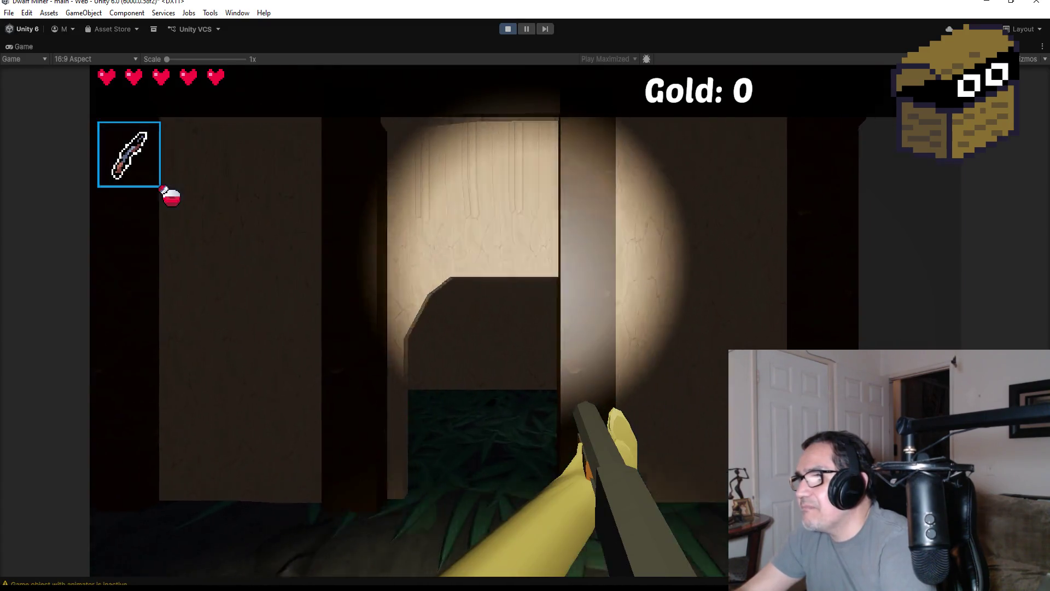
pyautogui.press('s')
pyautogui.press('a')
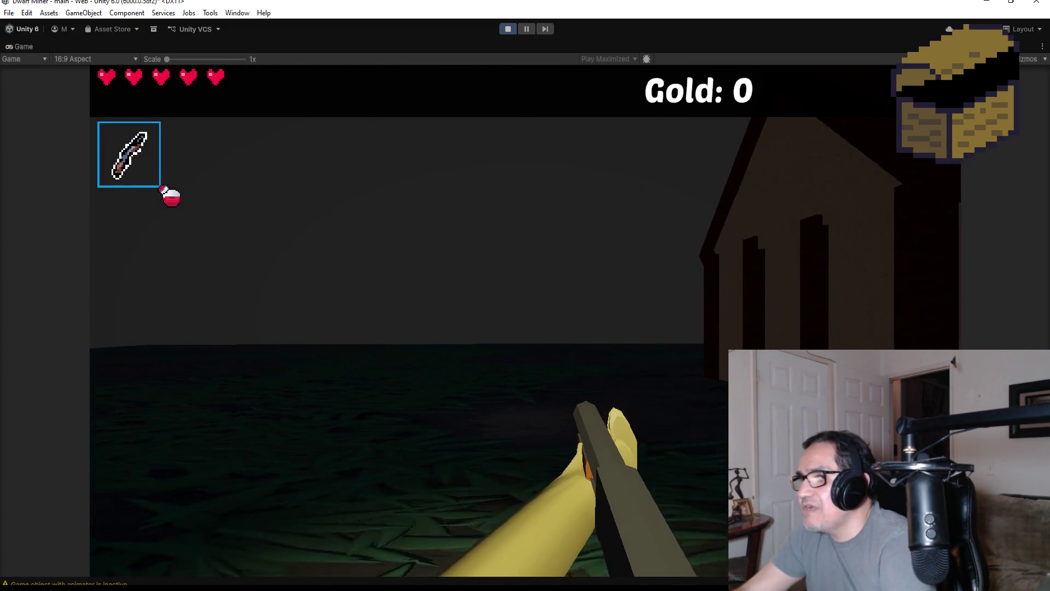
pyautogui.press('Escape')
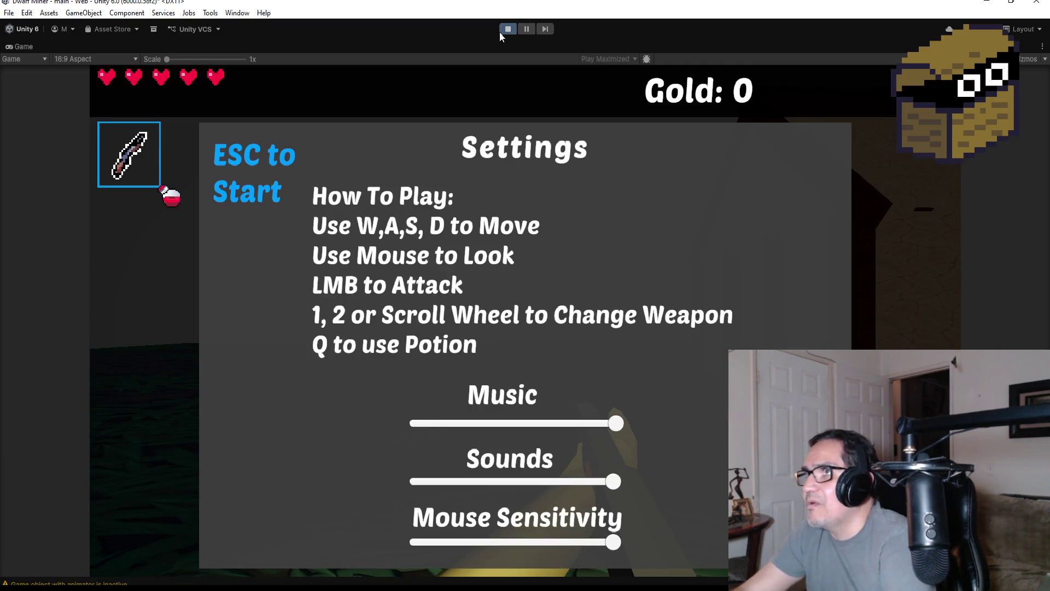
pyautogui.click(508, 28)
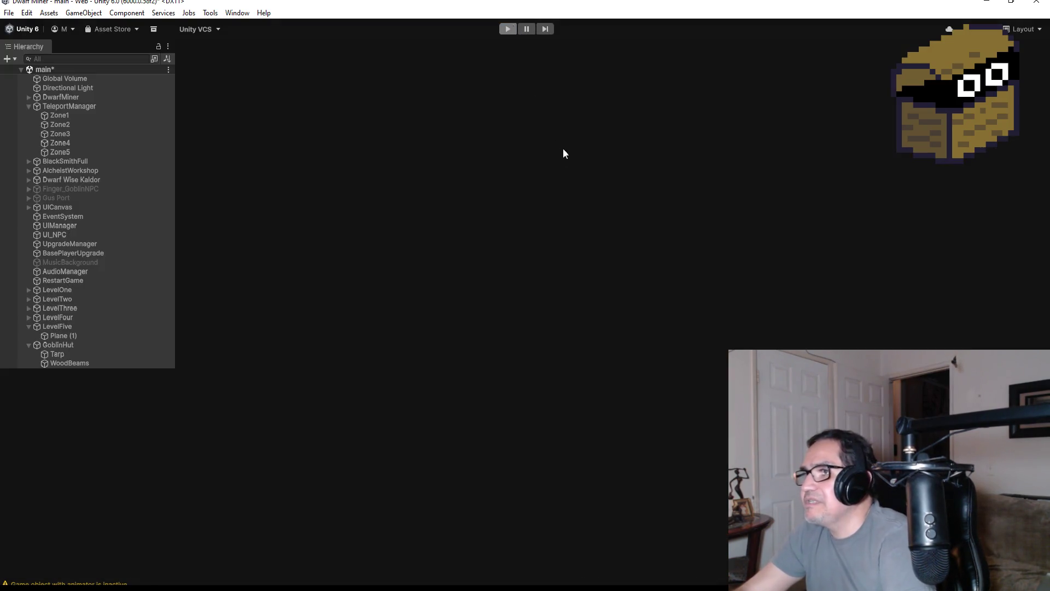
# Select Plane (1) and view it from directly above in Top view.
pyautogui.scroll(-3, 500, 228)
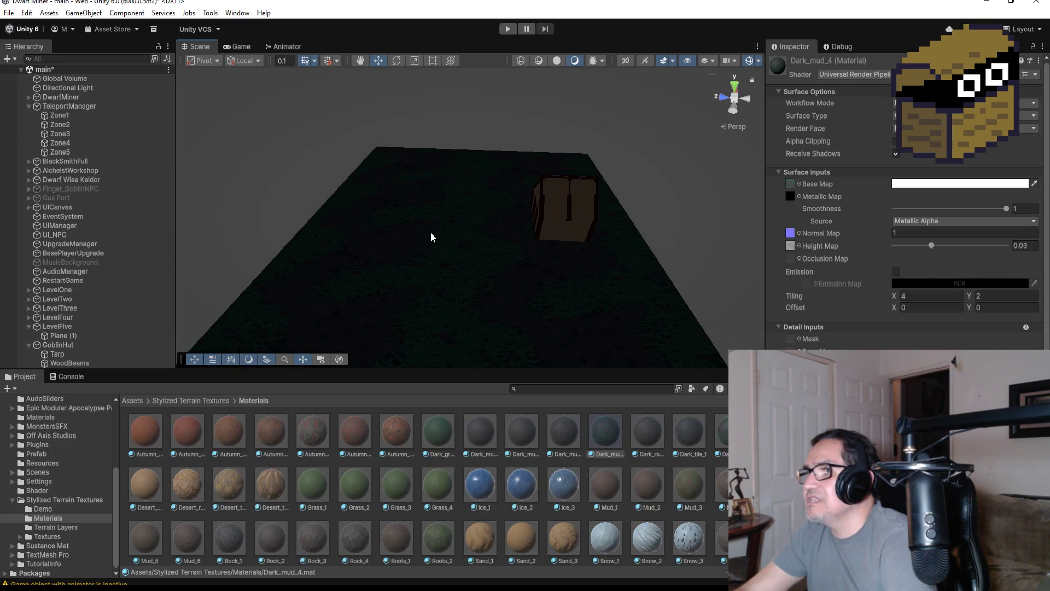
pyautogui.click(582, 227)
pyautogui.click(737, 85)
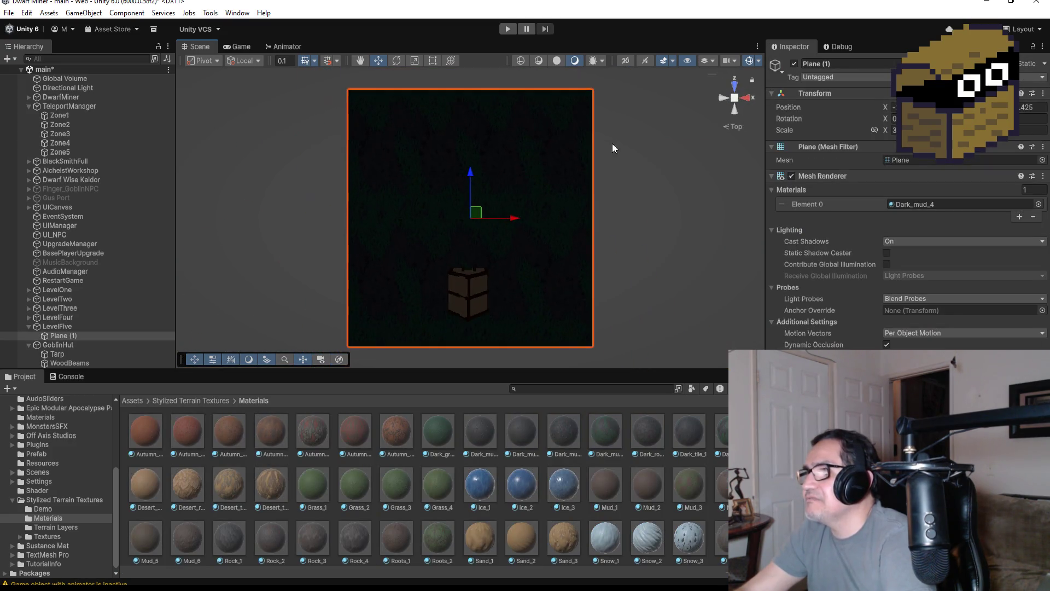
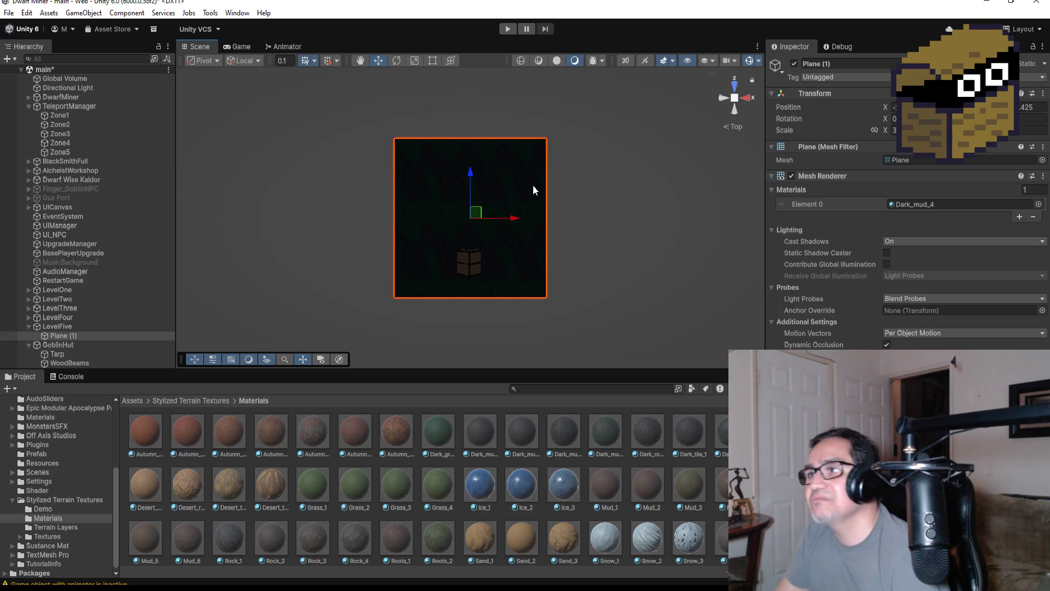
# Stretch Plane (1) to an X scale of 10 and start a play test.
pyautogui.click(895, 130)
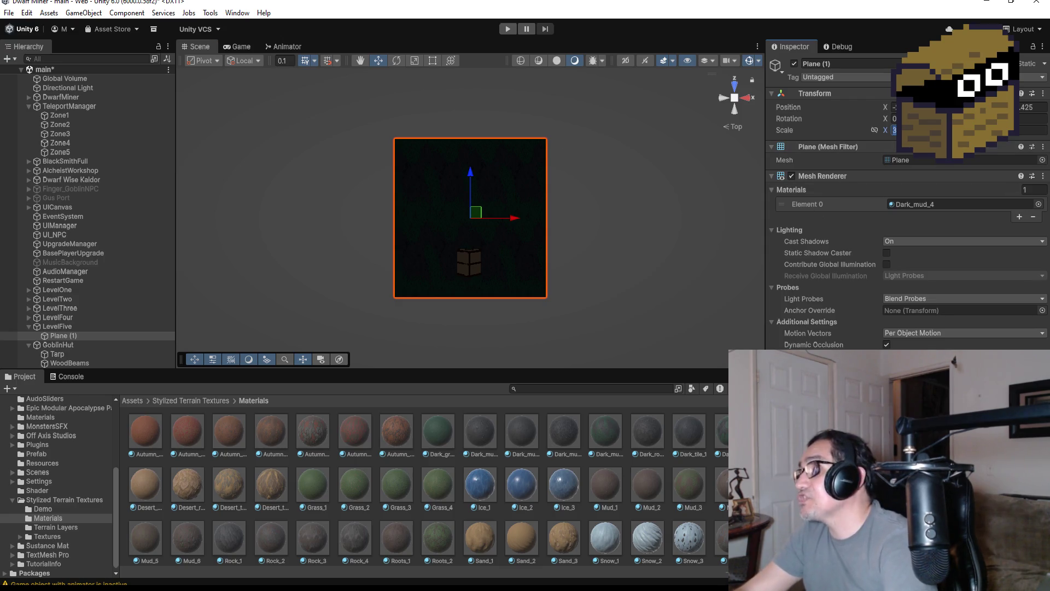
pyautogui.write('1')
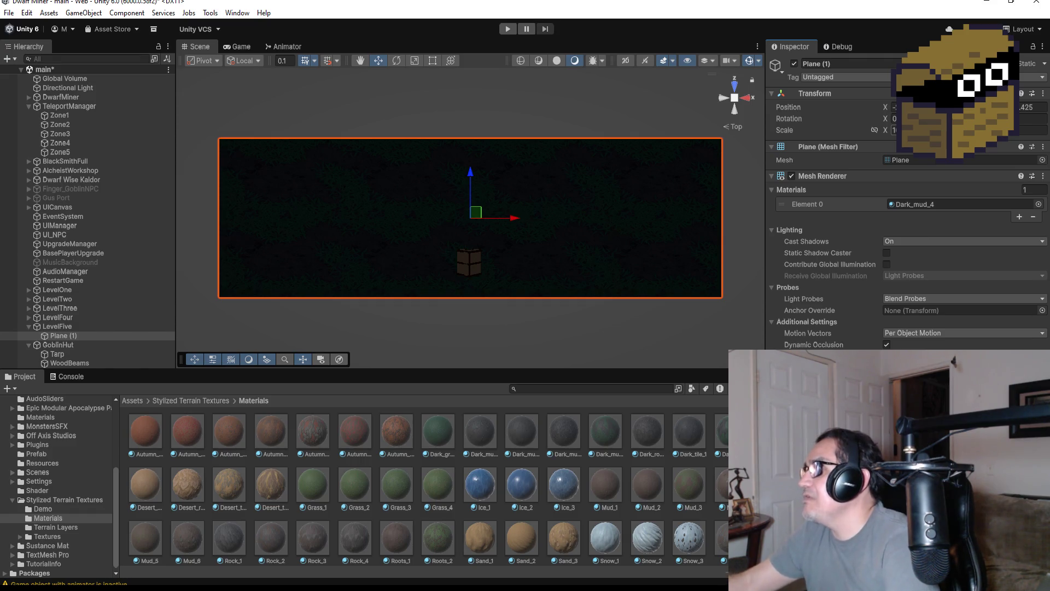
pyautogui.write('010')
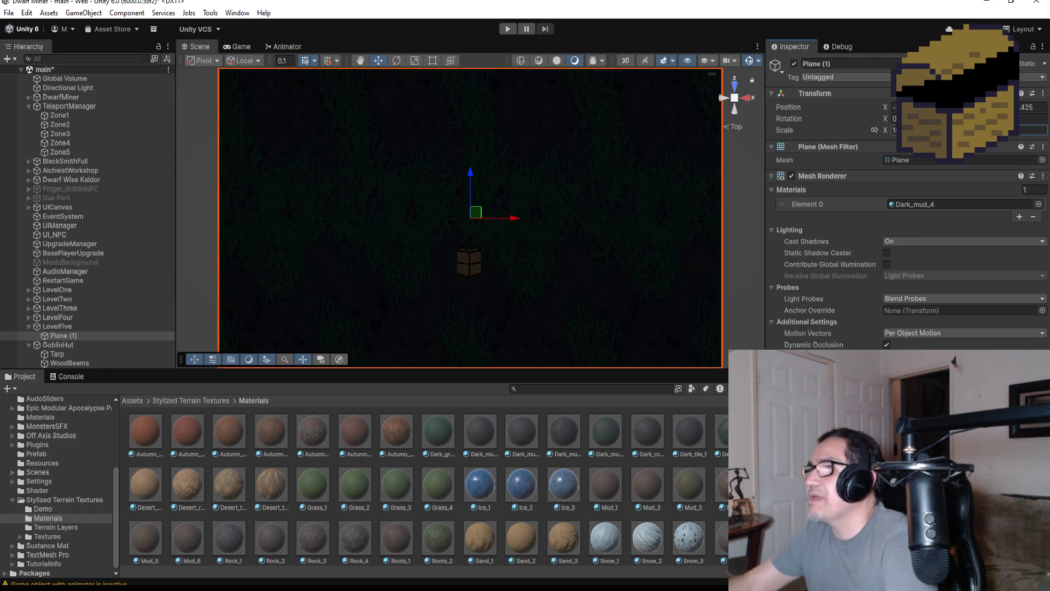
pyautogui.click(505, 28)
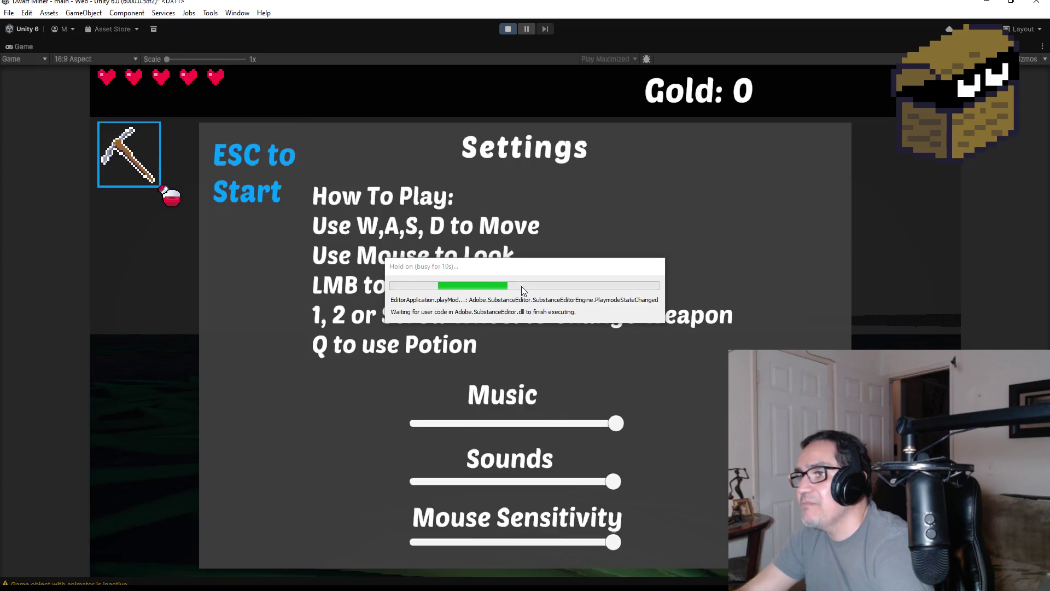
# Walk the player up to the goblin hut and back, then stop the play test.
pyautogui.press('Escape')
pyautogui.click(523, 294)
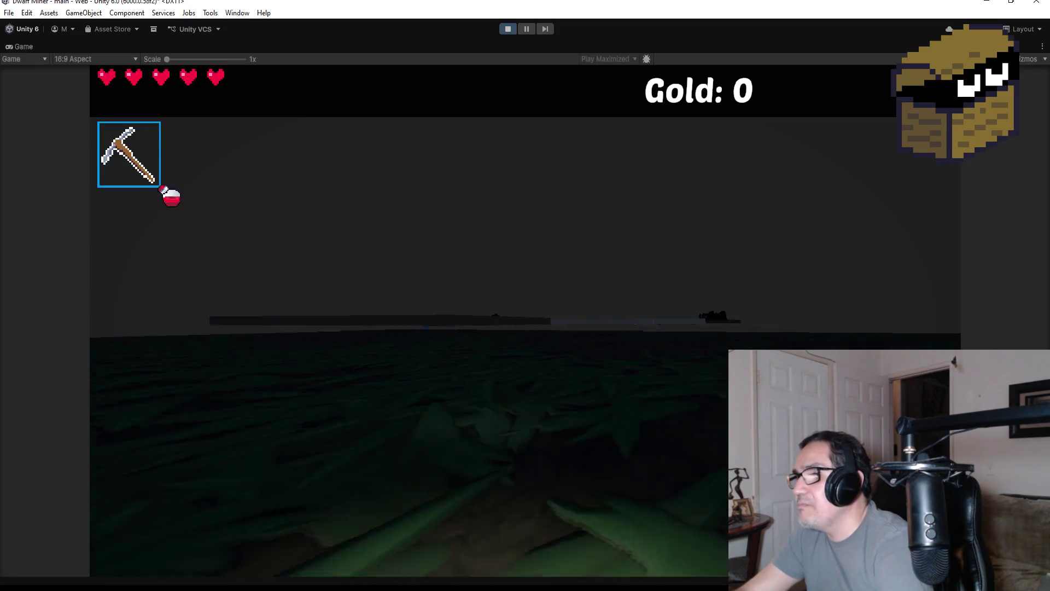
pyautogui.press('w')
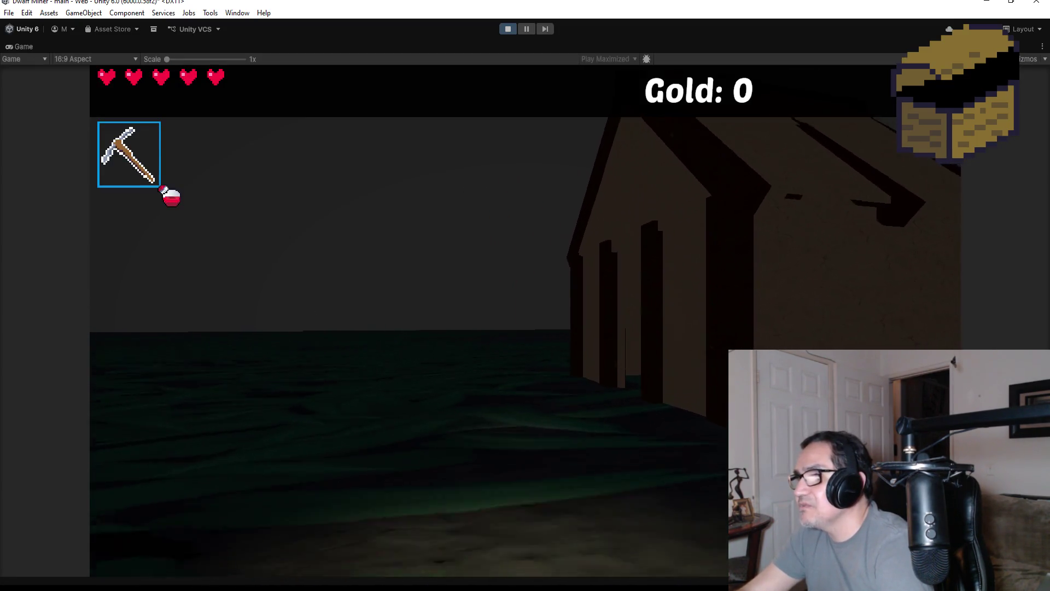
pyautogui.press('s')
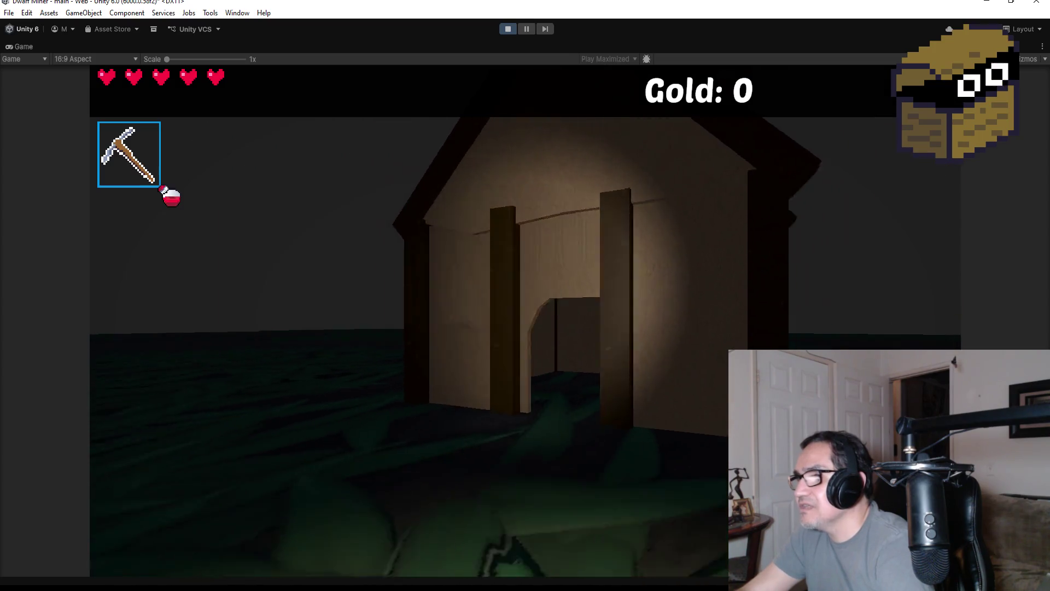
pyautogui.press('Escape')
pyautogui.click(502, 29)
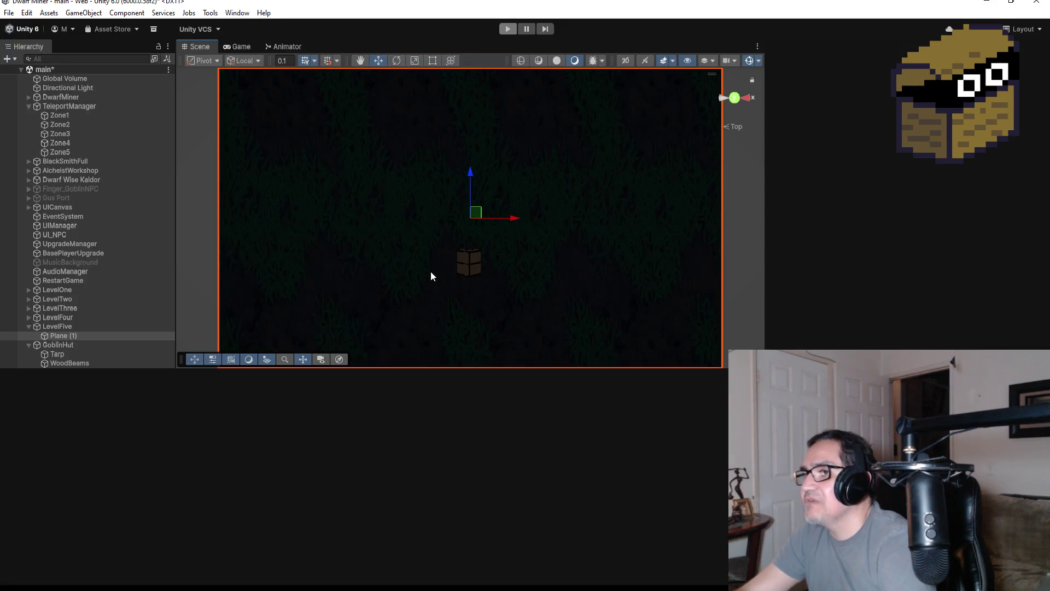
# Shrink Plane (1) by editing its X and Z scale values.
pyautogui.scroll(-2, 345, 481)
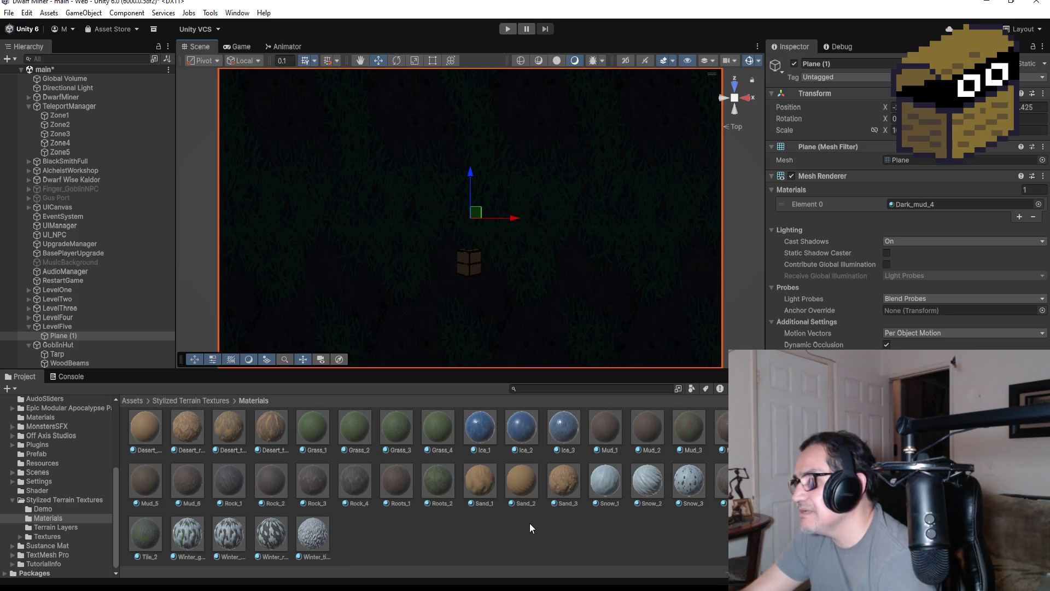
pyautogui.scroll(-5, 537, 254)
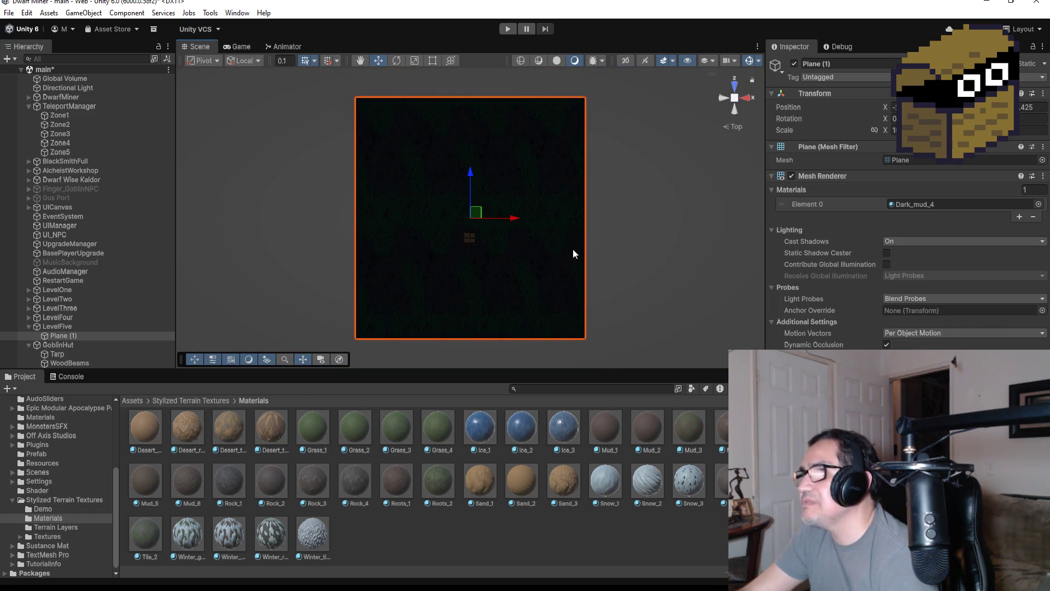
pyautogui.click(894, 130)
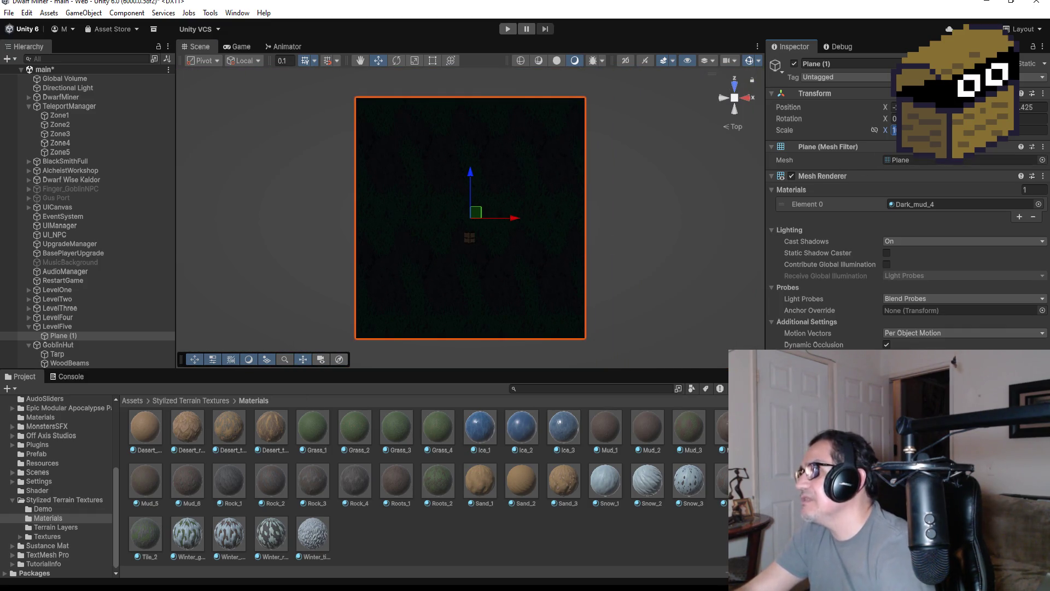
pyautogui.write('0.1')
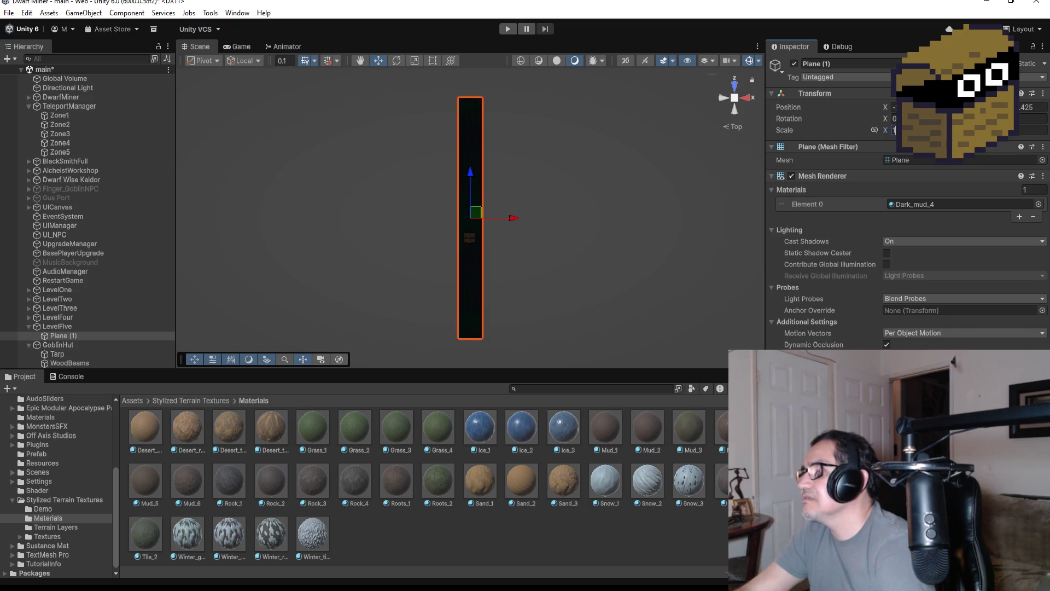
pyautogui.hotkey('ctrl', 'z')
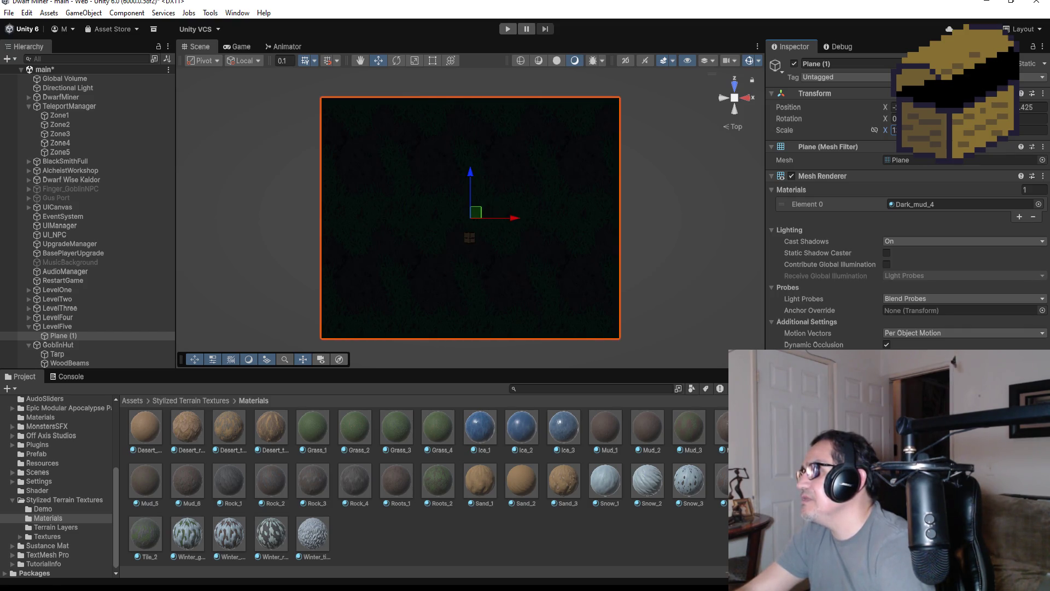
pyautogui.hotkey('ctrl', 'y')
pyautogui.press('BackSpace')
pyautogui.write('3')
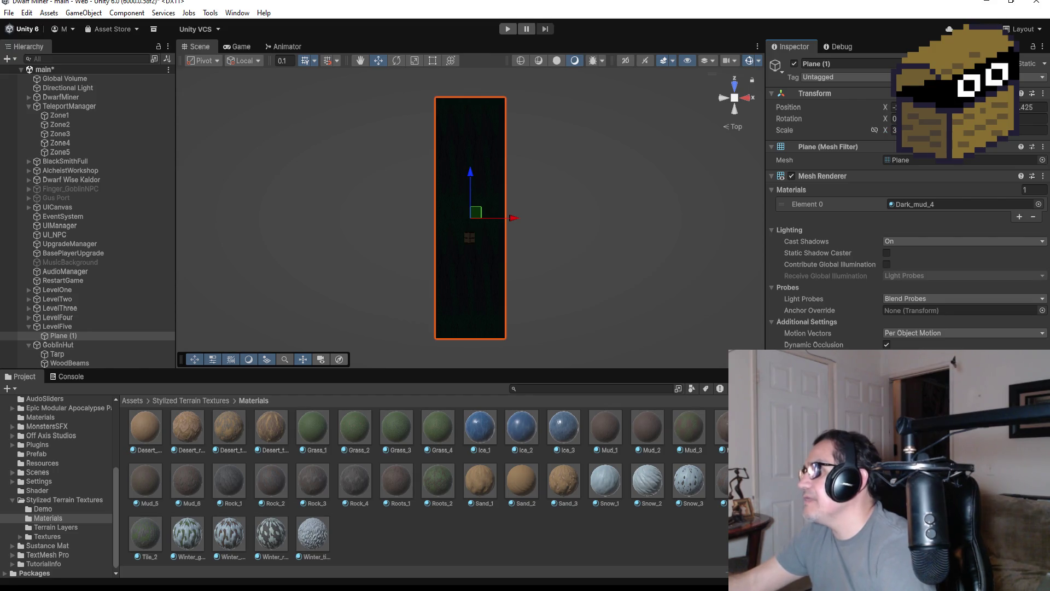
pyautogui.click(1034, 130)
pyautogui.write('0.1')
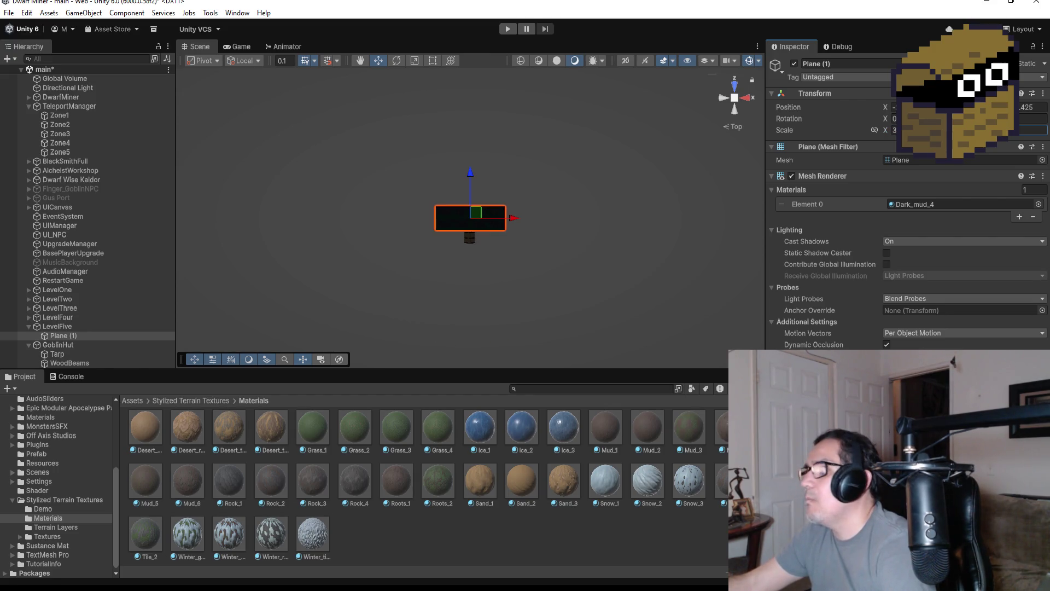
pyautogui.press('BackSpace')
pyautogui.write('2')
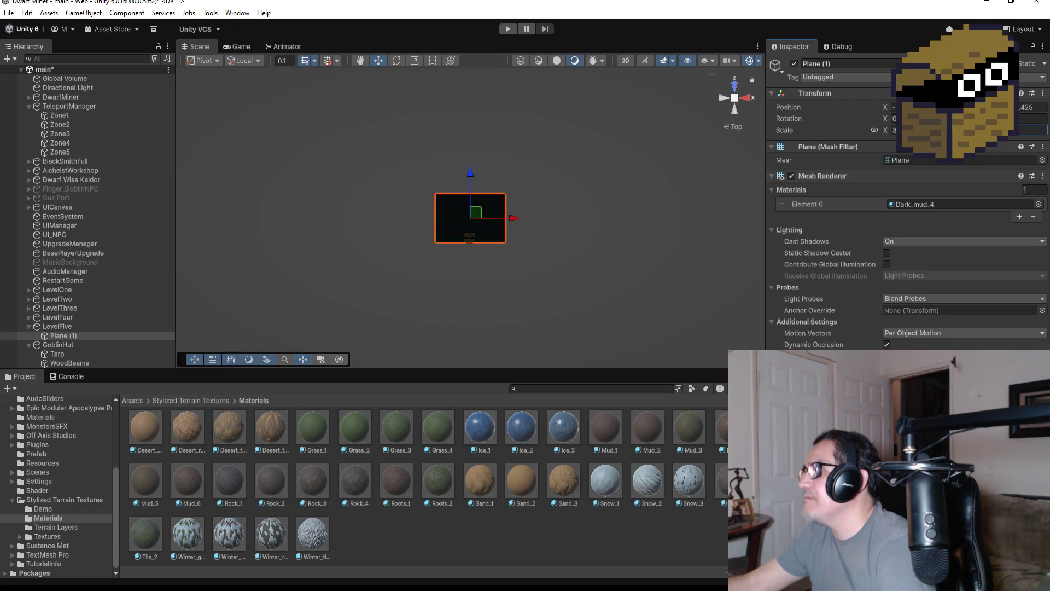
# Slide the floor plane along Z and set its X scale to 2.
pyautogui.scroll(5, 474, 195)
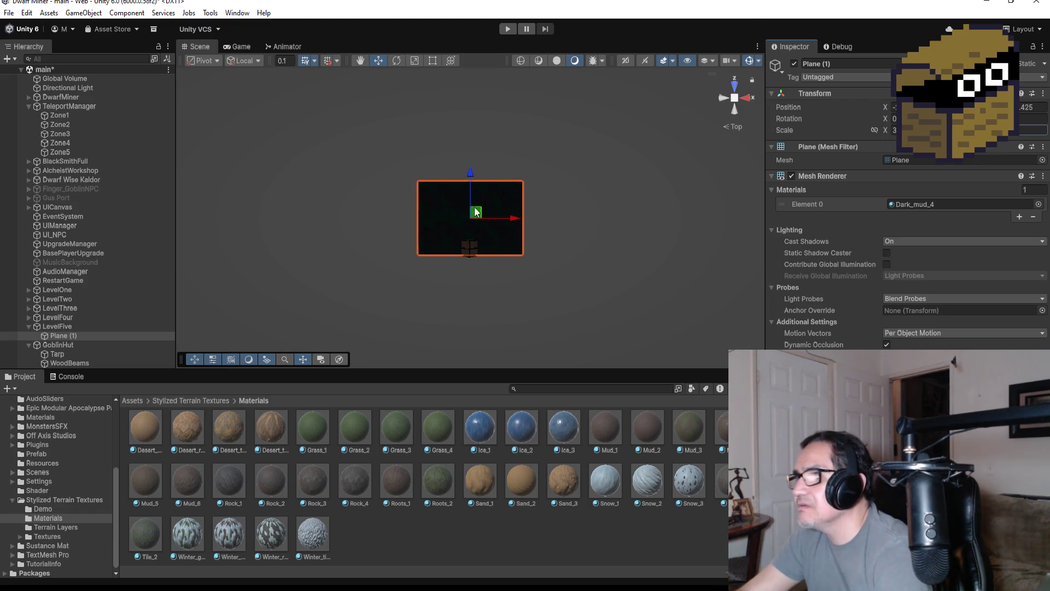
pyautogui.moveTo(471, 176); pyautogui.dragTo(469, 231)
pyautogui.scroll(3, 542, 262)
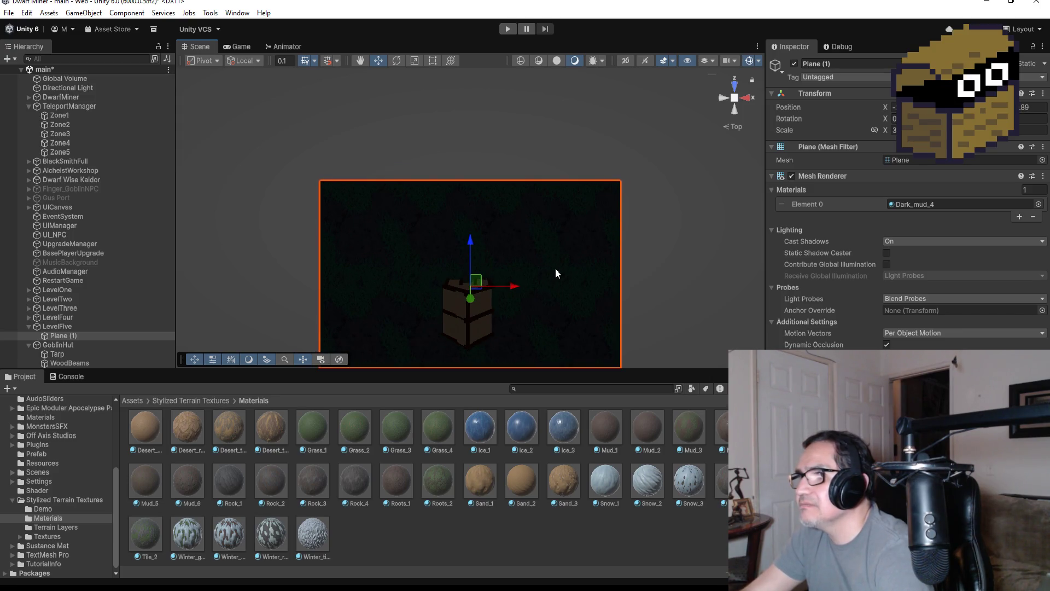
pyautogui.scroll(-3, 556, 269)
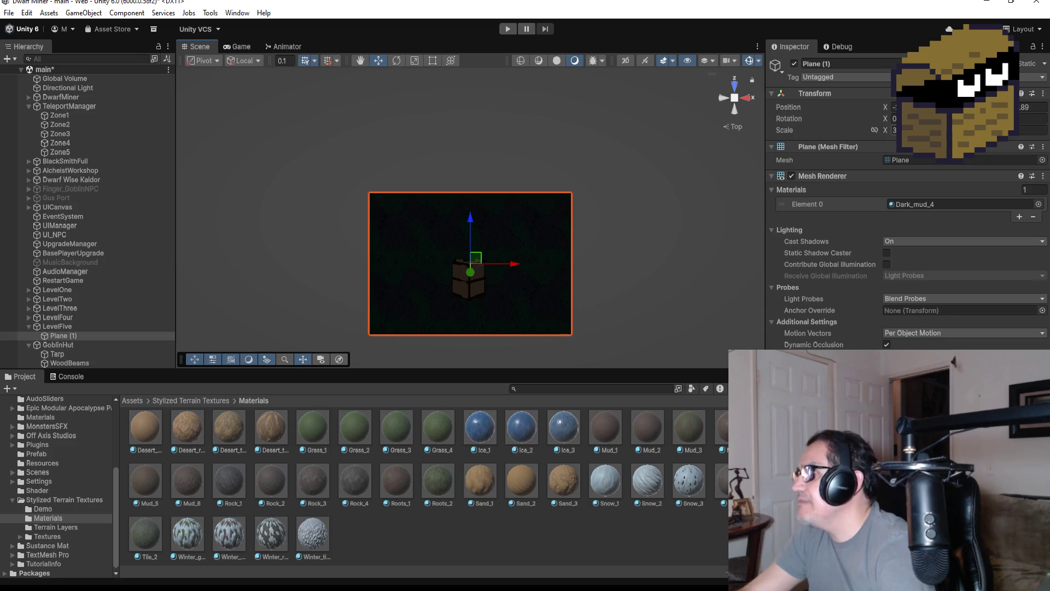
pyautogui.click(895, 129)
pyautogui.write('2')
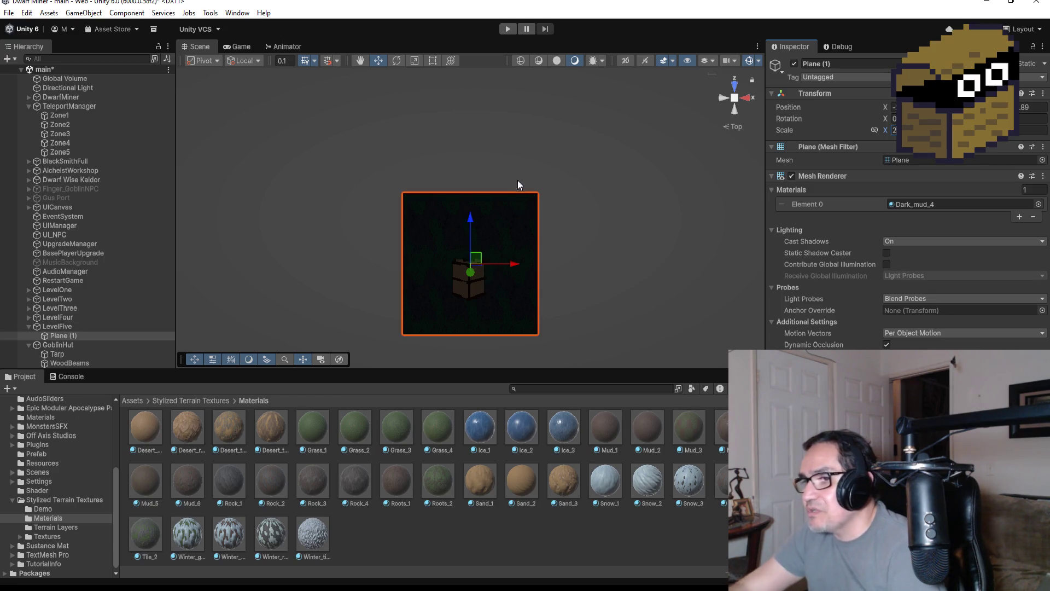
# Replace the floor's Dark_mud_4 with the Mud_3 material and start a play test.
pyautogui.scroll(1, 343, 499)
pyautogui.scroll(-1, 326, 508)
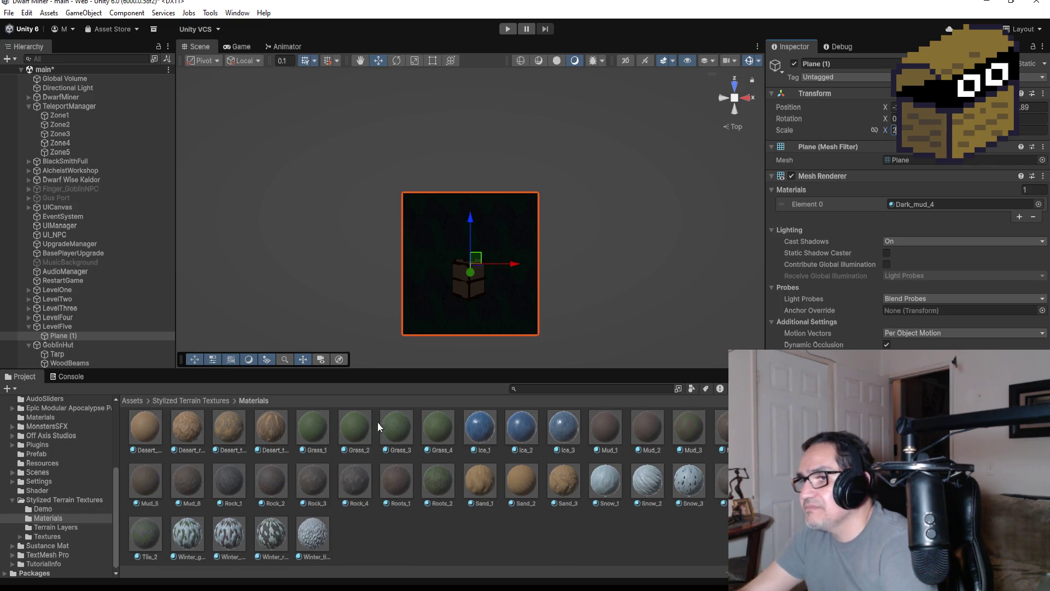
pyautogui.moveTo(687, 428)
pyautogui.mouseDown()
pyautogui.moveTo(504, 256)
pyautogui.moveTo(507, 234)
pyautogui.moveTo(533, 259)
pyautogui.mouseUp()
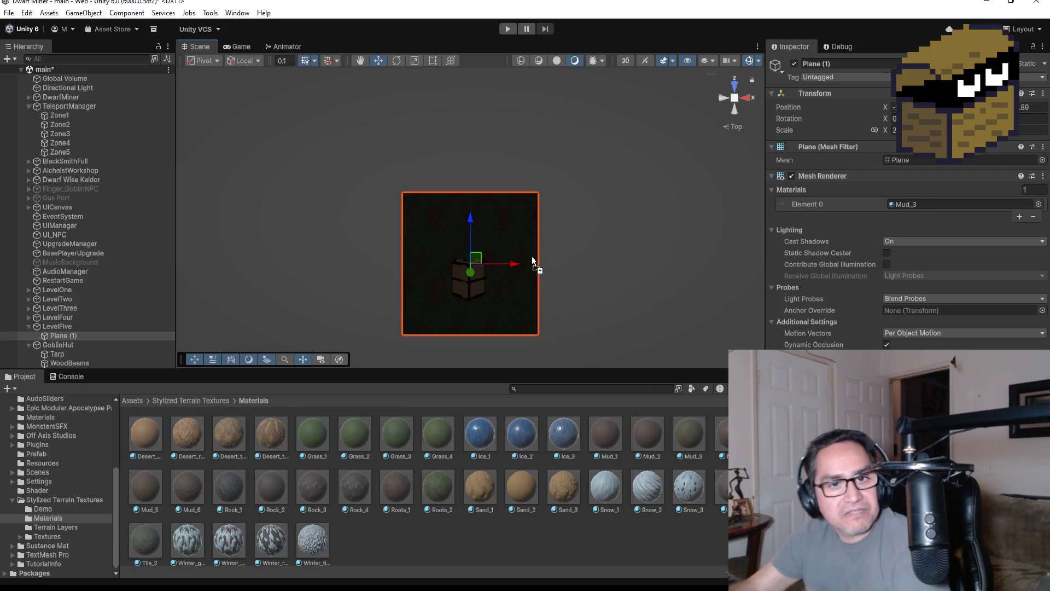
pyautogui.click(500, 30)
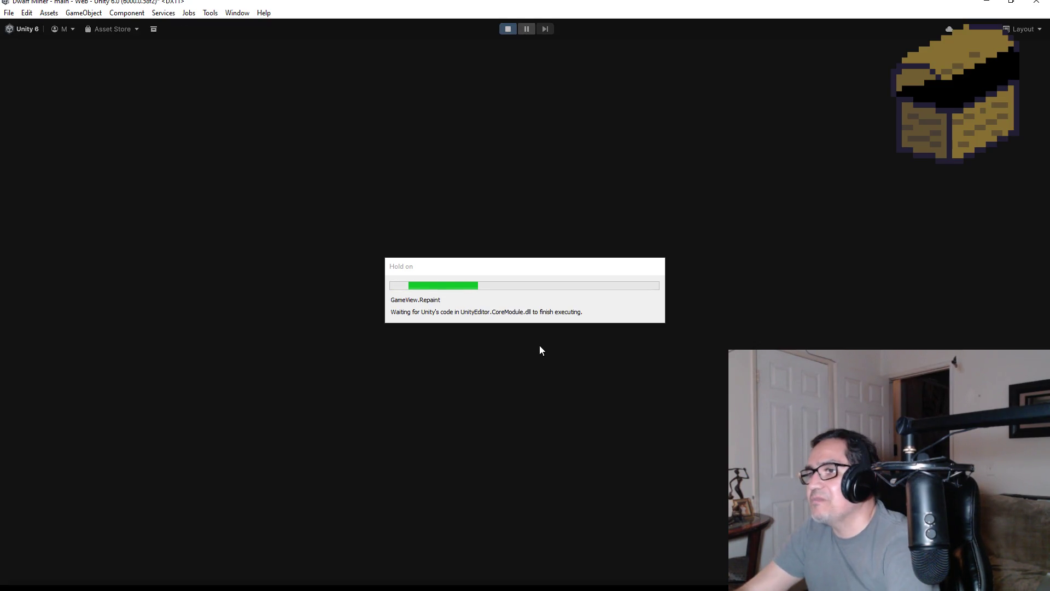
# End the play test after it reaches Game Over.
pyautogui.press('Escape')
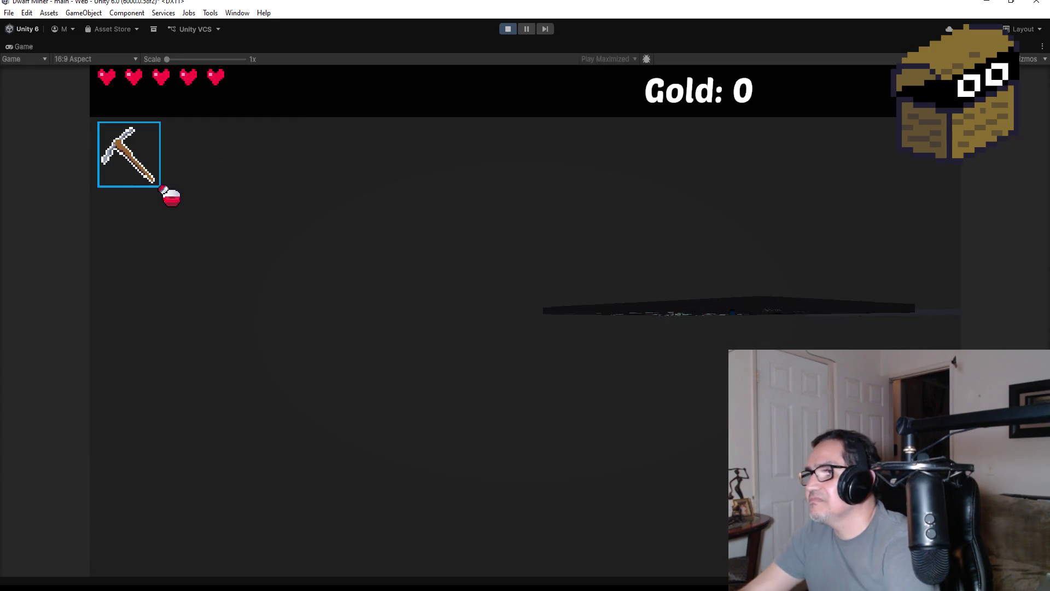
pyautogui.press('Escape')
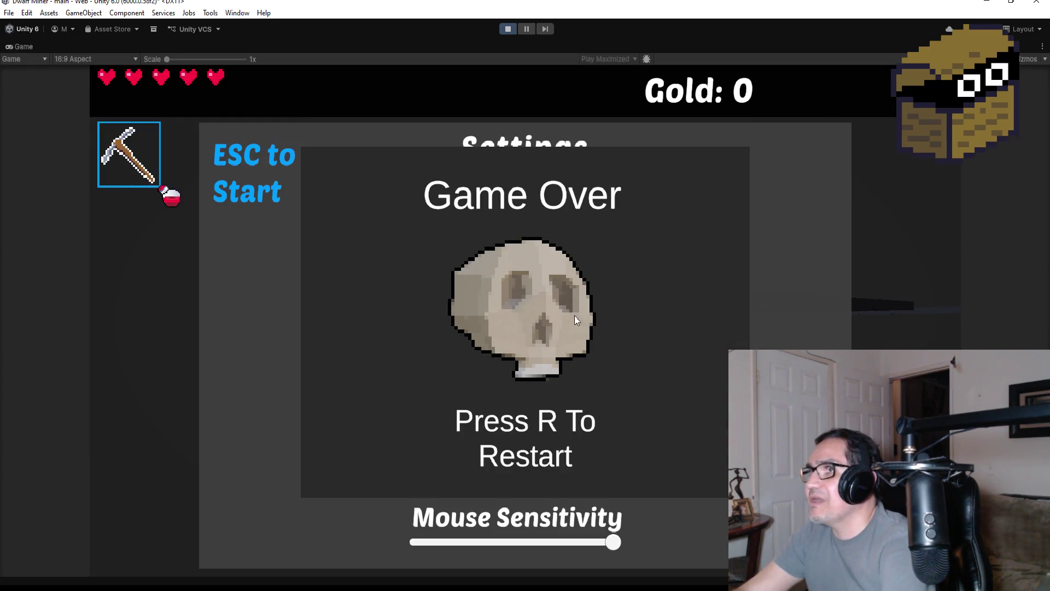
pyautogui.click(512, 29)
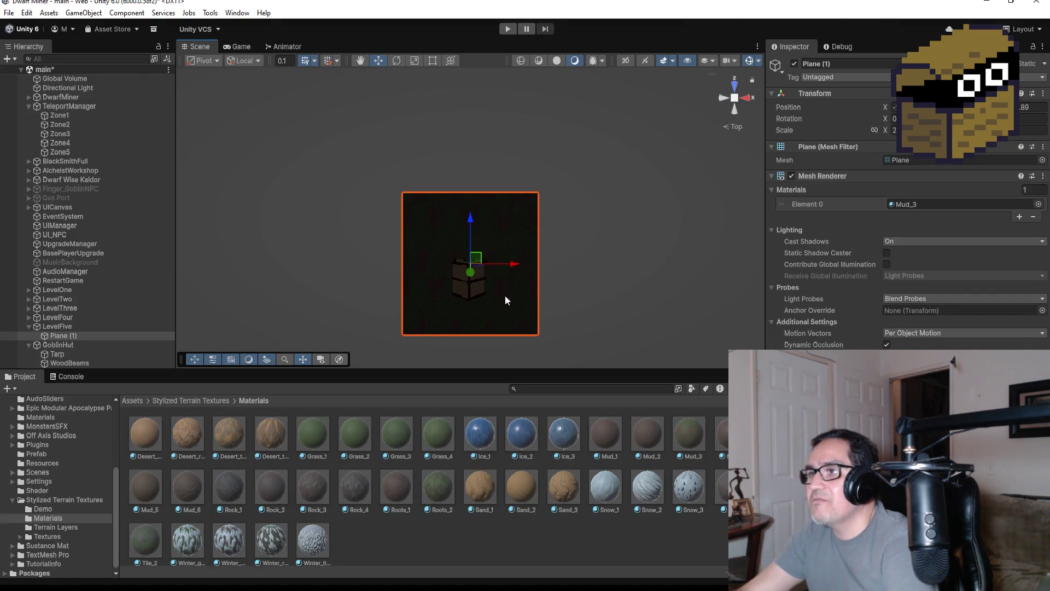
# Shift the Zone5 teleport point along X and start another play test.
pyautogui.scroll(-3, 506, 300)
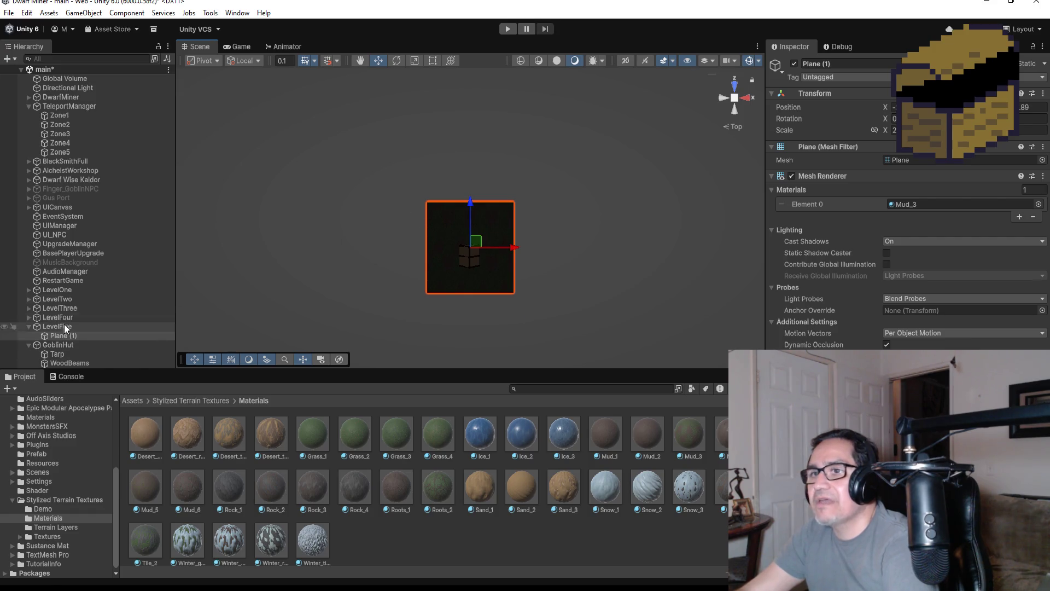
pyautogui.click(76, 152)
pyautogui.moveTo(458, 229); pyautogui.dragTo(491, 230)
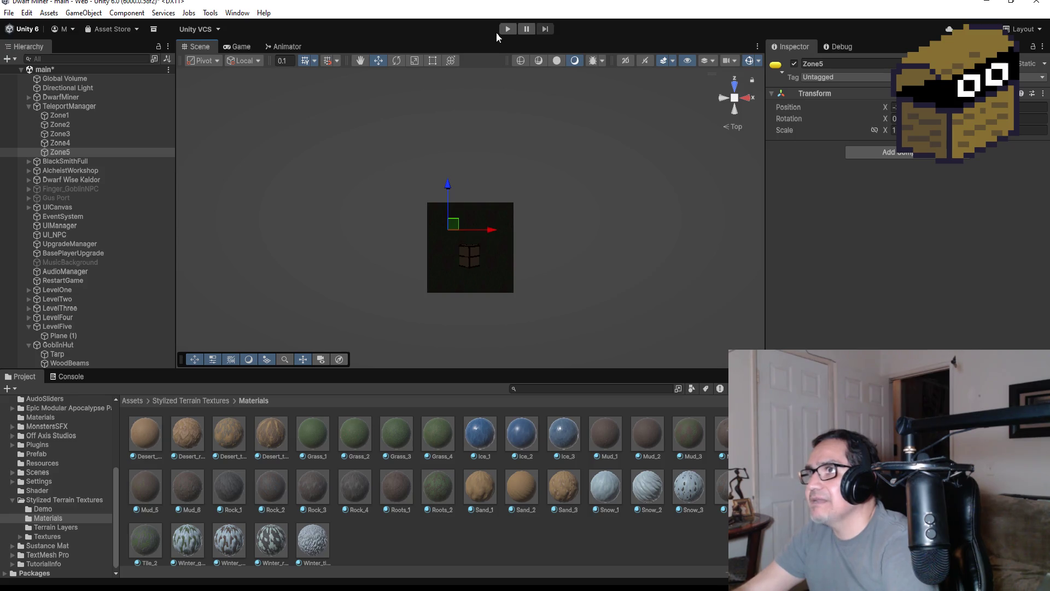
pyautogui.click(505, 30)
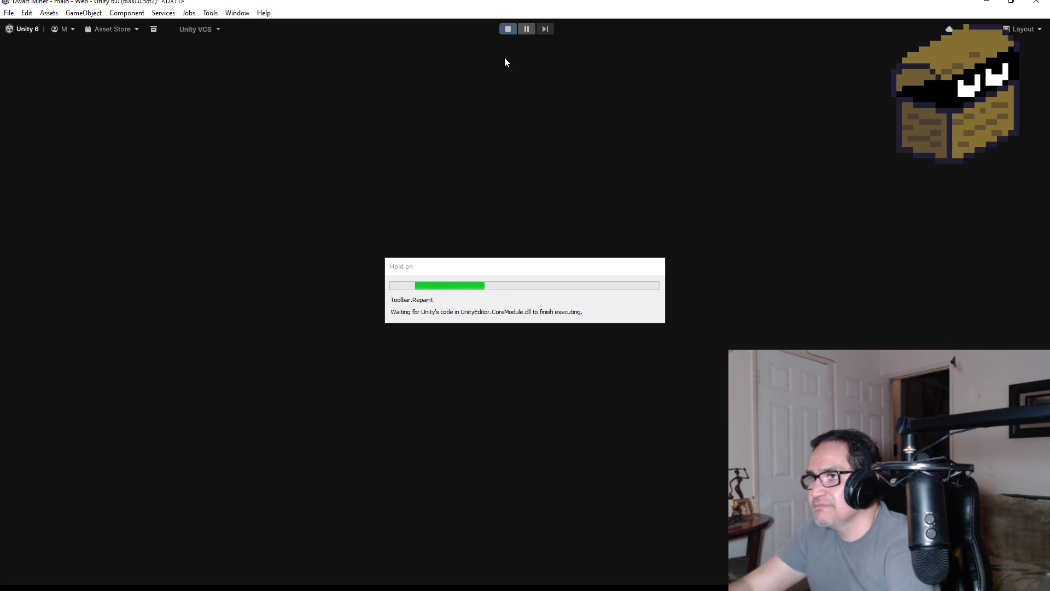
# Start the game, cast a fireball, and walk into and through the goblin hut.
pyautogui.press('Escape')
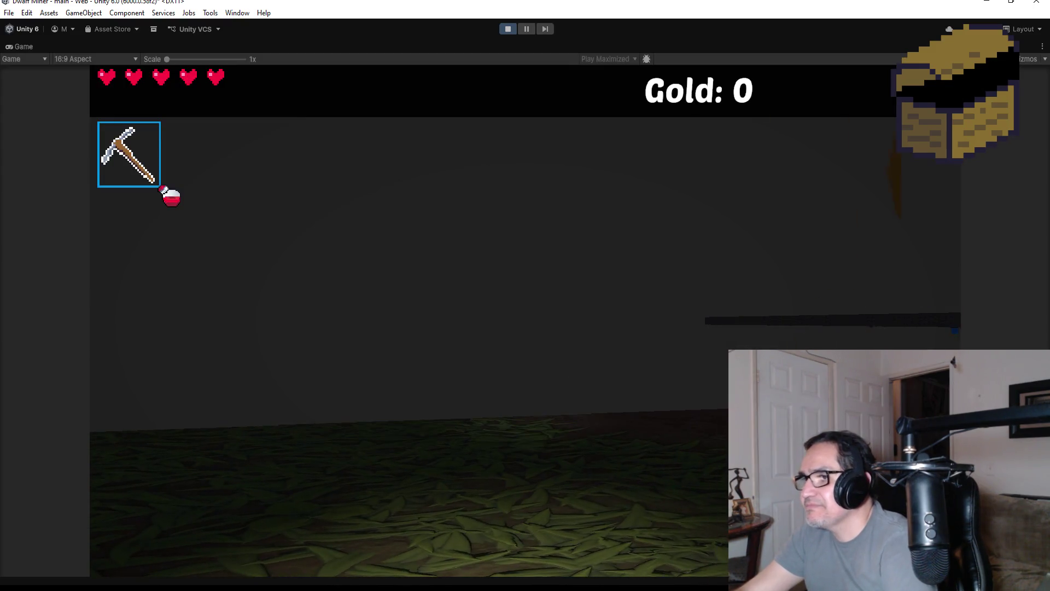
pyautogui.press('w')
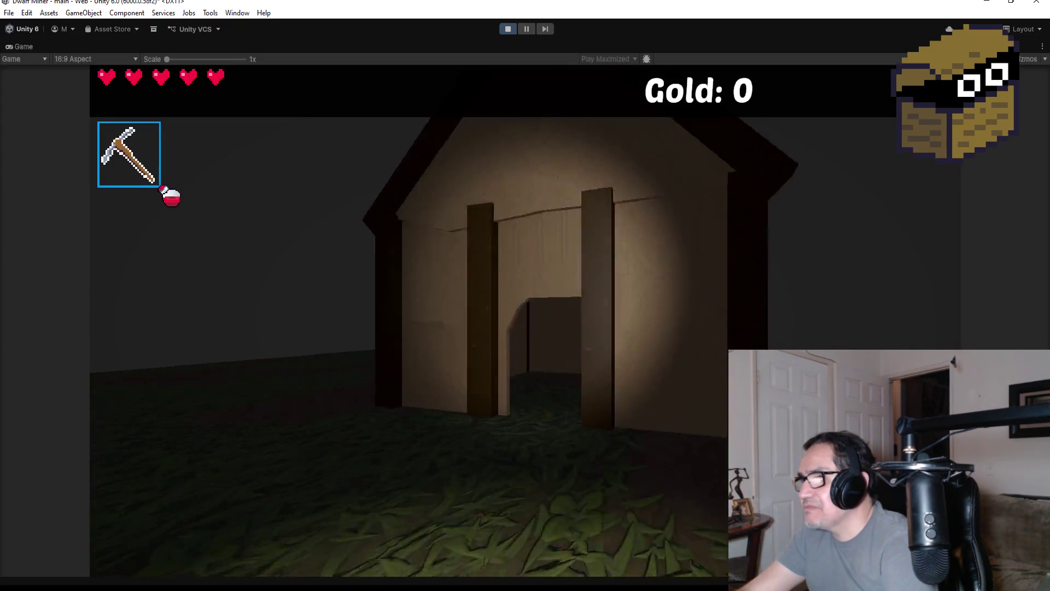
pyautogui.scroll(-1, 525, 321)
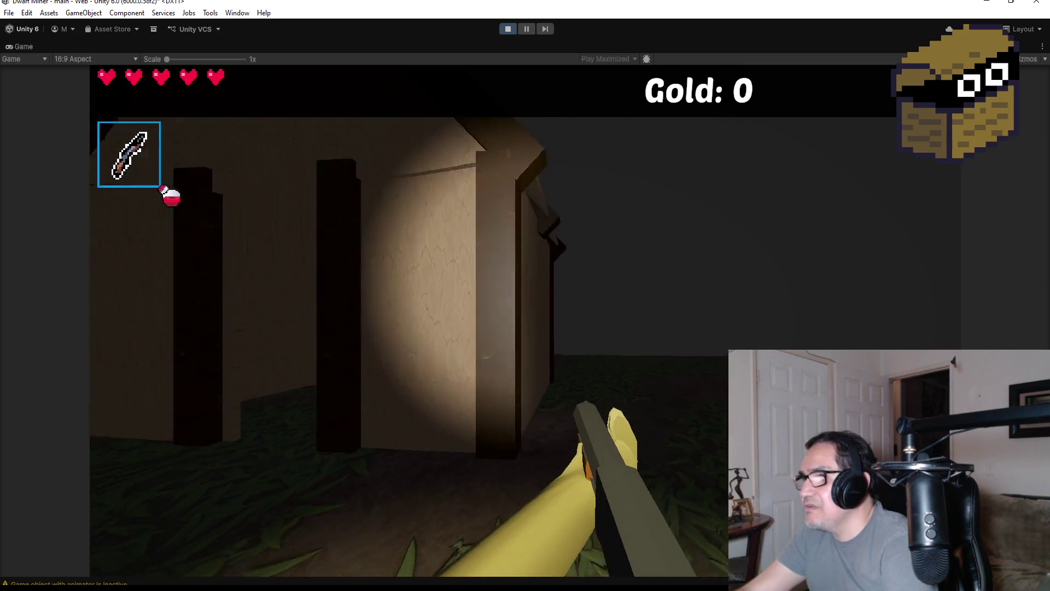
pyautogui.click(525, 321)
pyautogui.press('w')
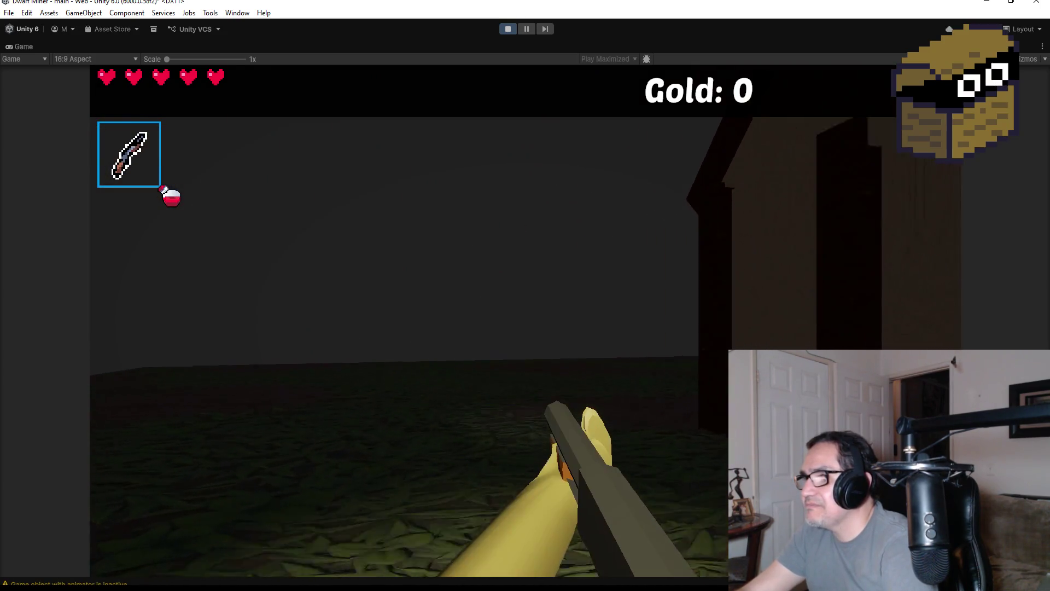
pyautogui.press('w')
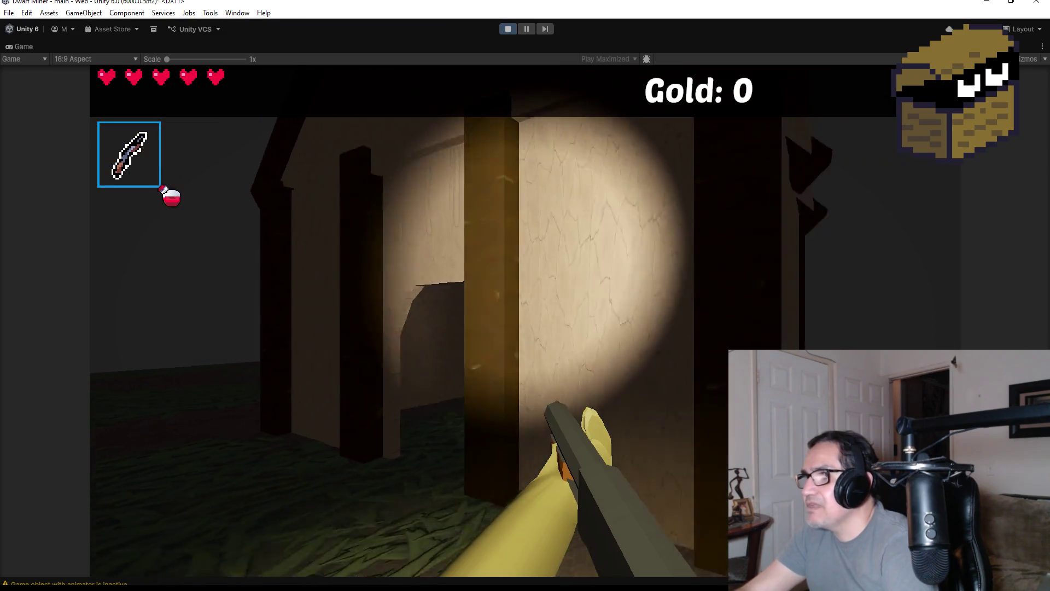
pyautogui.press('w')
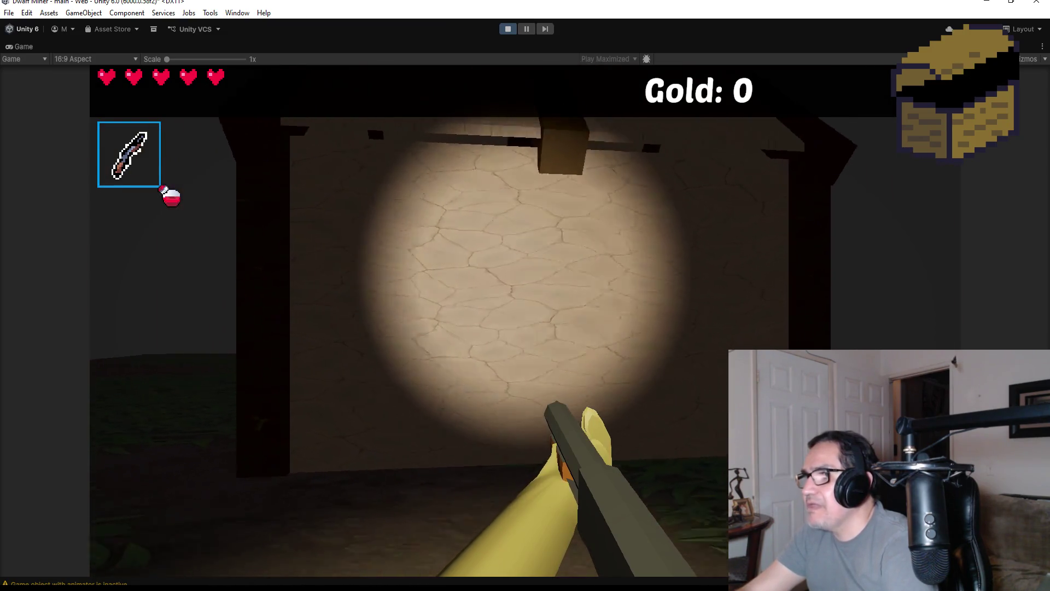
pyautogui.press('w')
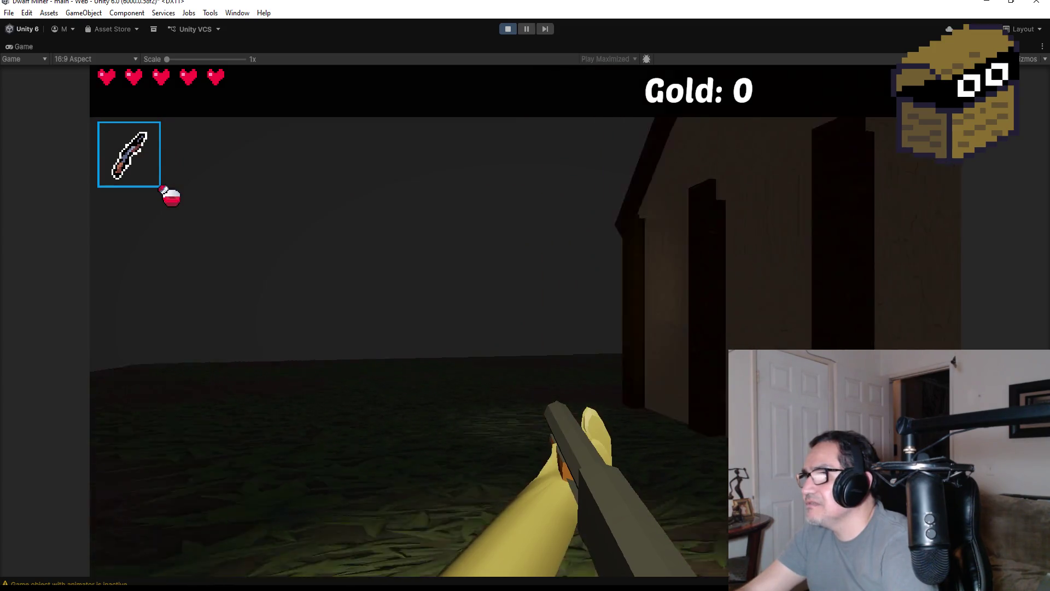
# Walk around the outside of the hut, then stop the play test.
pyautogui.press('w')
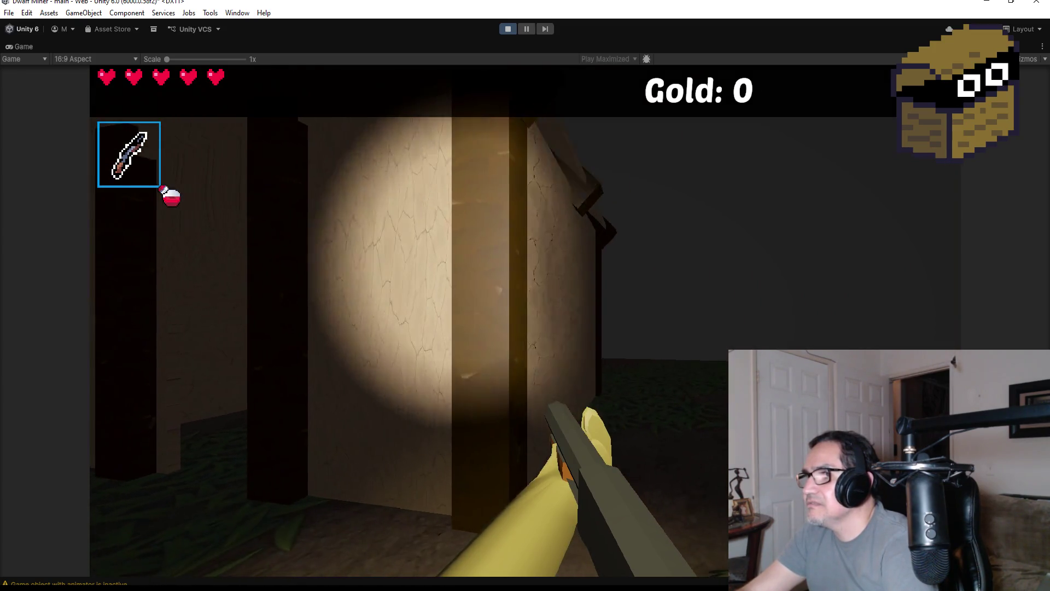
pyautogui.press('w')
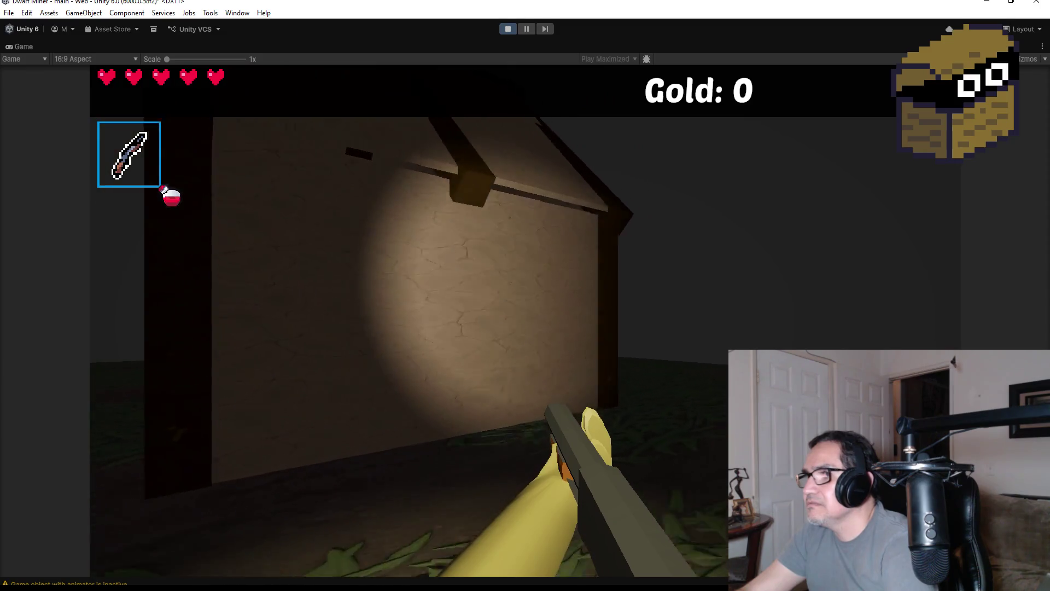
pyautogui.press('w')
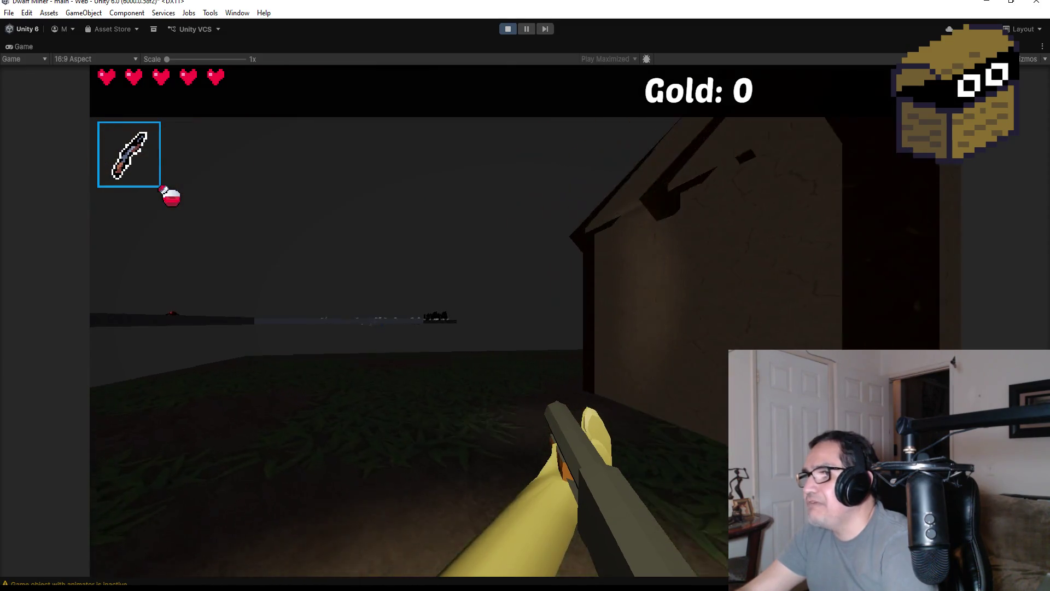
pyautogui.press('w')
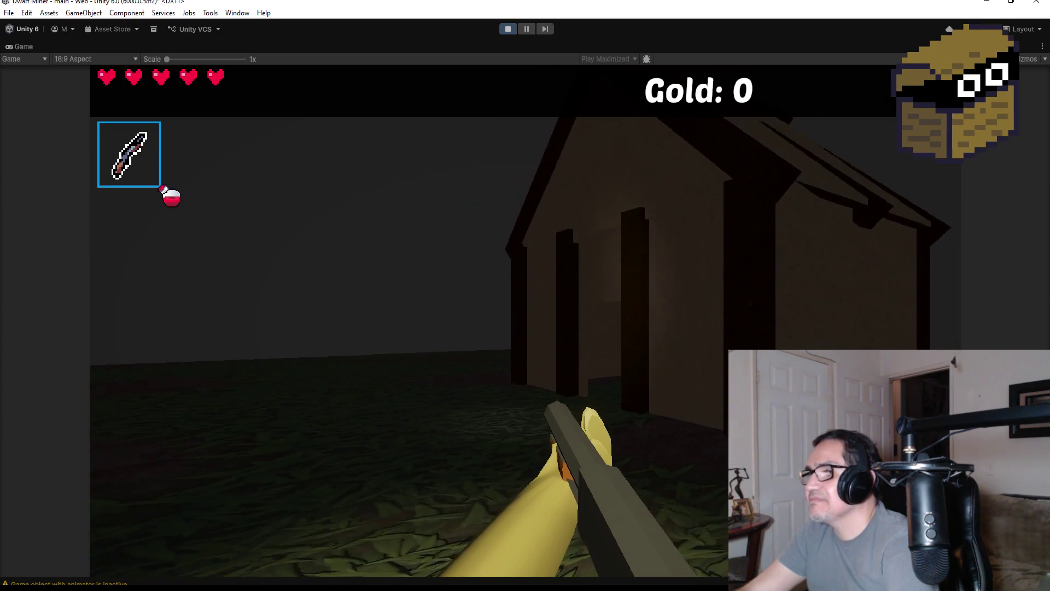
pyautogui.press('Escape')
pyautogui.click(509, 29)
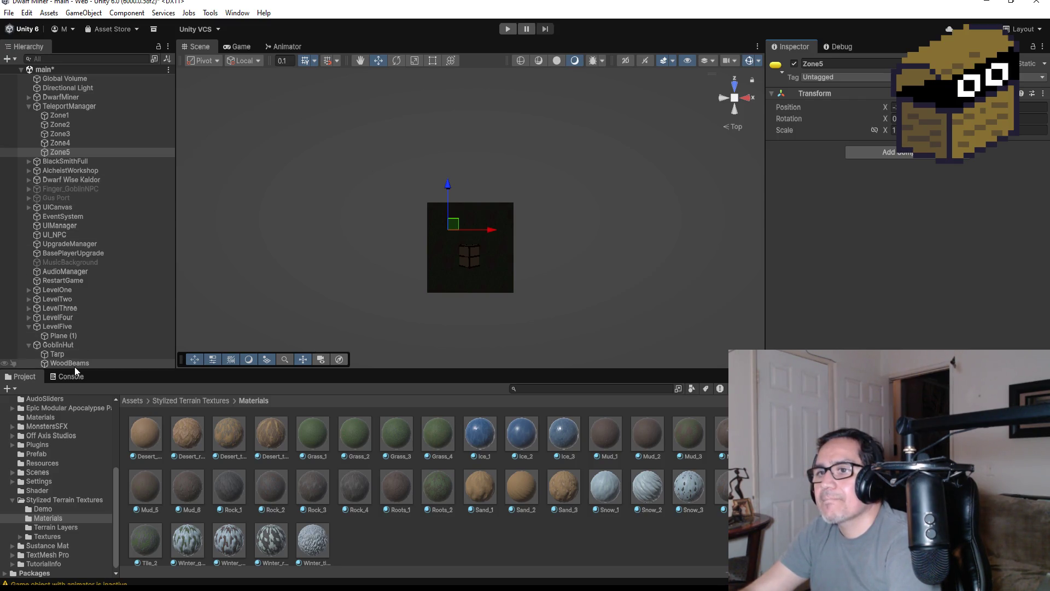
# Try a scale of 3 on Plane (1), then restore its X and Z scale to 2.
pyautogui.click(55, 337)
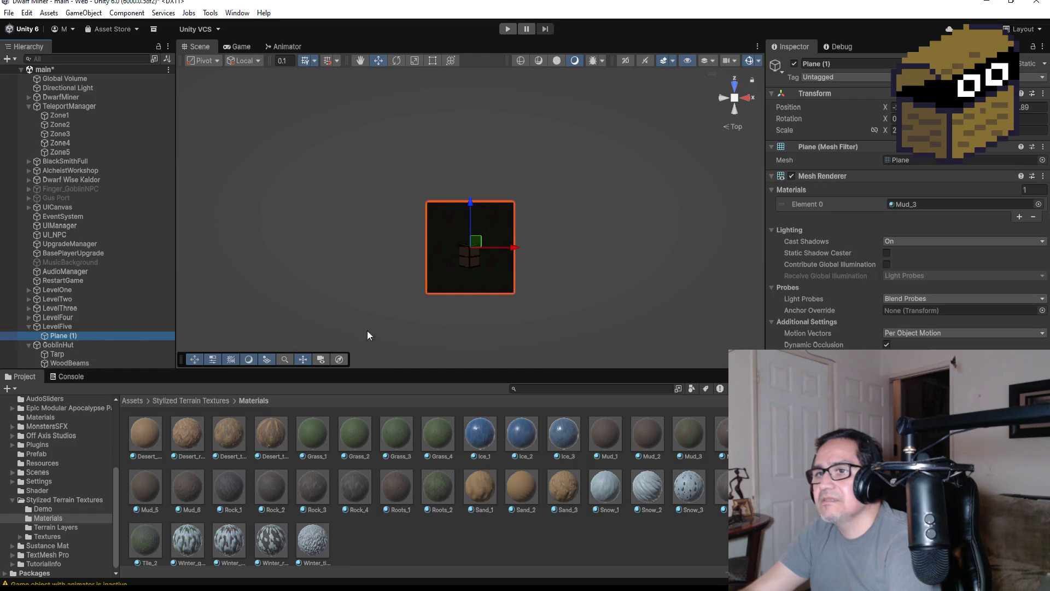
pyautogui.click(1026, 131)
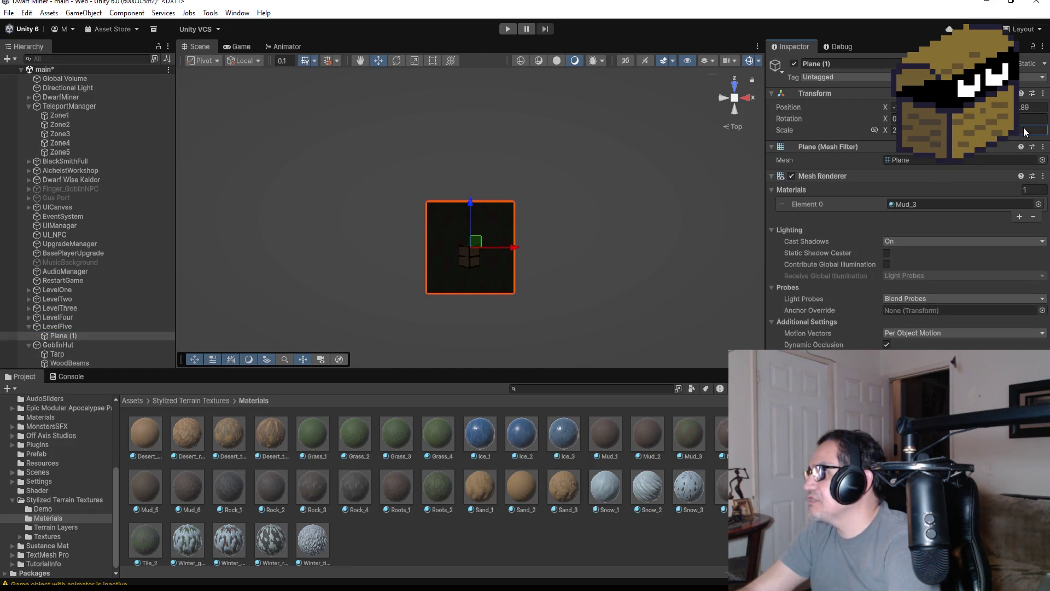
pyautogui.write('3')
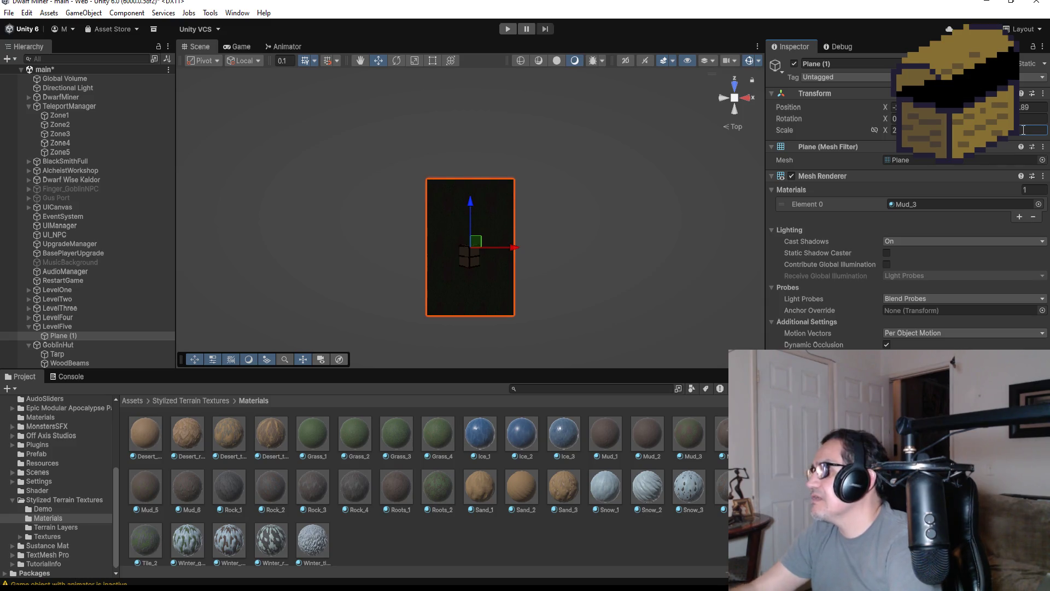
pyautogui.press('BackSpace')
pyautogui.write('2')
pyautogui.click(895, 130)
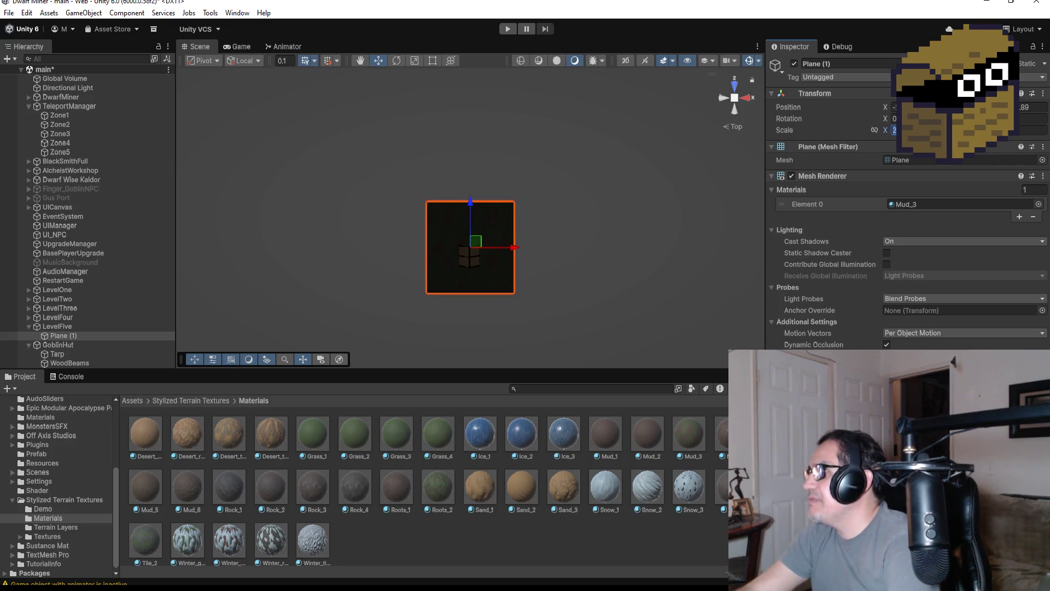
pyautogui.write('3')
pyautogui.press('BackSpace')
pyautogui.write('2')
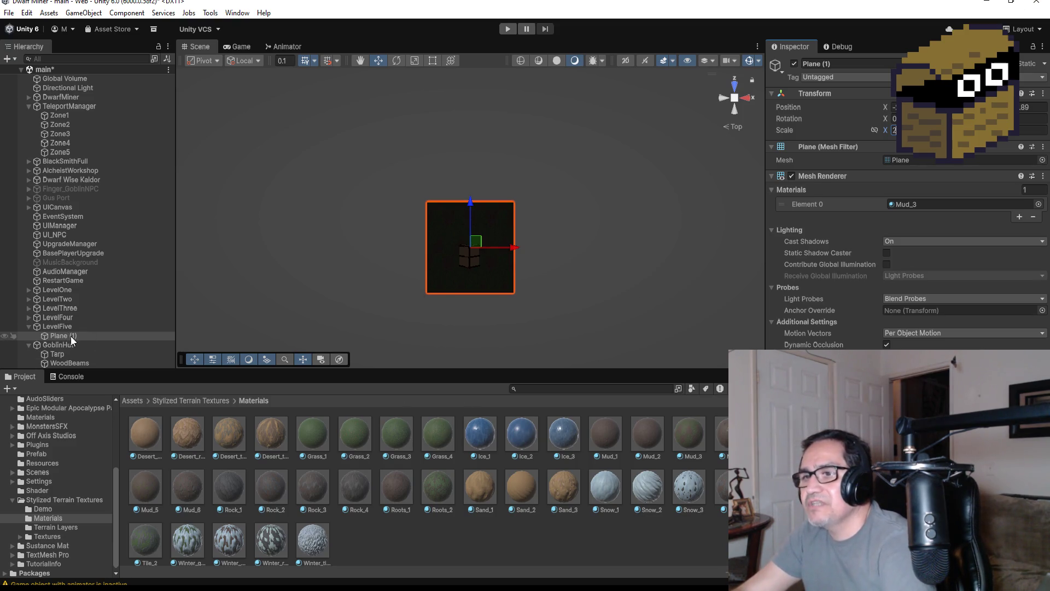
# Inspect the Mud_3 floor material and frame the hut's Tarp face-on.
pyautogui.scroll(3, 554, 289)
pyautogui.scroll(1, 558, 289)
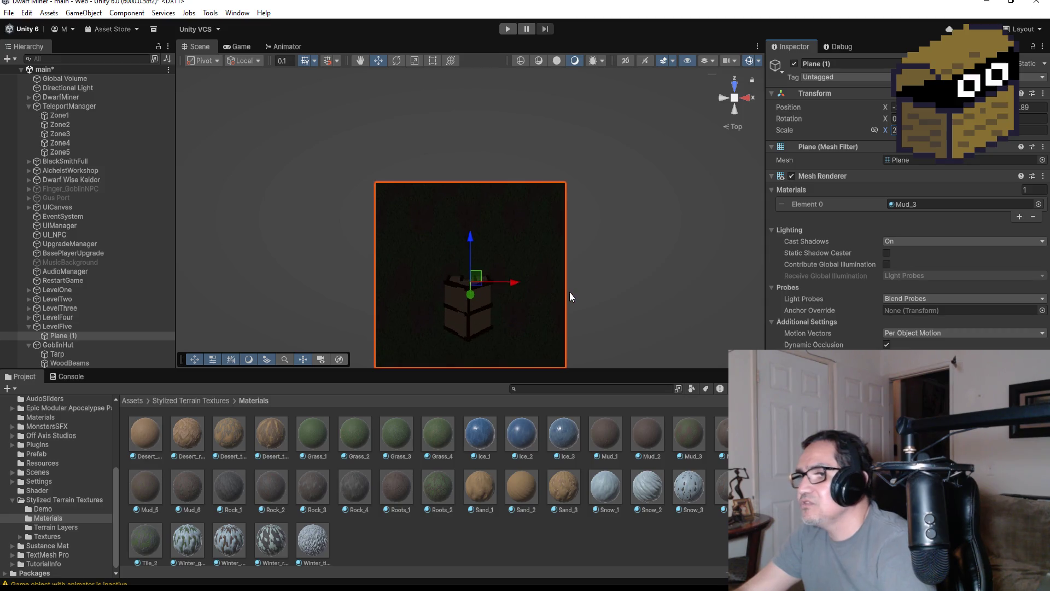
pyautogui.moveTo(605, 320); pyautogui.dragTo(705, 209)
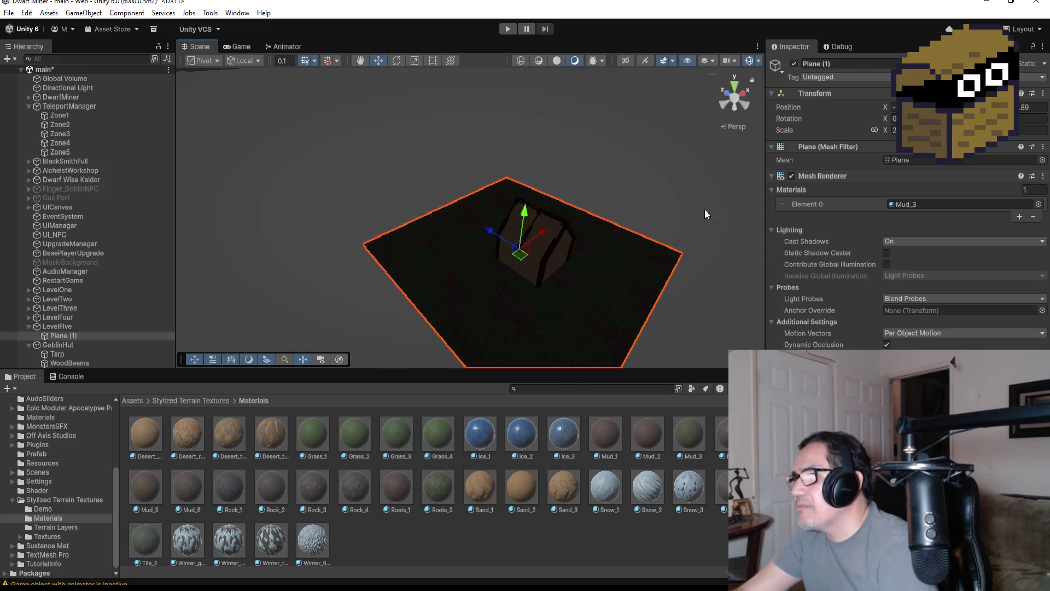
pyautogui.click(694, 434)
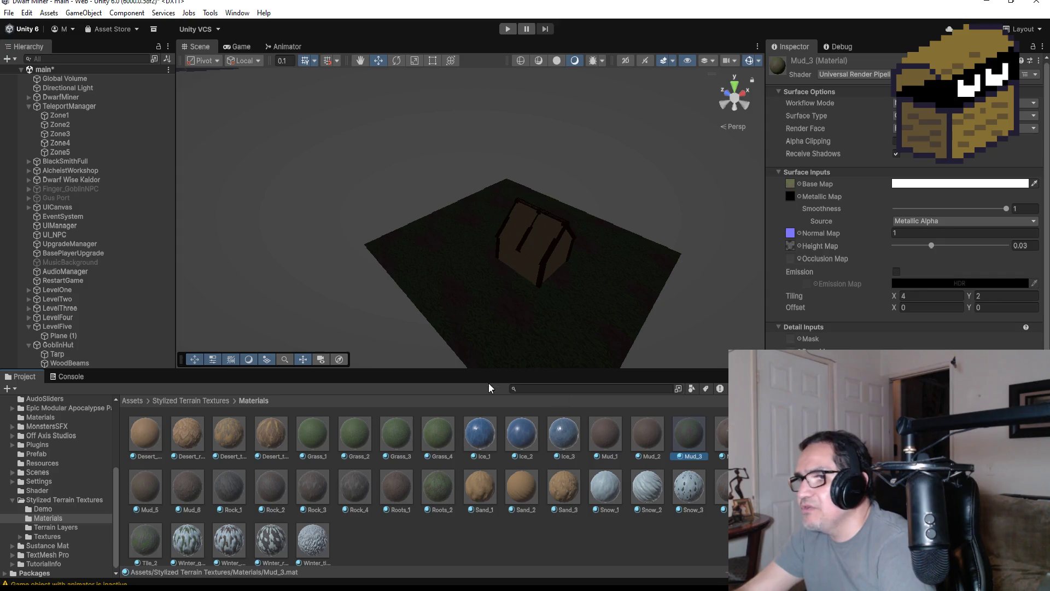
pyautogui.scroll(-5, 570, 295)
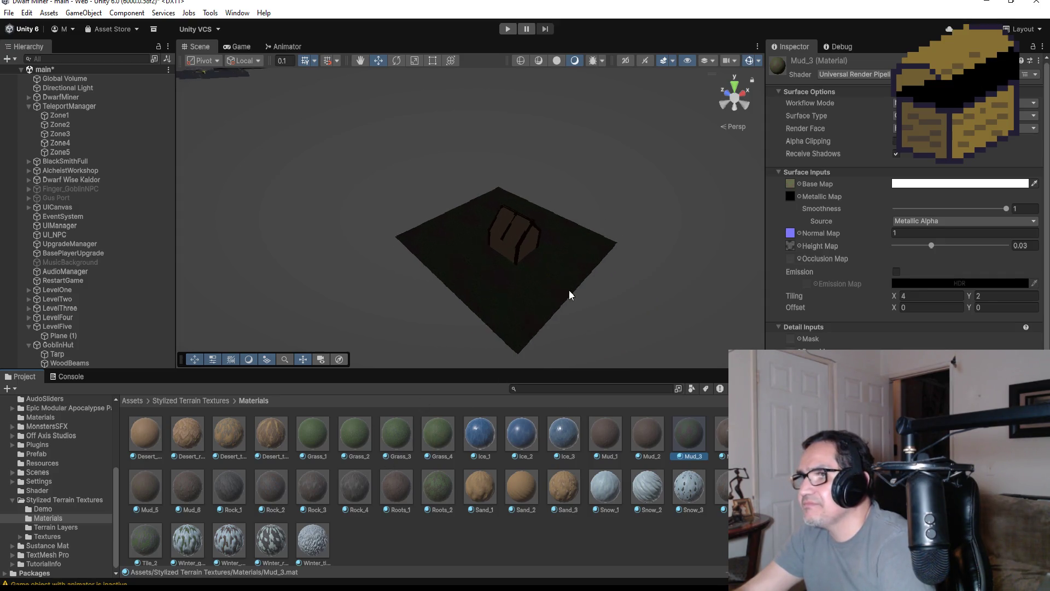
pyautogui.moveTo(656, 211)
pyautogui.mouseDown()
pyautogui.moveTo(580, 225)
pyautogui.moveTo(462, 274)
pyautogui.moveTo(476, 297)
pyautogui.mouseUp()
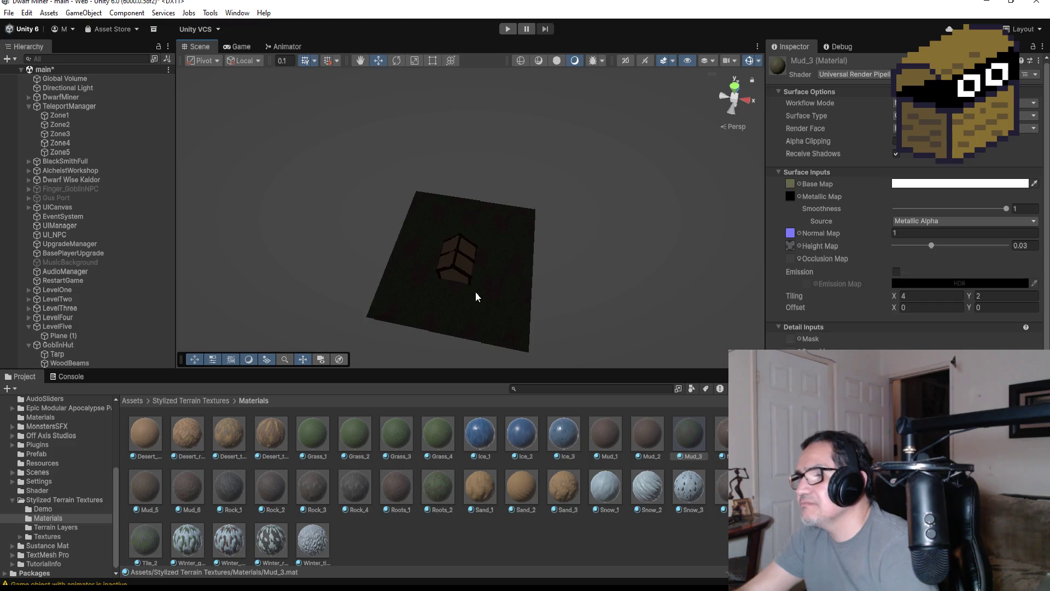
pyautogui.click(461, 271)
pyautogui.press('f')
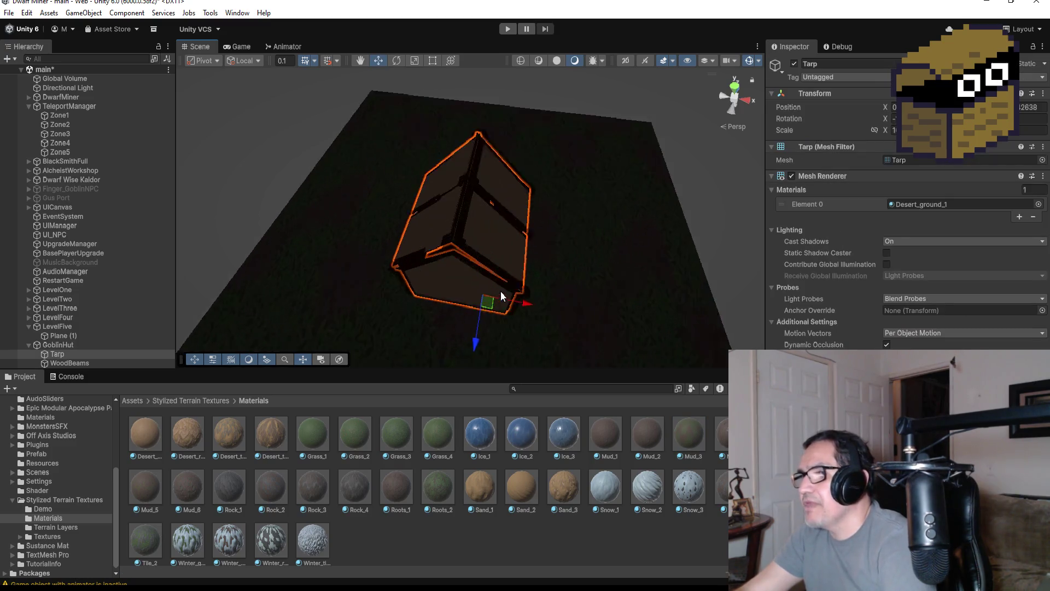
pyautogui.moveTo(478, 259)
pyautogui.mouseDown()
pyautogui.moveTo(685, 244)
pyautogui.moveTo(478, 277)
pyautogui.moveTo(591, 247)
pyautogui.moveTo(603, 258)
pyautogui.moveTo(541, 237)
pyautogui.moveTo(615, 185)
pyautogui.moveTo(503, 206)
pyautogui.moveTo(370, 279)
pyautogui.moveTo(405, 323)
pyautogui.mouseUp()
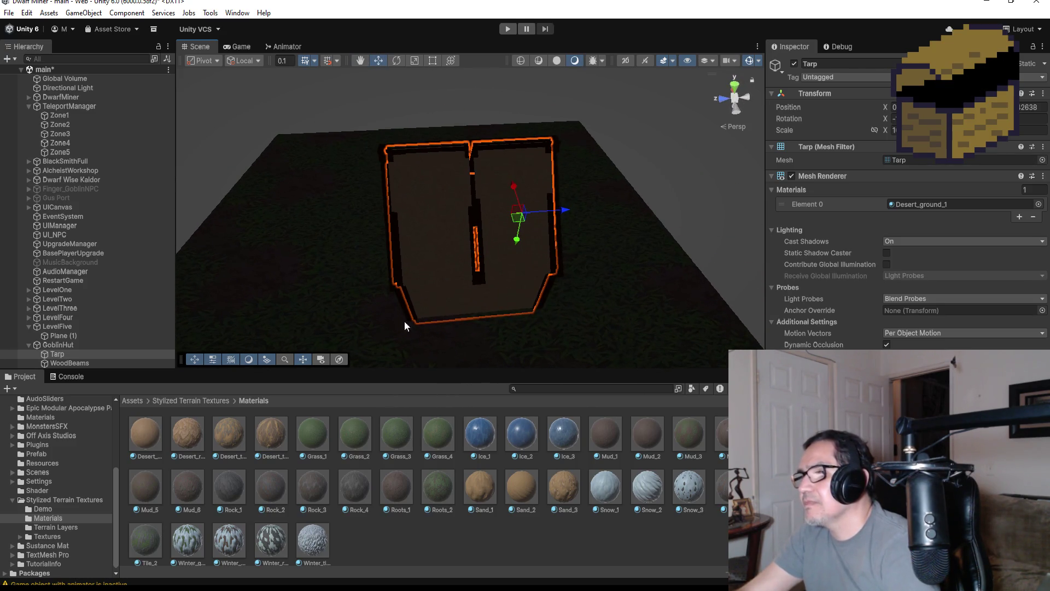
pyautogui.scroll(-6, 533, 311)
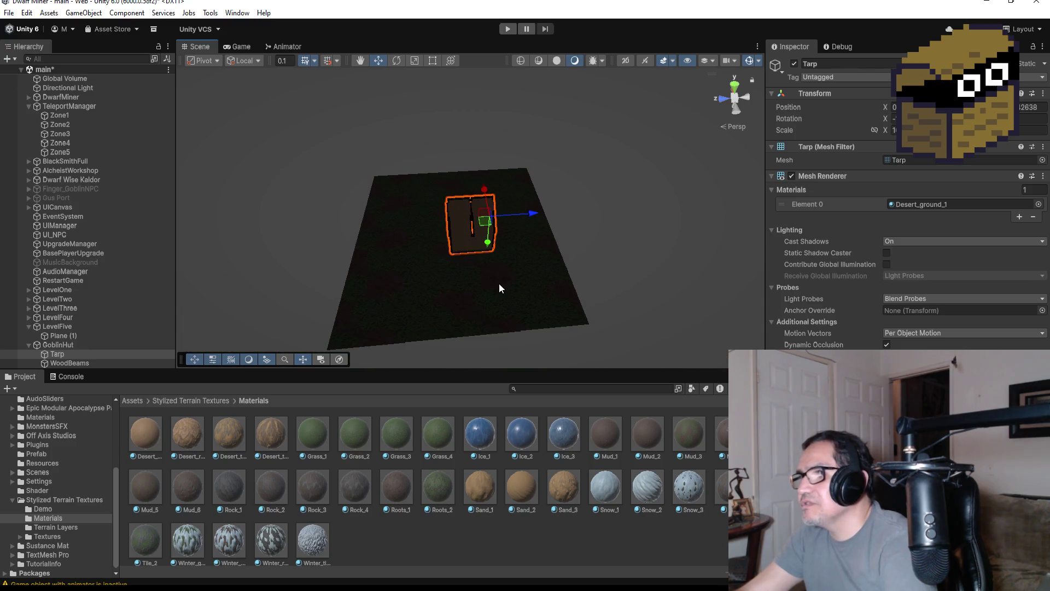
# Slide Plane (1) along Z so the hut sits near its edge.
pyautogui.click(501, 281)
pyautogui.moveTo(413, 238); pyautogui.dragTo(371, 240)
pyautogui.scroll(-3, 422, 247)
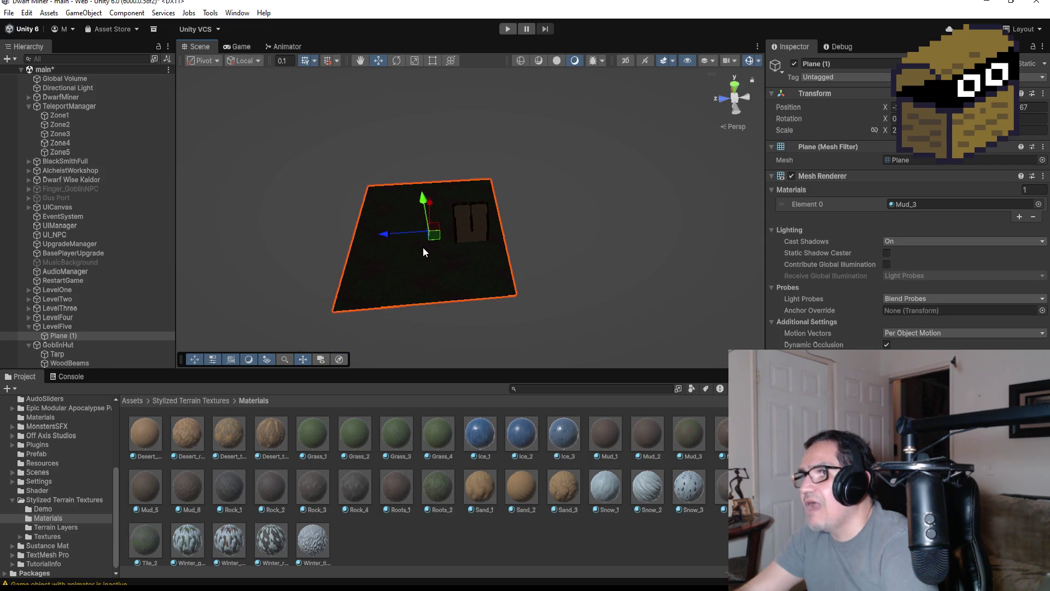
pyautogui.click(736, 86)
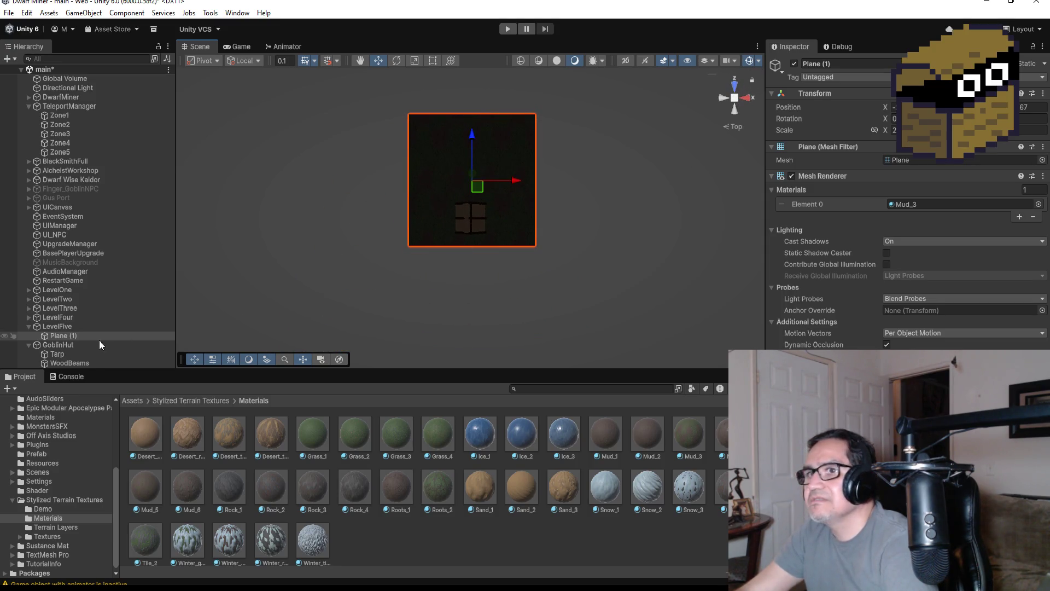
# Make GoblinHut a child of LevelFive and duplicate Plane (1).
pyautogui.click(57, 345)
pyautogui.click(27, 345)
pyautogui.moveTo(54, 344); pyautogui.dragTo(60, 327)
pyautogui.click(49, 336)
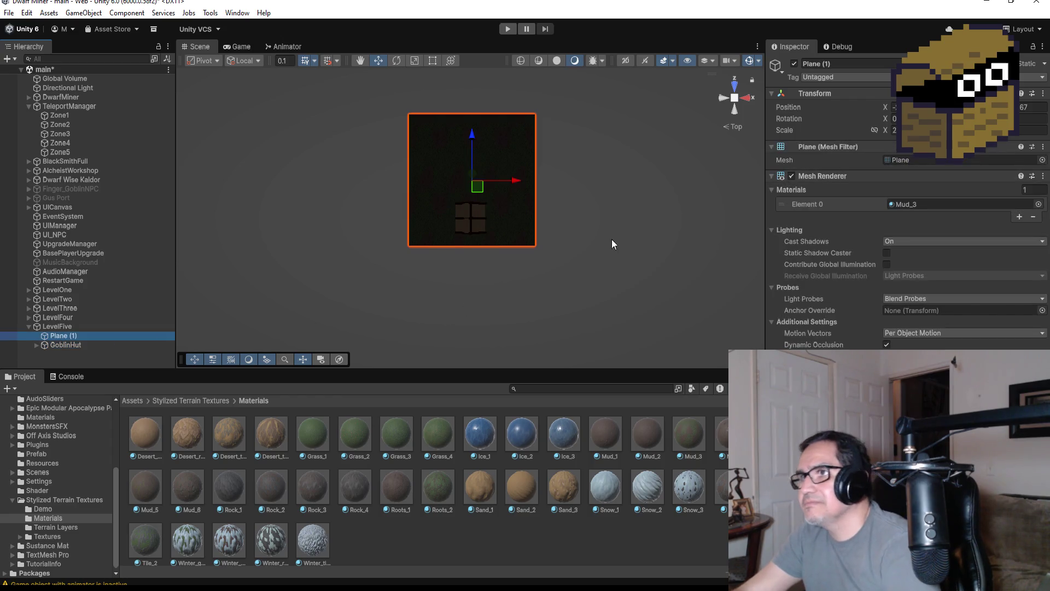
pyautogui.hotkey('ctrl', 'd')
# Move Plane (2) beside Plane (1) and vertex-snap it flush against it.
pyautogui.moveTo(508, 179)
pyautogui.mouseDown()
pyautogui.moveTo(661, 182)
pyautogui.moveTo(652, 182)
pyautogui.mouseUp()
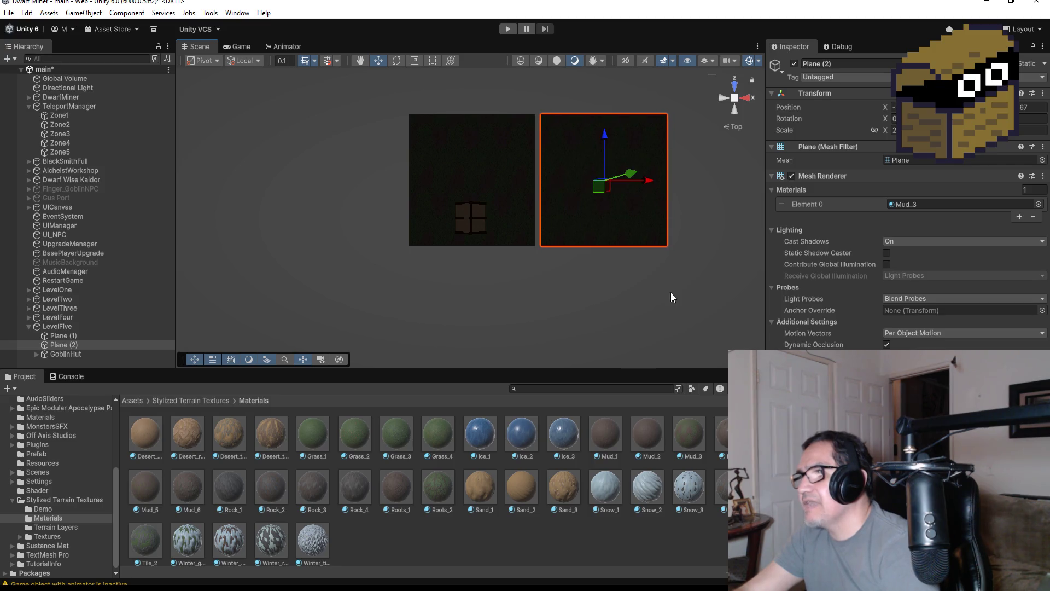
pyautogui.moveTo(673, 298); pyautogui.dragTo(651, 140)
pyautogui.scroll(3, 582, 305)
pyautogui.press('v')
pyautogui.moveTo(594, 279); pyautogui.dragTo(592, 278)
pyautogui.scroll(-5, 602, 281)
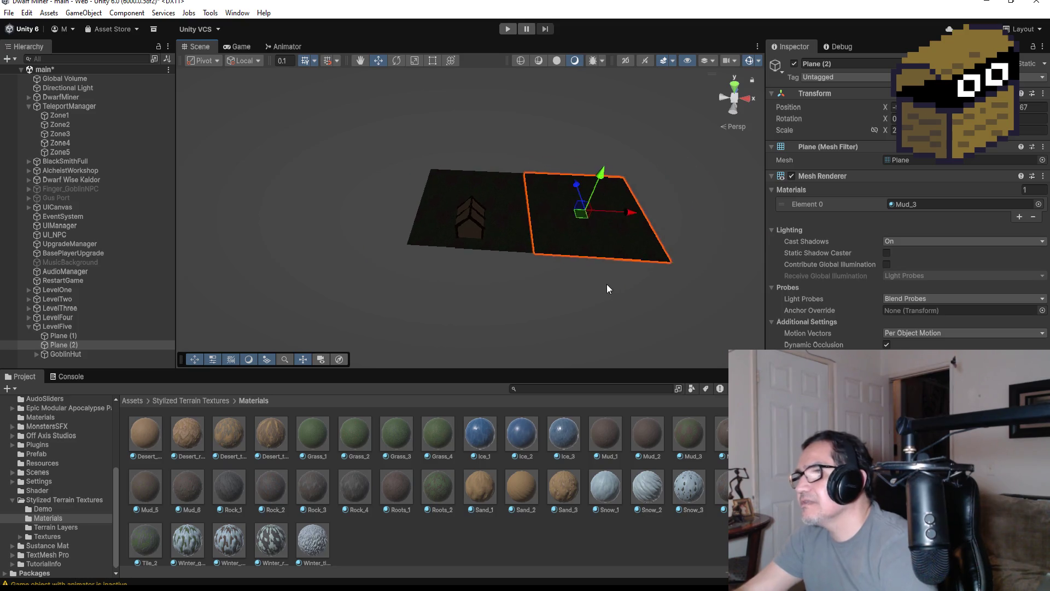
pyautogui.moveTo(485, 279)
pyautogui.mouseDown()
pyautogui.moveTo(659, 274)
pyautogui.moveTo(525, 277)
pyautogui.moveTo(589, 282)
pyautogui.mouseUp()
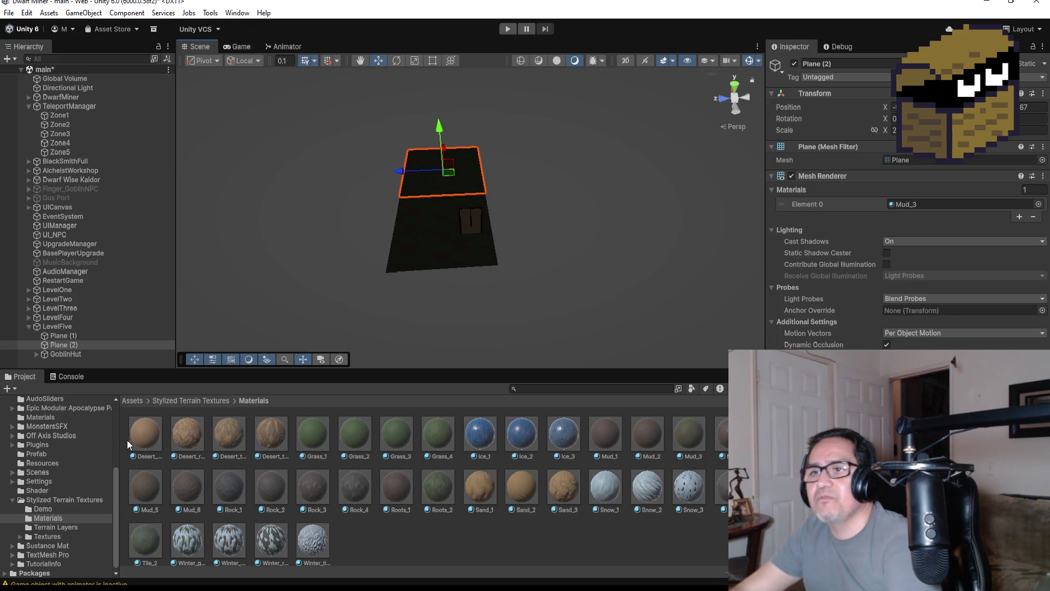
# Create an empty GroupFloor under LevelFive and move Plane (1) and Plane (2) into it.
pyautogui.click(55, 326)
pyautogui.rightClick(57, 327)
pyautogui.click(101, 336)
pyautogui.write('GroupFlo')
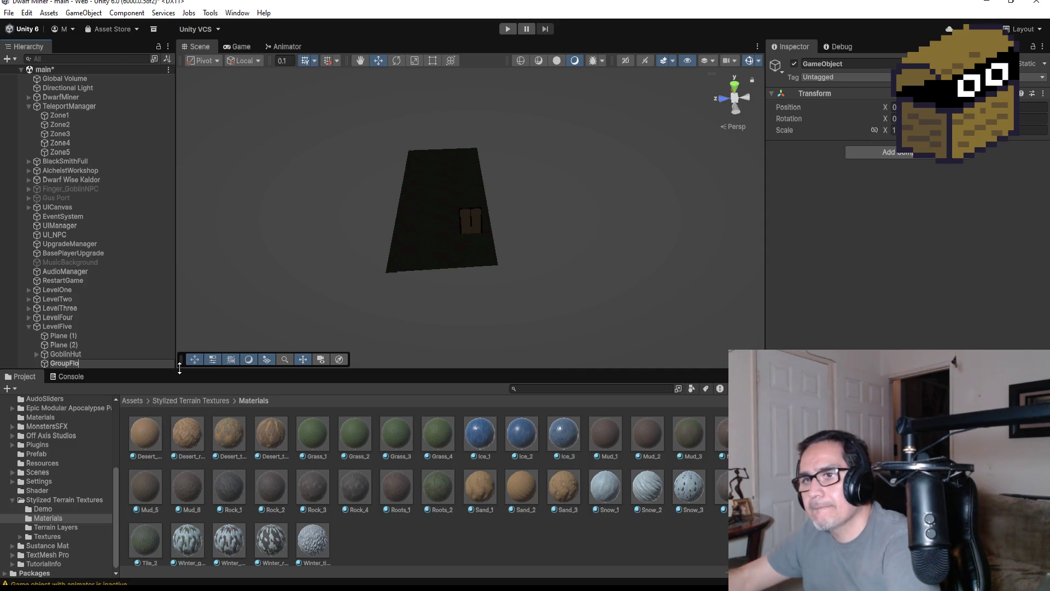
pyautogui.write('or')
pyautogui.press('Return')
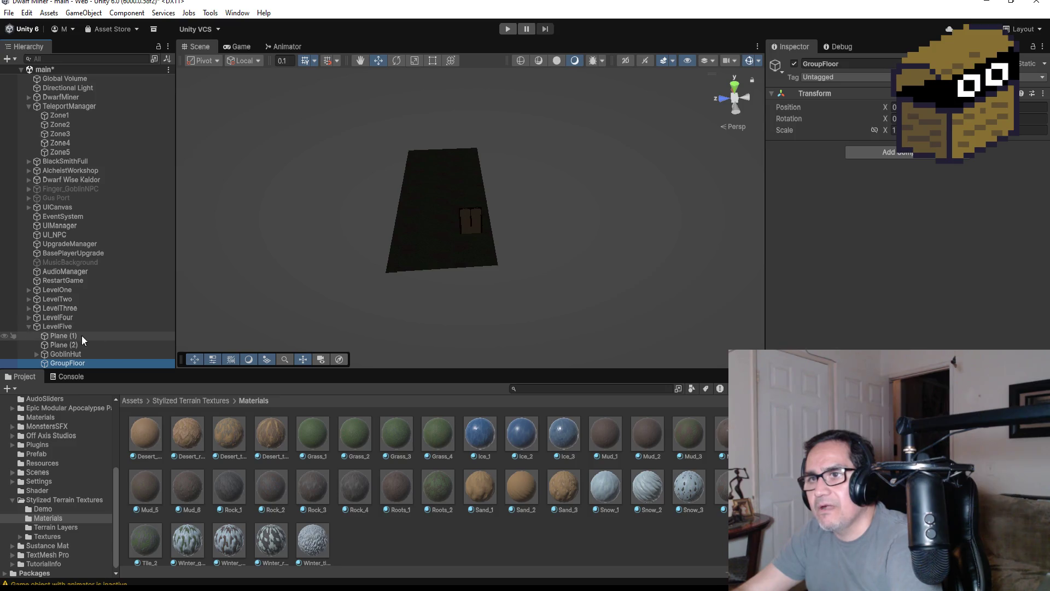
pyautogui.moveTo(82, 365)
pyautogui.mouseDown()
pyautogui.moveTo(77, 334)
pyautogui.moveTo(76, 343)
pyautogui.moveTo(34, 335)
pyautogui.moveTo(43, 336)
pyautogui.mouseUp()
pyautogui.click(76, 348)
pyautogui.keyDown('shift'); pyautogui.click(74, 353); pyautogui.keyUp('shift')
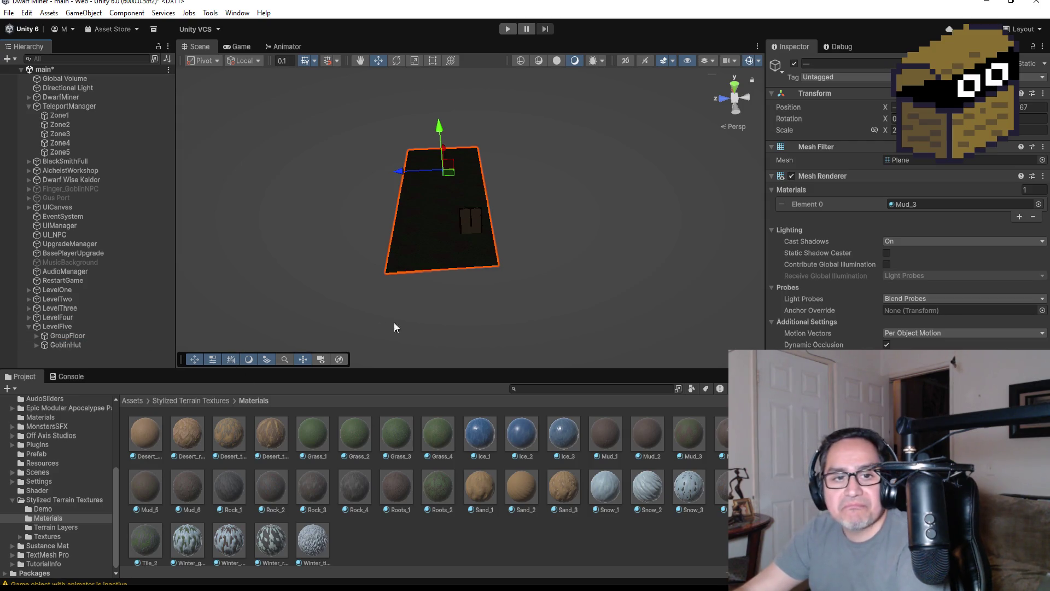
pyautogui.click(37, 336)
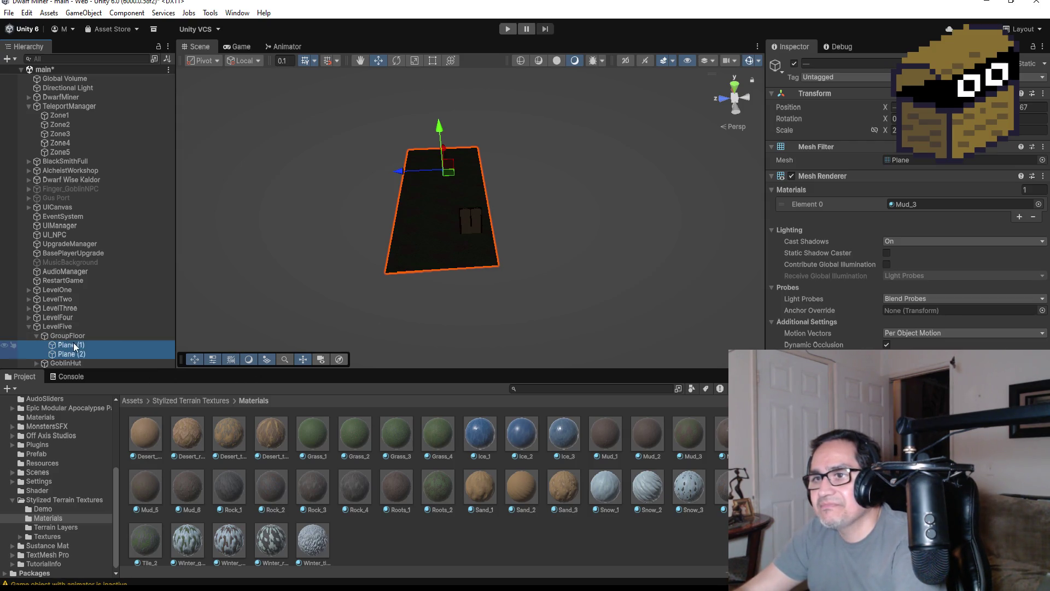
pyautogui.scroll(-3, 520, 194)
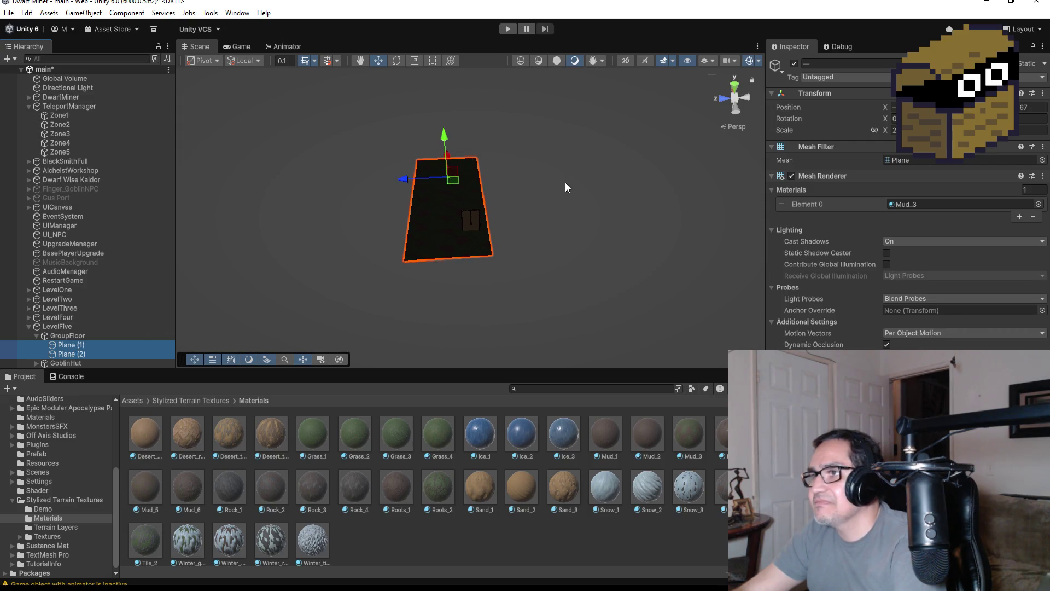
# Duplicate Plane (1) as Plane (3) and slide it along Z beside the others.
pyautogui.click(735, 86)
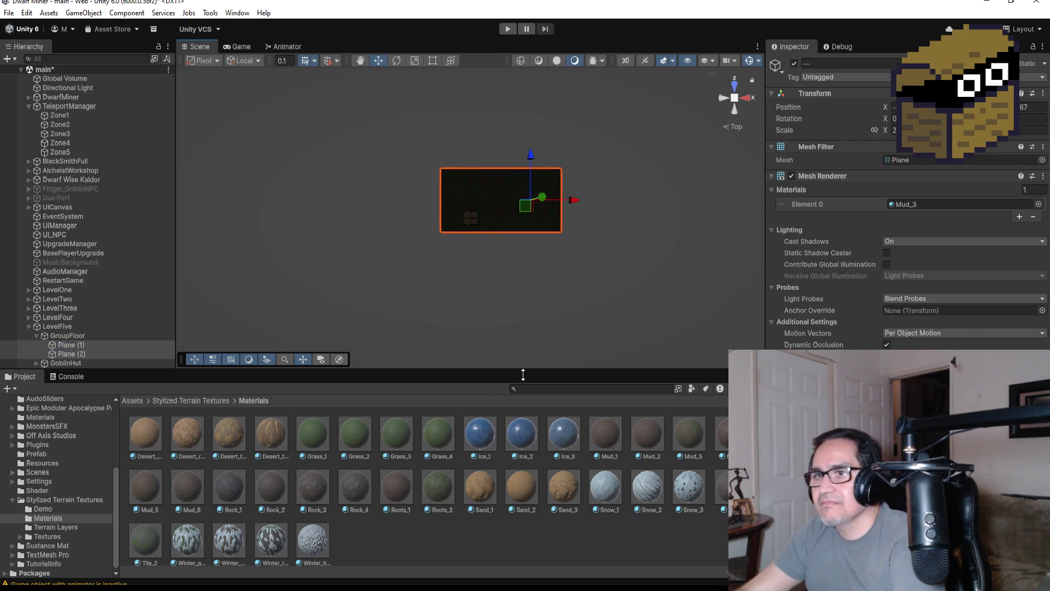
pyautogui.click(457, 307)
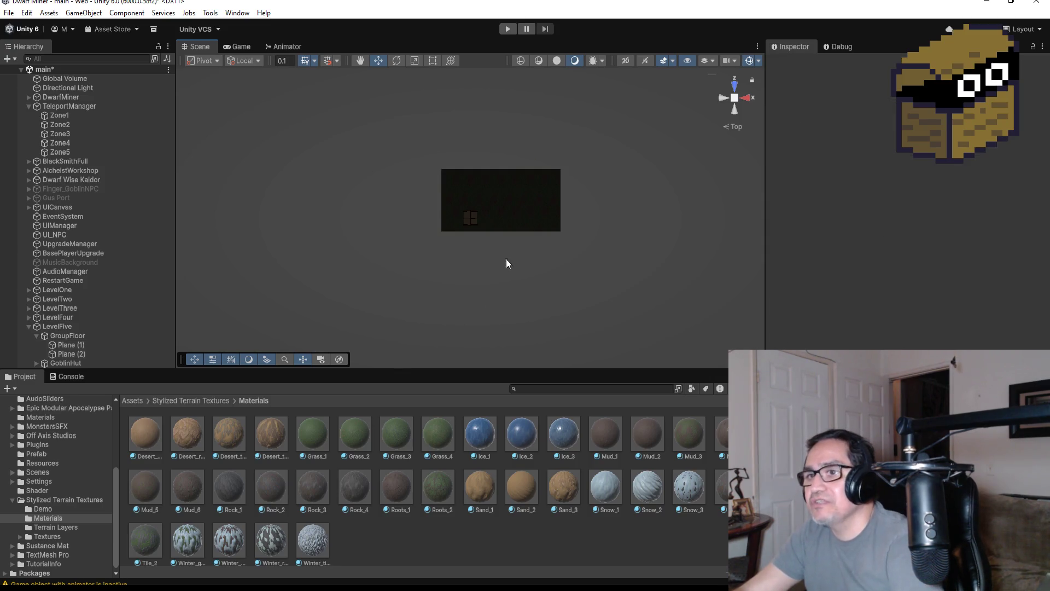
pyautogui.click(94, 347)
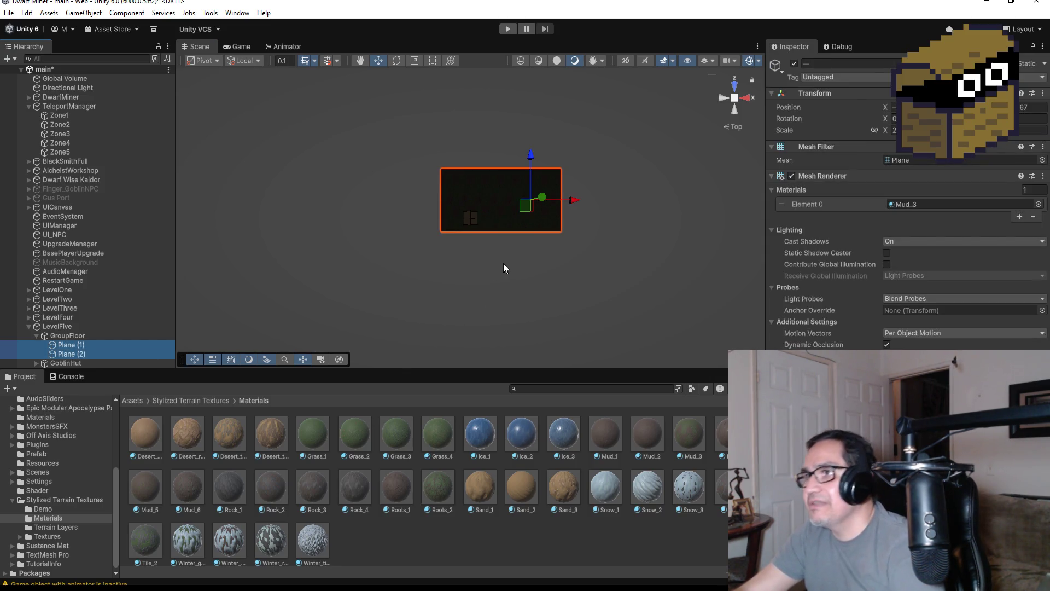
pyautogui.hotkey('ctrl', 'd')
pyautogui.moveTo(531, 155); pyautogui.dragTo(540, 81)
pyautogui.moveTo(524, 203)
pyautogui.mouseDown()
pyautogui.moveTo(547, 186)
pyautogui.moveTo(544, 176)
pyautogui.moveTo(467, 277)
pyautogui.moveTo(420, 289)
pyautogui.moveTo(392, 281)
pyautogui.mouseUp()
pyautogui.scroll(-3, 525, 268)
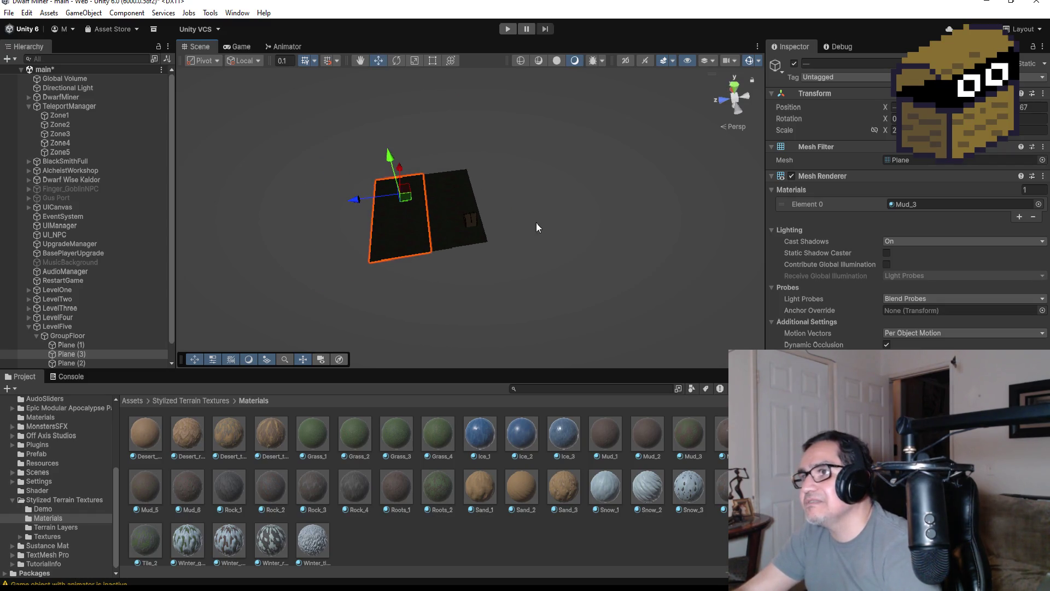
# View the joined mud floor from above and select the goblin hut's Tarp.
pyautogui.moveTo(537, 222); pyautogui.dragTo(499, 281)
pyautogui.click(554, 245)
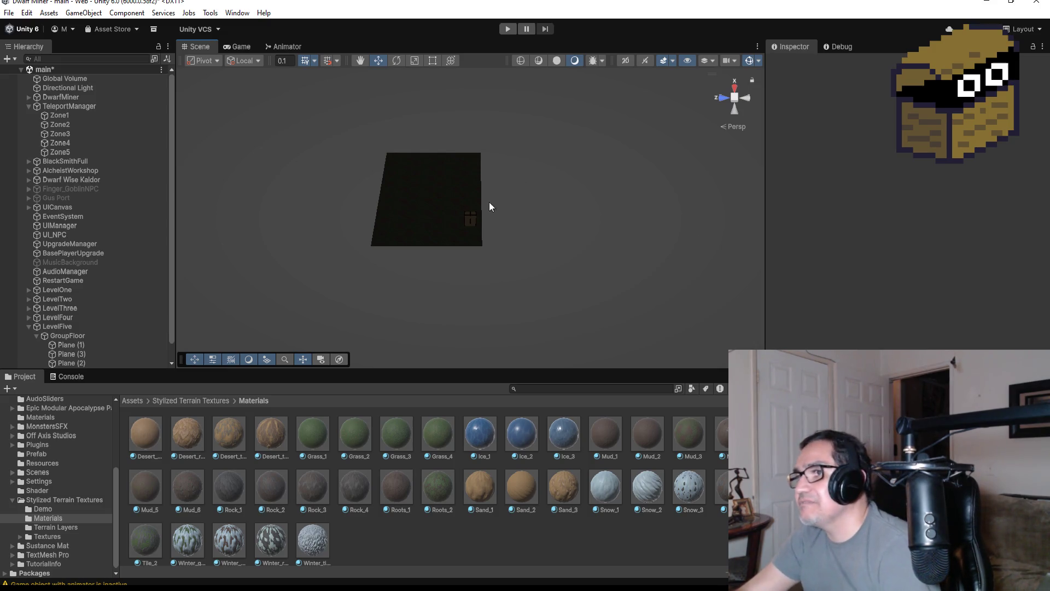
pyautogui.scroll(3, 462, 231)
pyautogui.click(471, 219)
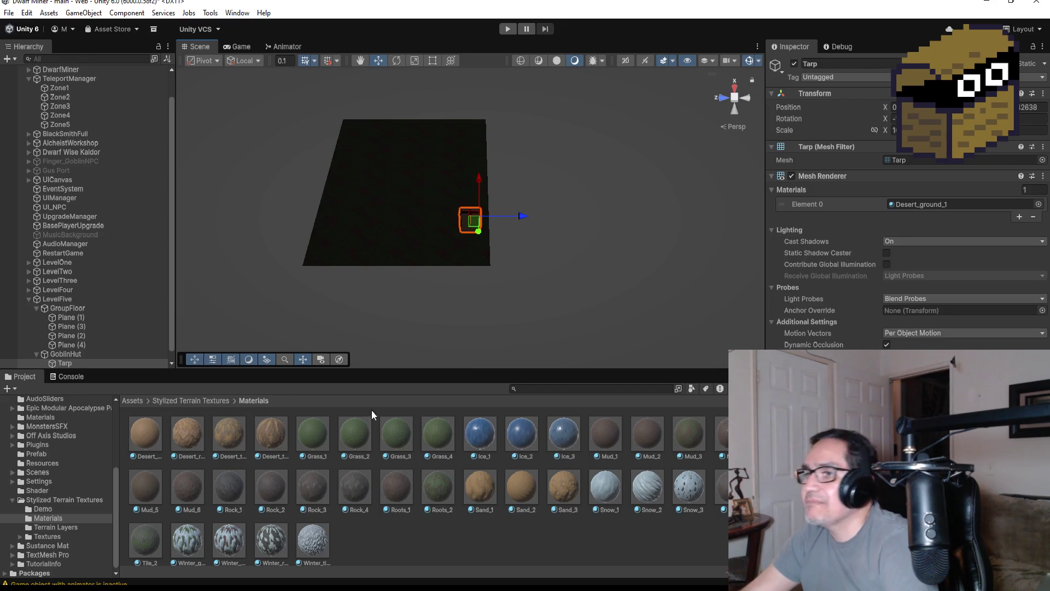
# Move the original GoblinHut further up the mud floor.
pyautogui.scroll(-1, 90, 356)
pyautogui.click(60, 345)
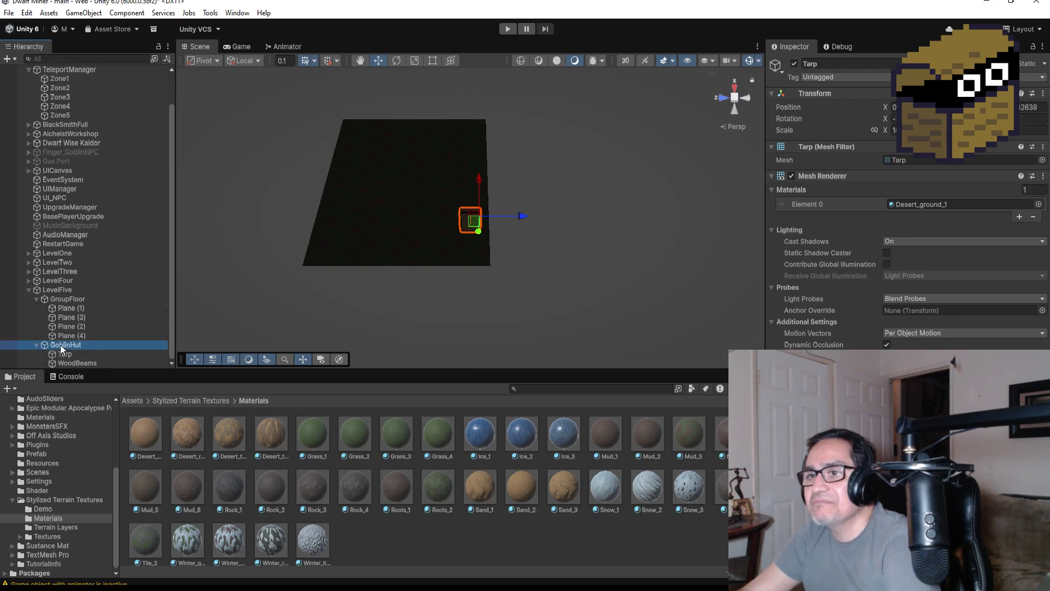
pyautogui.click(36, 345)
pyautogui.moveTo(468, 185); pyautogui.dragTo(471, 166)
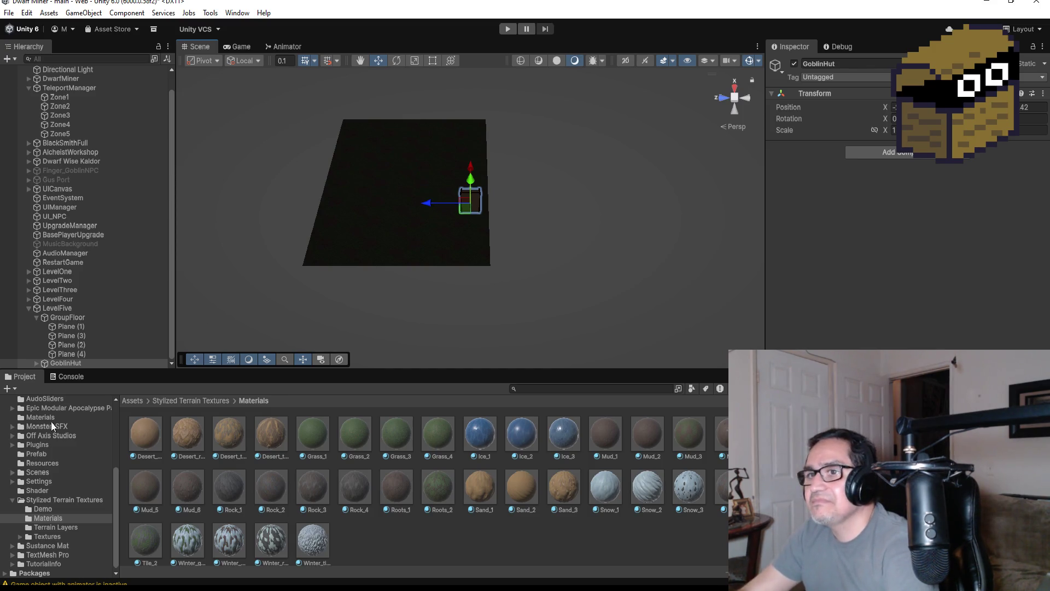
# Duplicate GoblinHut, then rotate the copy and place it beside the original.
pyautogui.click(65, 363)
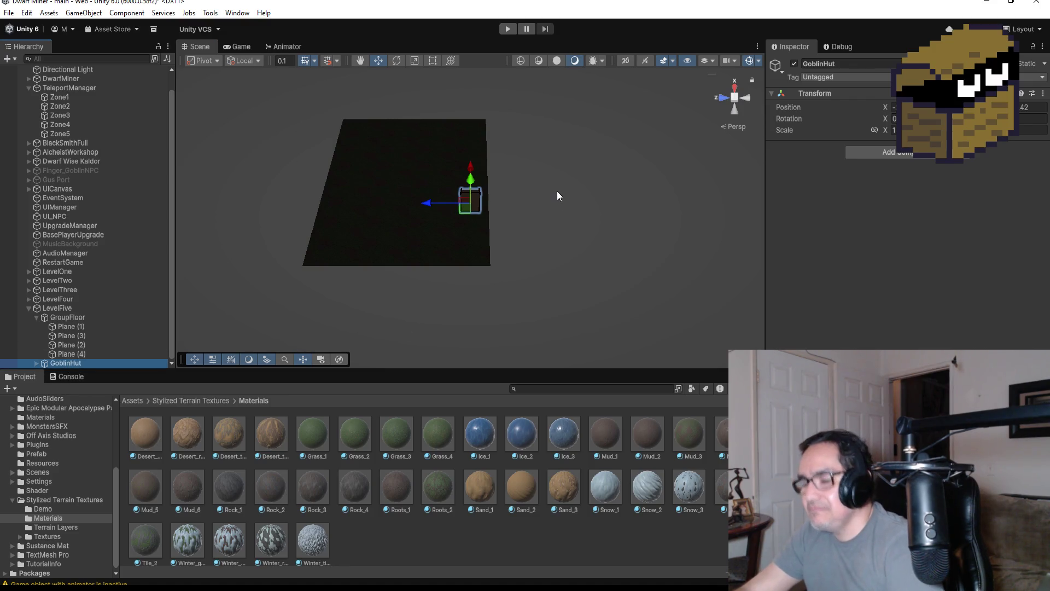
pyautogui.hotkey('ctrl', 'd')
pyautogui.moveTo(472, 164); pyautogui.dragTo(475, 132)
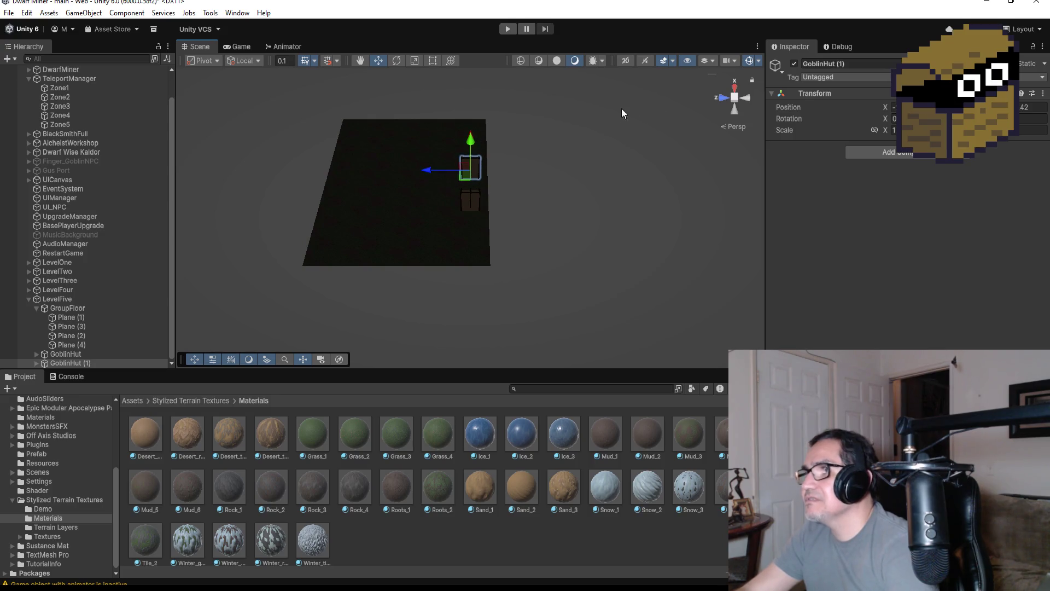
pyautogui.click(736, 87)
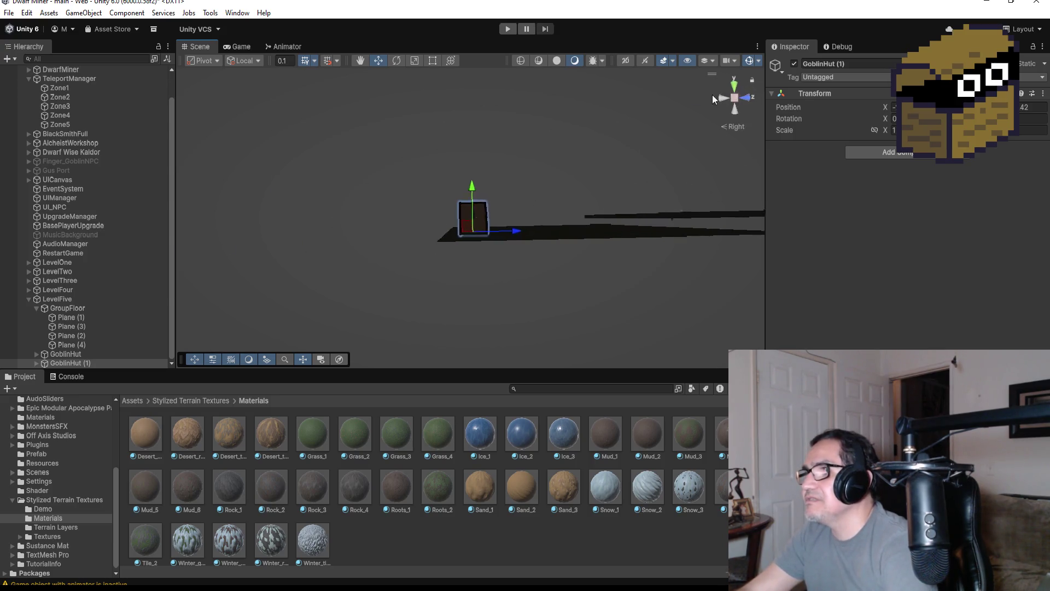
pyautogui.click(735, 85)
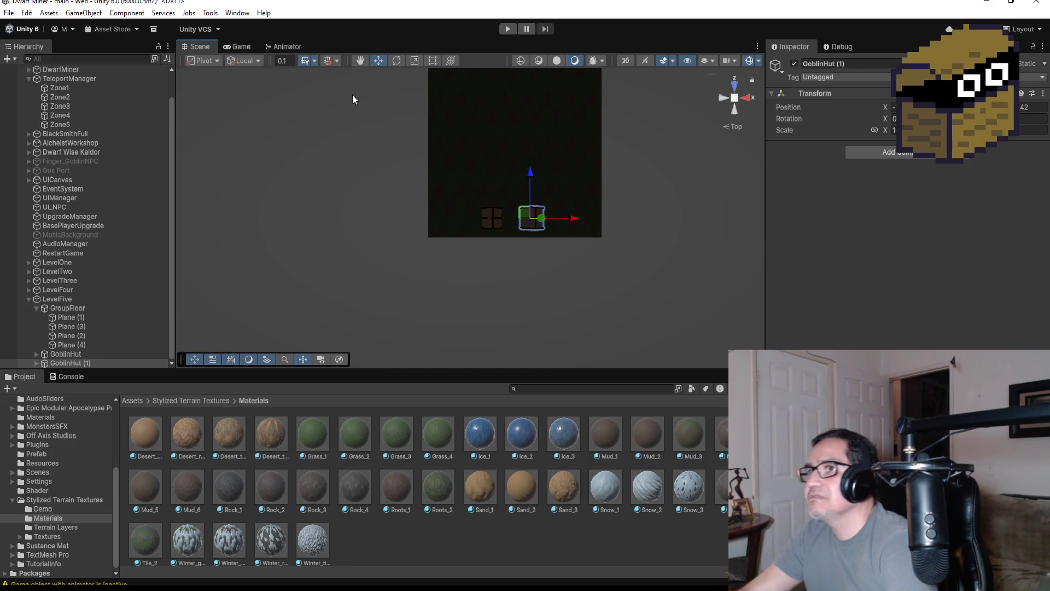
pyautogui.click(405, 62)
pyautogui.moveTo(564, 186); pyautogui.dragTo(546, 148)
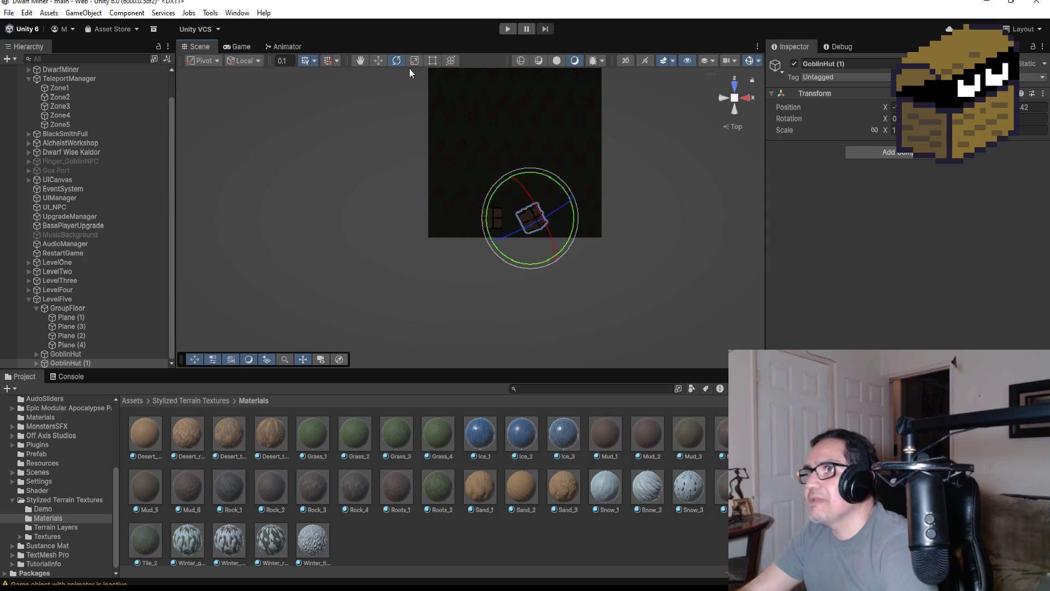
pyautogui.click(378, 60)
pyautogui.moveTo(508, 174); pyautogui.dragTo(510, 164)
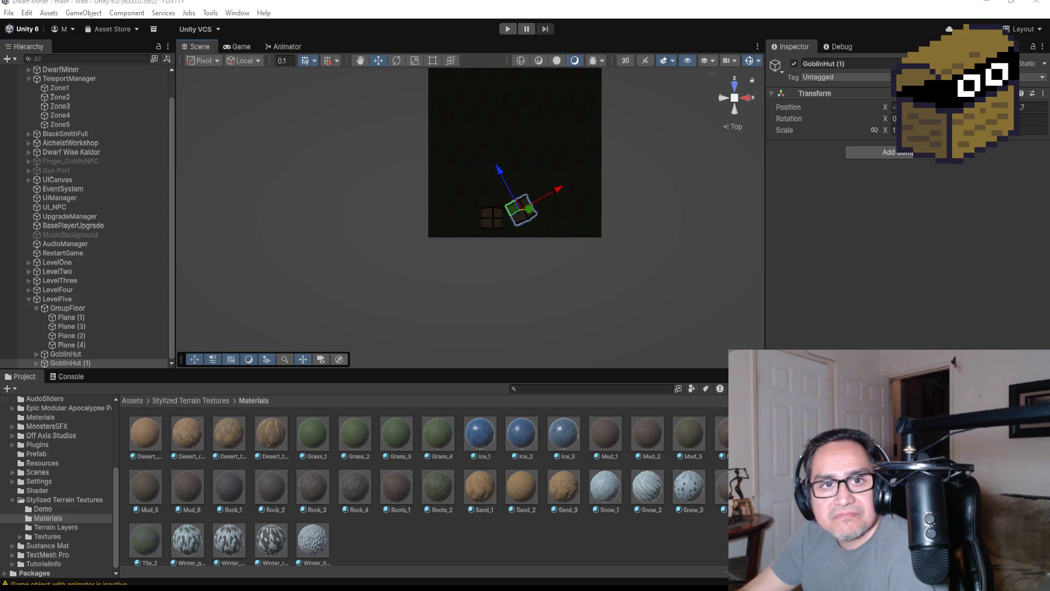
pyautogui.hotkey('alt', 'Tab')
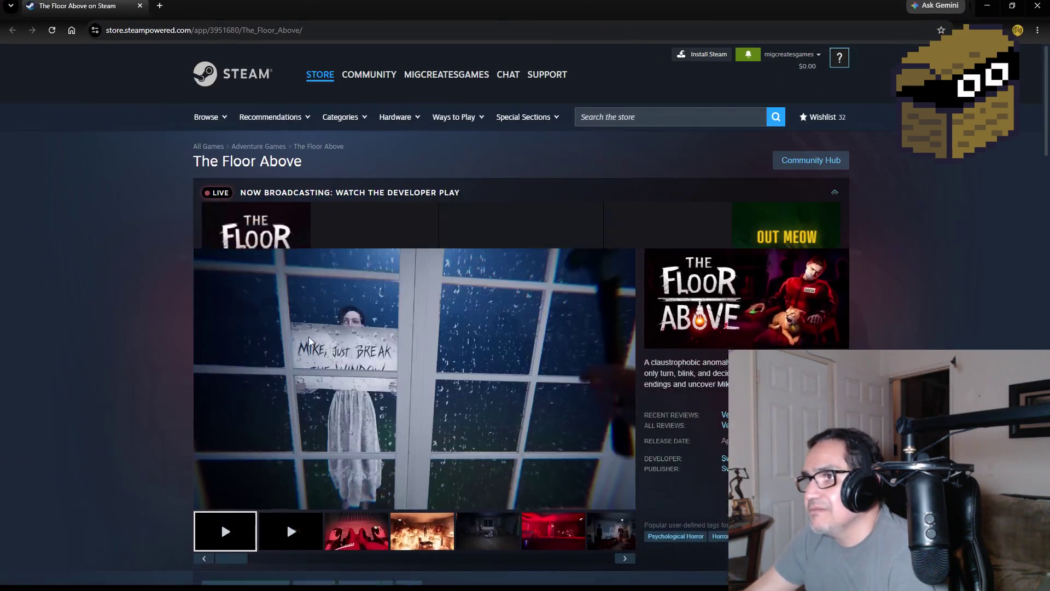
# Scroll to the media gallery and view the red chairs, fire, dining room and red room screenshots.
pyautogui.scroll(-5, 288, 428)
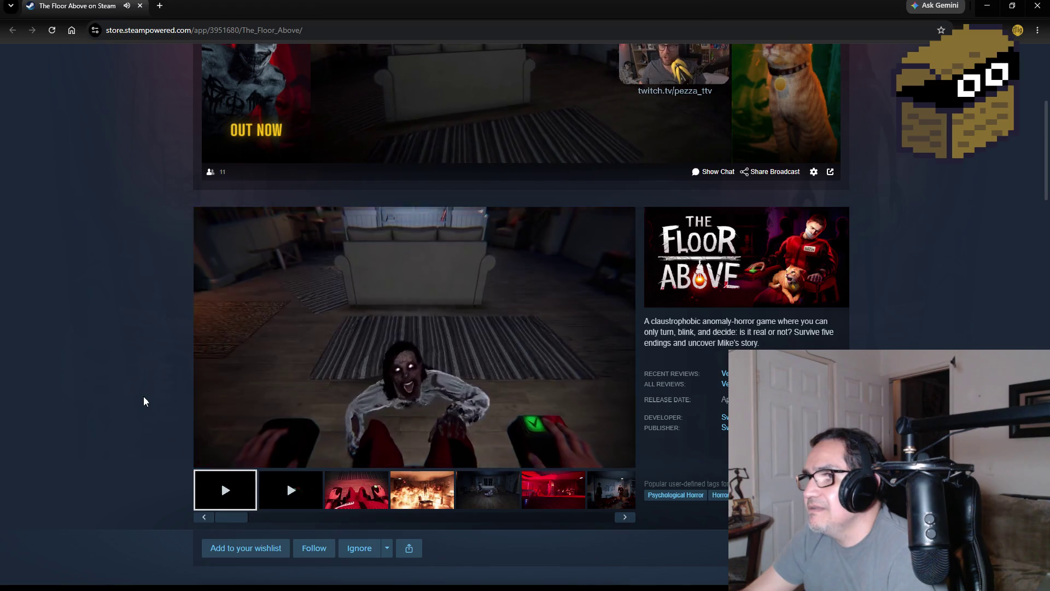
pyautogui.scroll(-1, 144, 402)
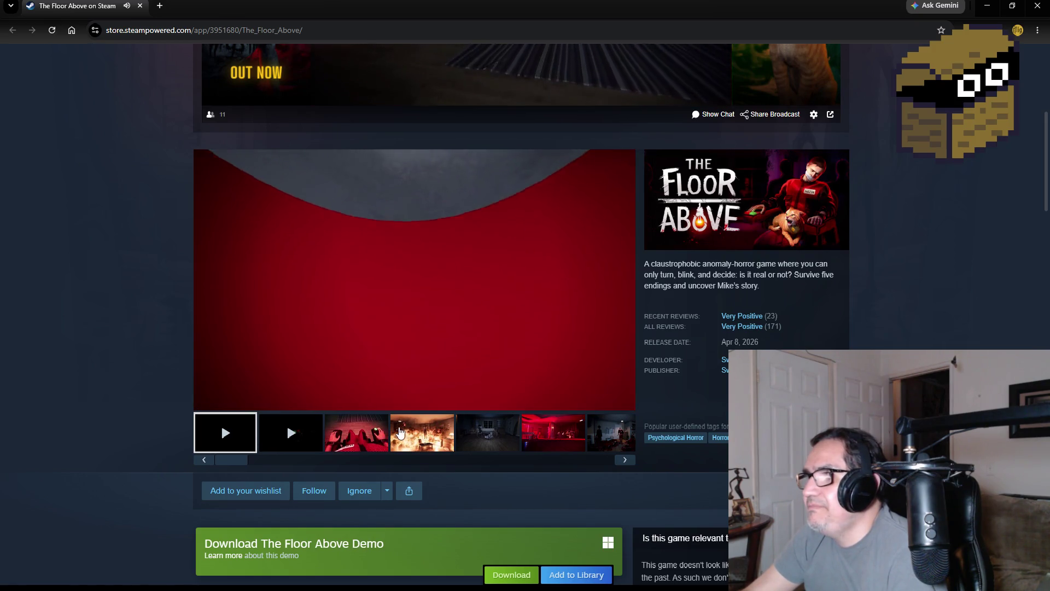
pyautogui.moveTo(417, 404)
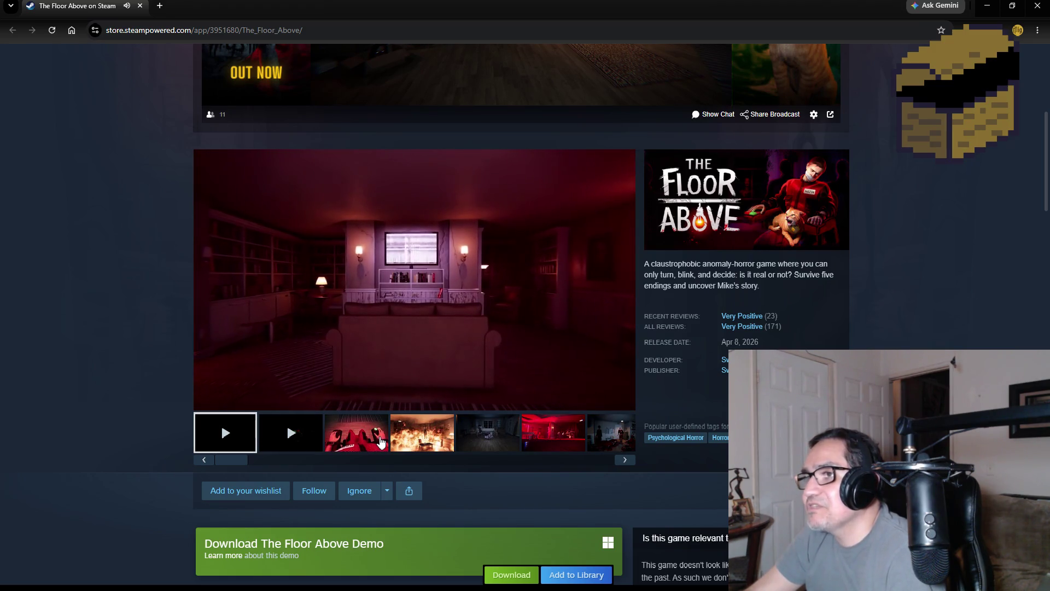
pyautogui.click(381, 442)
pyautogui.click(422, 442)
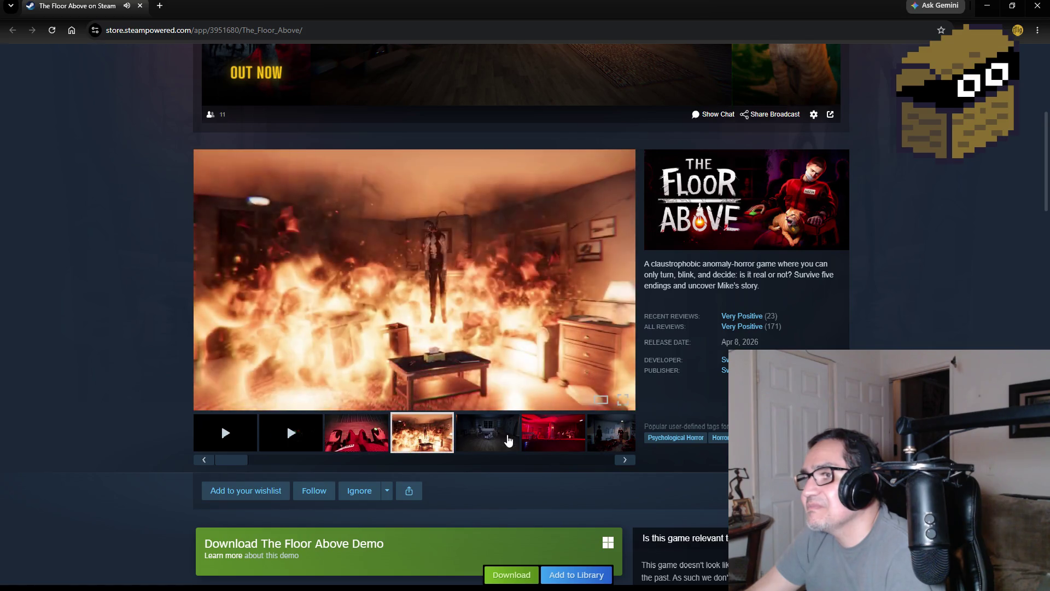
pyautogui.click(487, 442)
pyautogui.click(562, 441)
# Page on through the remaining screenshots, ending on the armchair and ram-head shots.
pyautogui.click(625, 460)
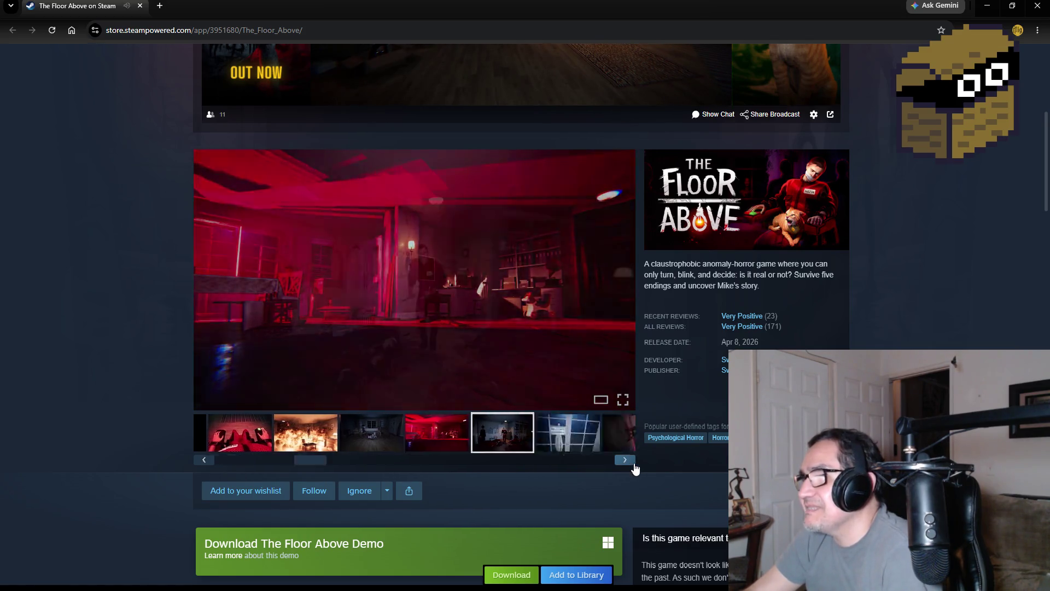
pyautogui.click(317, 431)
pyautogui.click(355, 436)
pyautogui.click(441, 436)
pyautogui.click(513, 442)
pyautogui.click(554, 436)
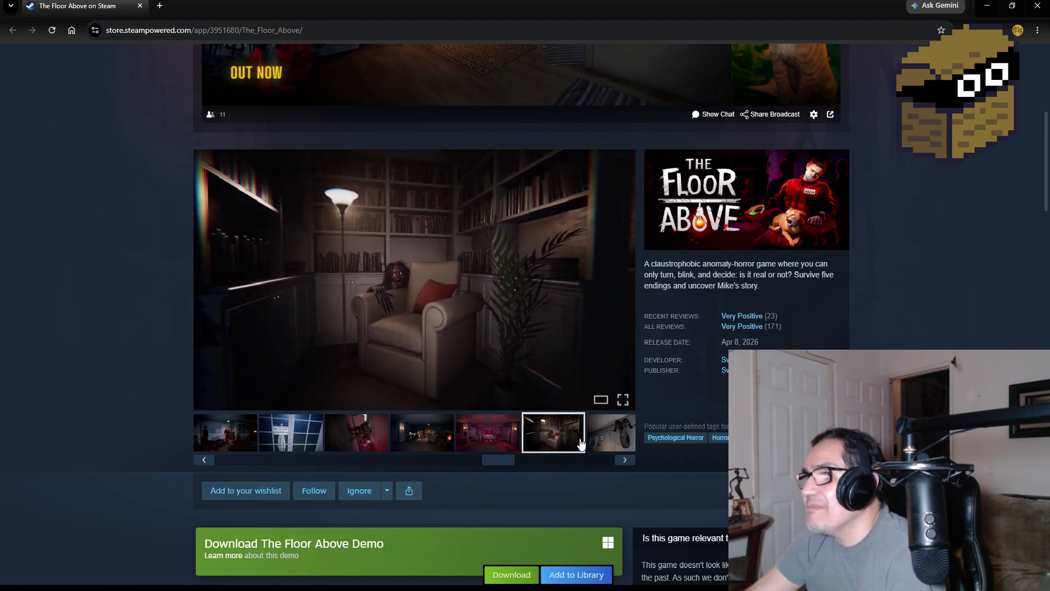
pyautogui.click(625, 458)
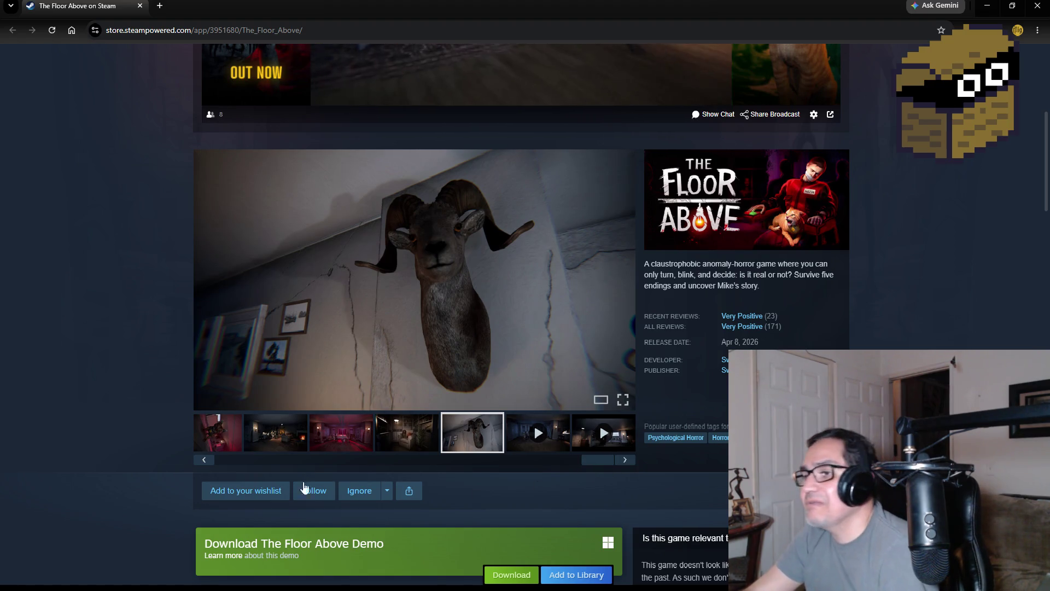
# Scroll down through The Floor Above's customer reviews.
pyautogui.scroll(-3, 131, 410)
pyautogui.scroll(-2, 130, 410)
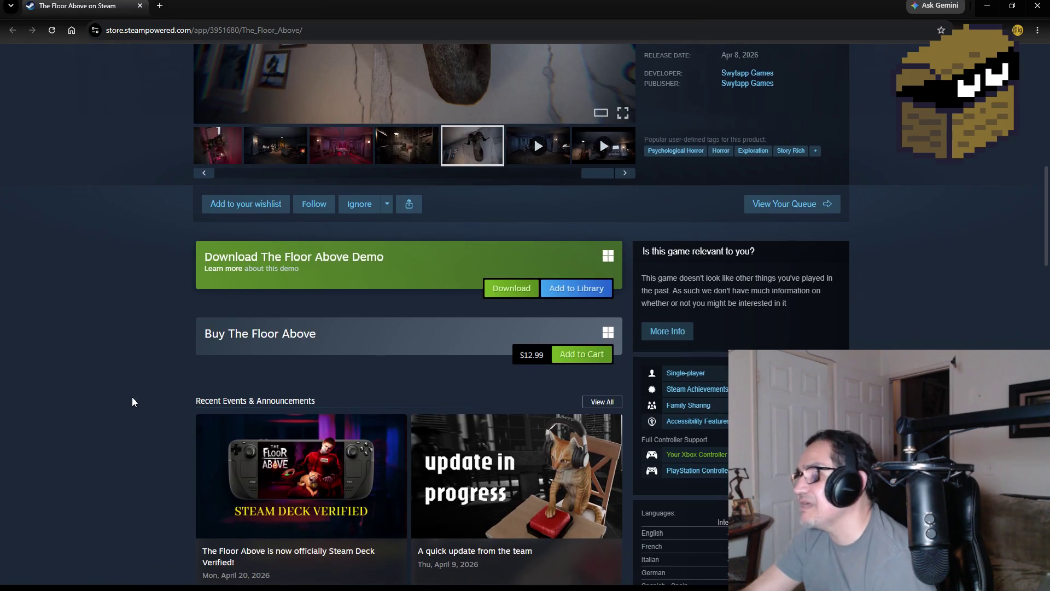
pyautogui.scroll(-3, 129, 406)
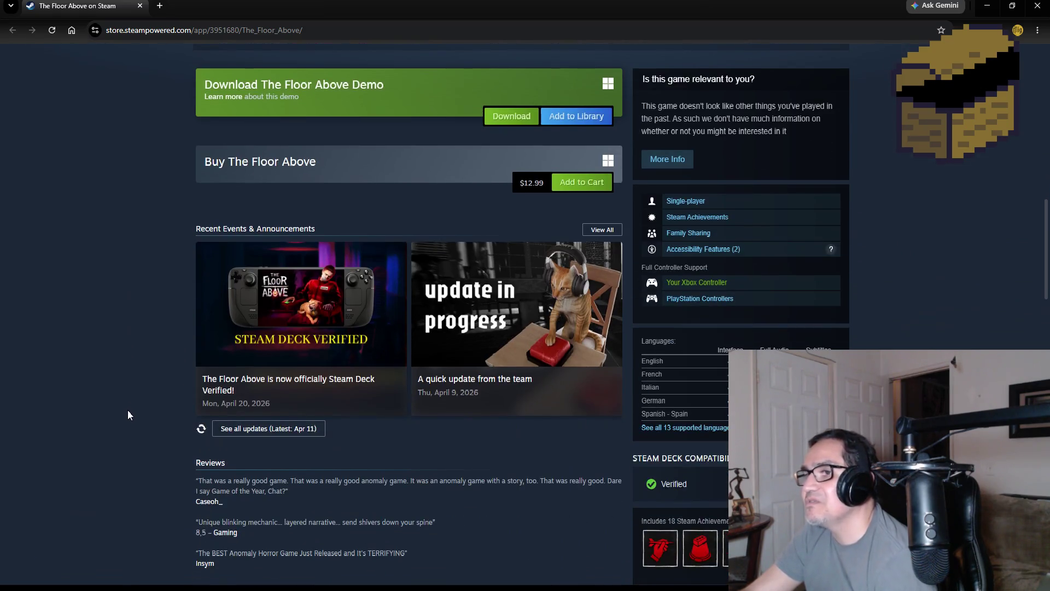
pyautogui.scroll(-5, 117, 409)
pyautogui.scroll(-16, 118, 405)
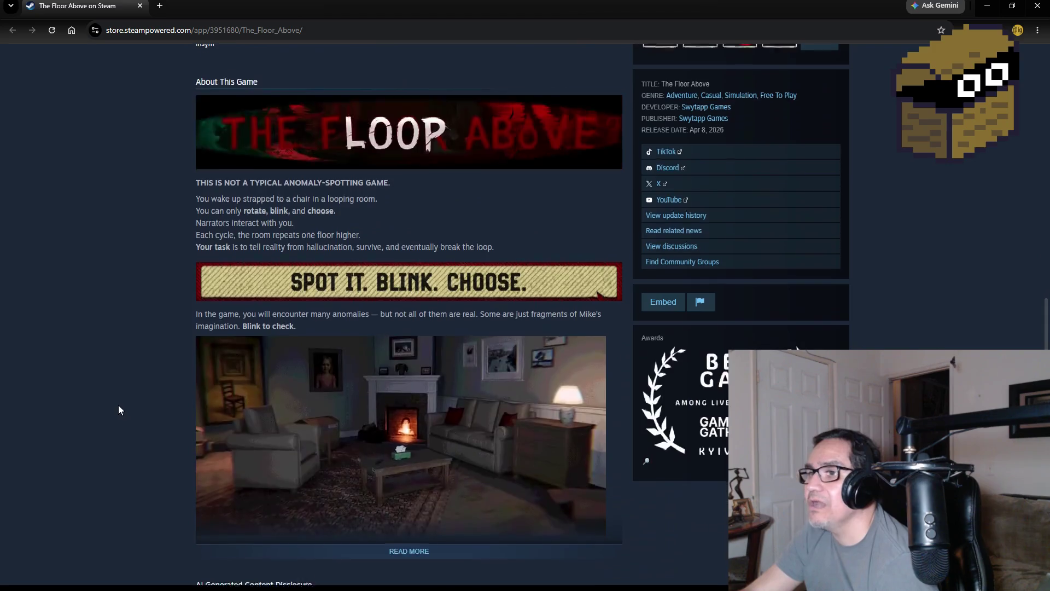
pyautogui.scroll(-9, 144, 386)
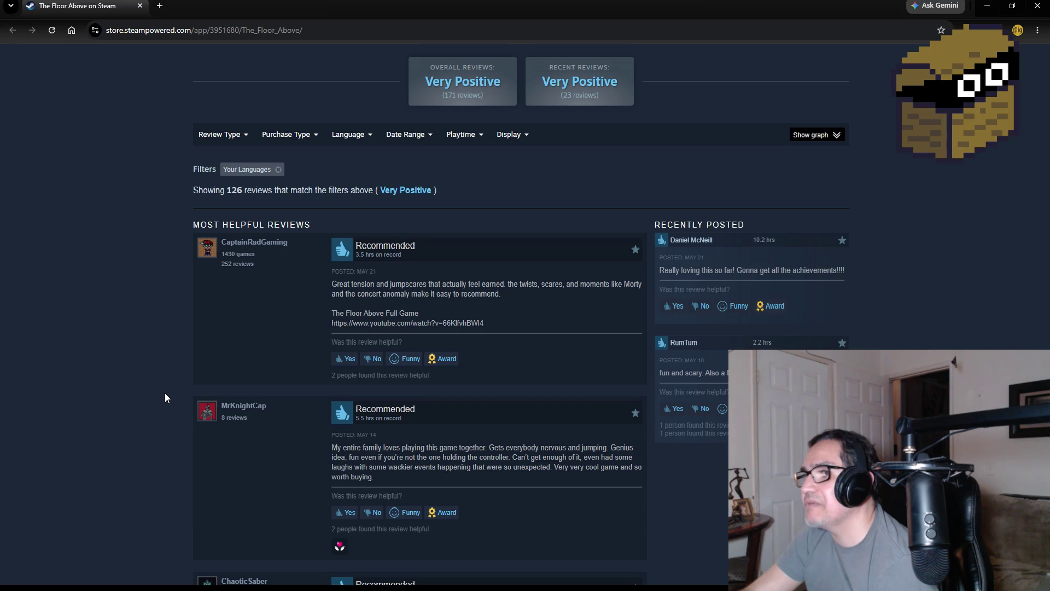
pyautogui.scroll(-2, 121, 386)
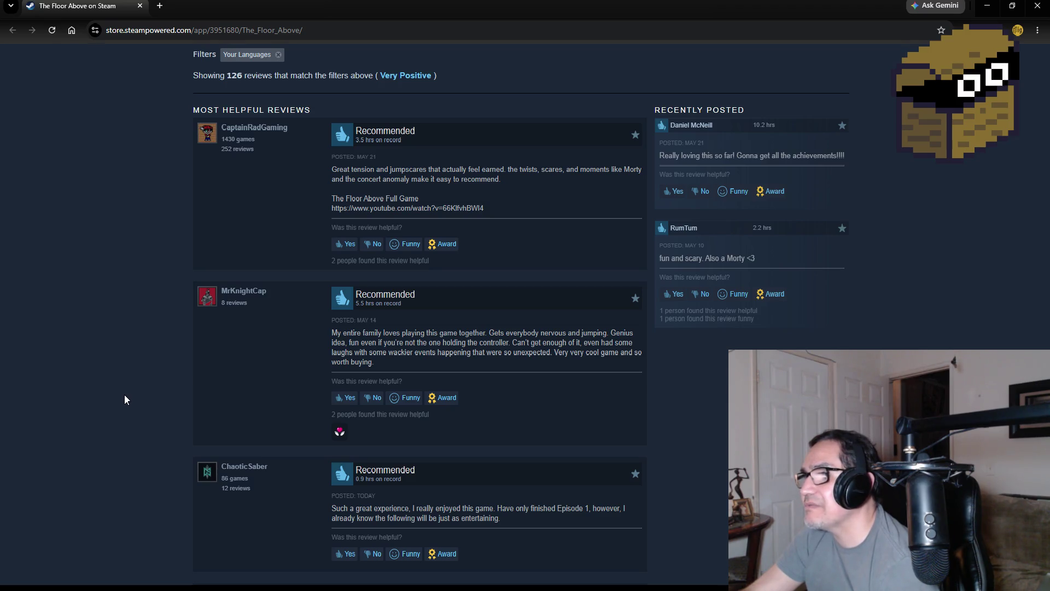
pyautogui.scroll(-9, 125, 400)
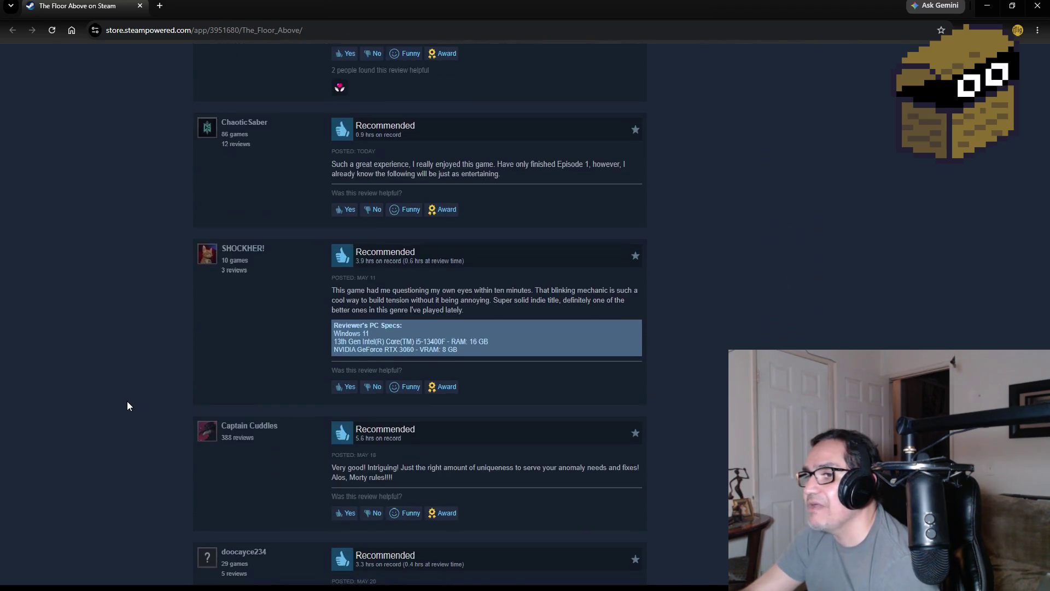
pyautogui.scroll(-15, 133, 402)
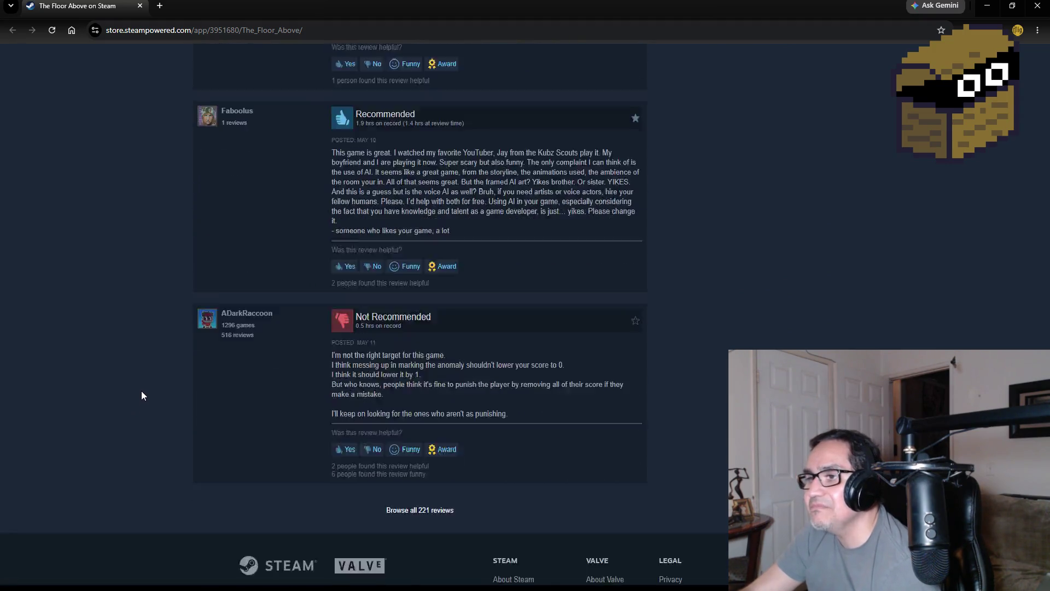
# Return to the top of the store page and close the browser window.
pyautogui.scroll(1, 143, 402)
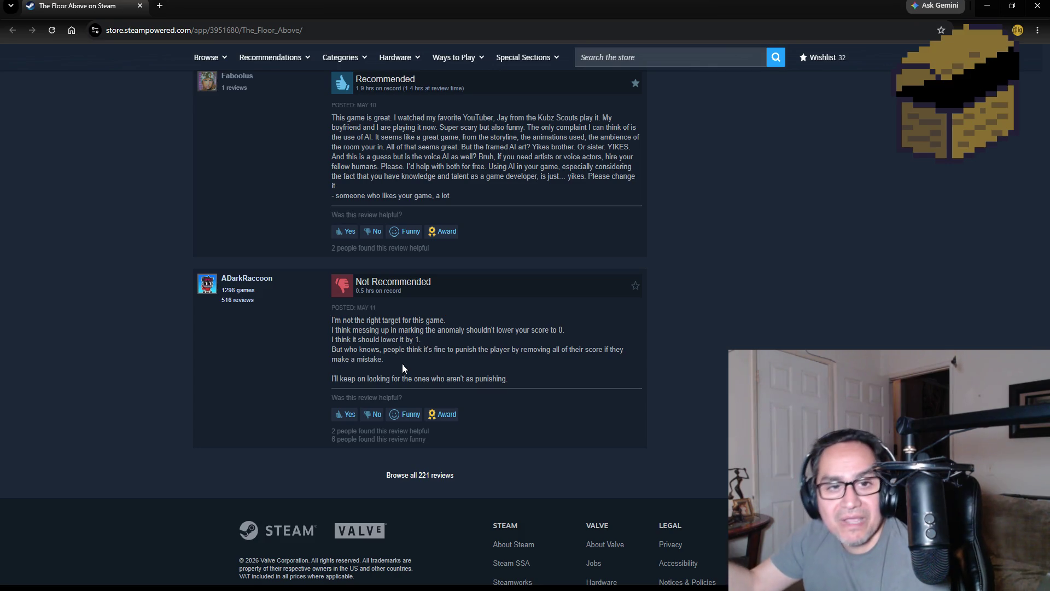
pyautogui.scroll(14, 632, 345)
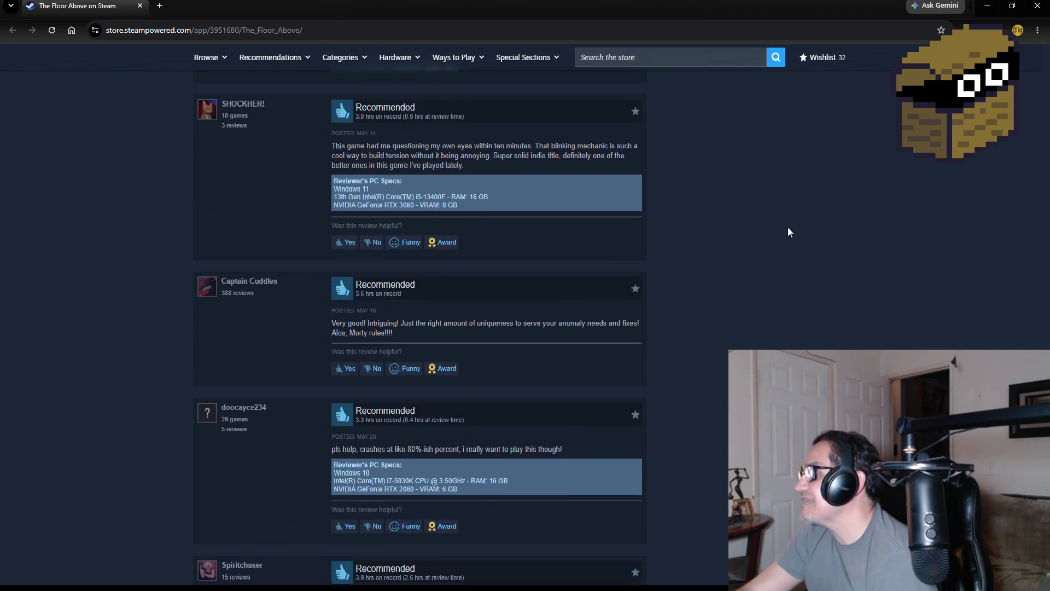
pyautogui.scroll(20, 788, 235)
pyautogui.scroll(20, 776, 252)
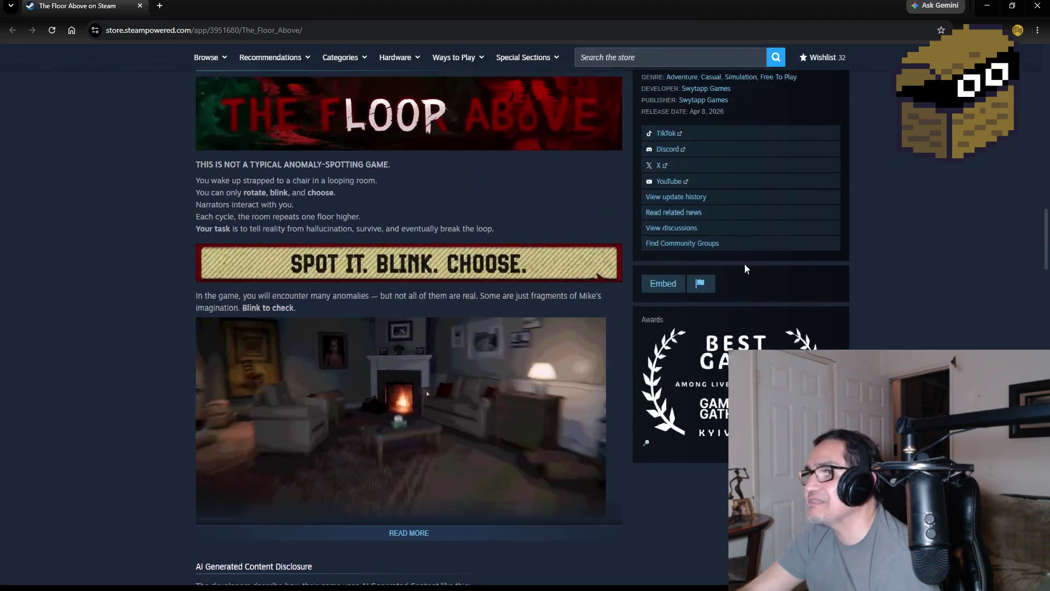
pyautogui.scroll(2, 498, 372)
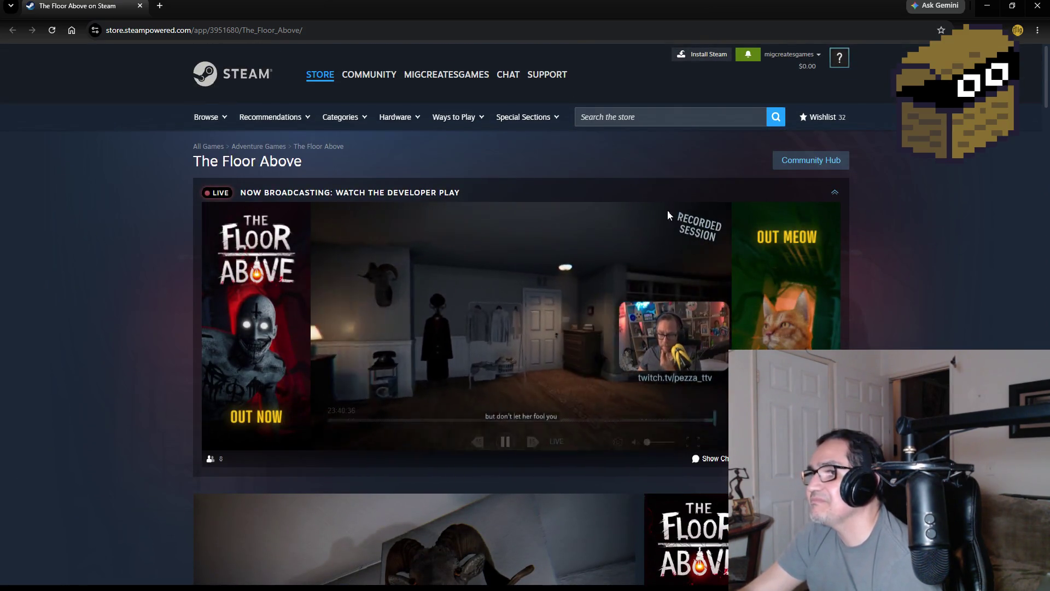
pyautogui.click(1038, 8)
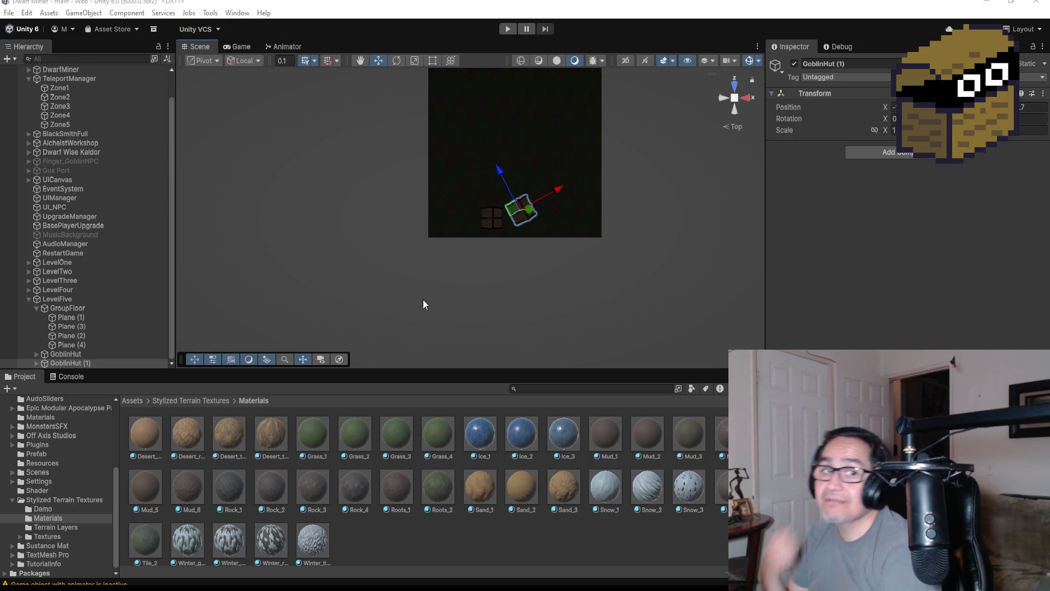
# Delete the duplicate GoblinHut (1) from the Hierarchy.
pyautogui.scroll(5, 582, 212)
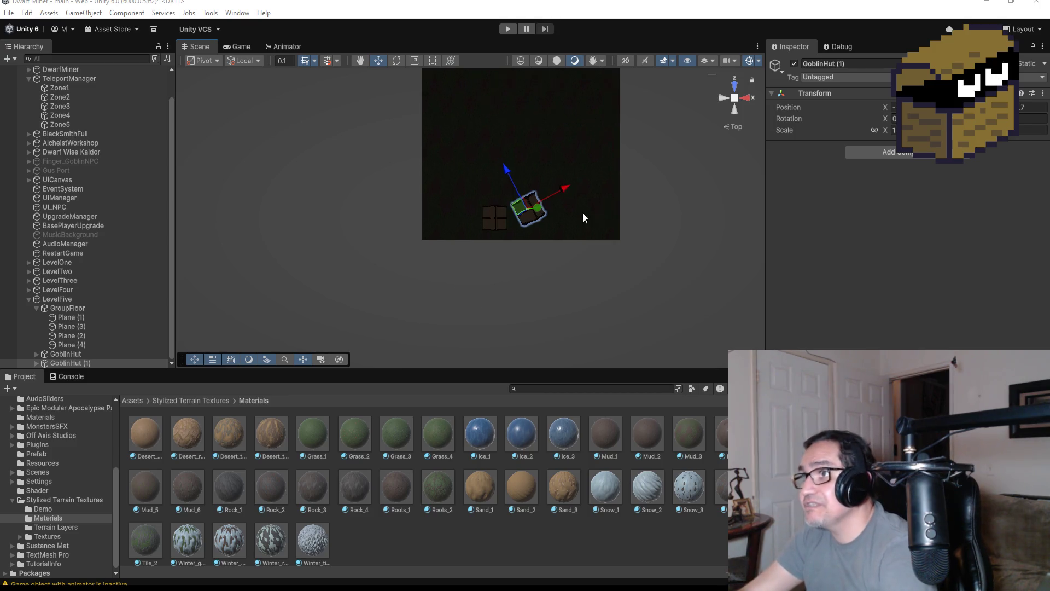
pyautogui.click(100, 359)
pyautogui.click(93, 363)
pyautogui.press('Delete')
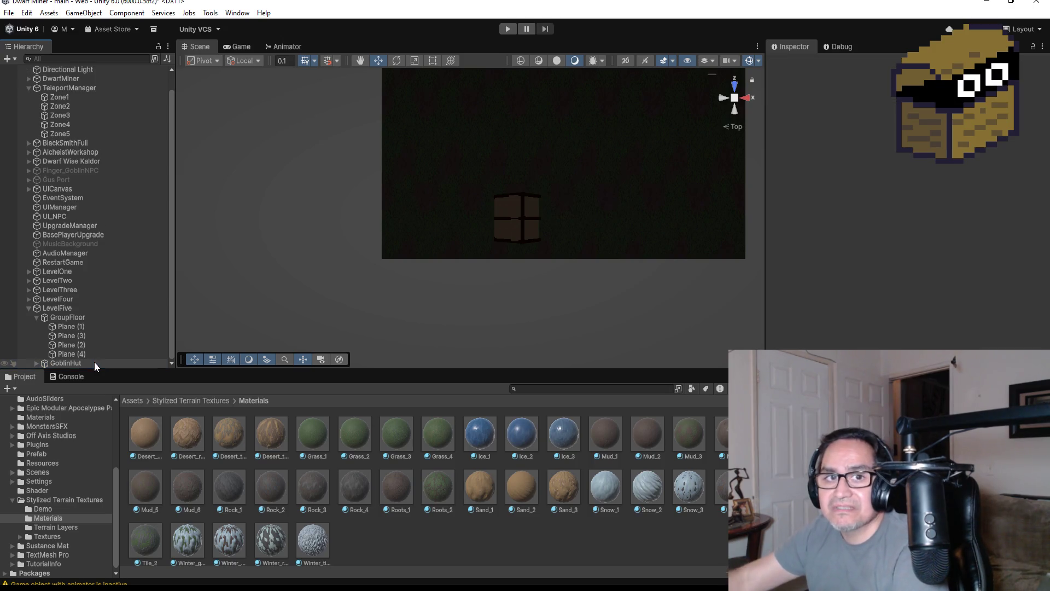
# Reselect the original GoblinHut and inspect its child parts, including WoodBeams.
pyautogui.click(36, 317)
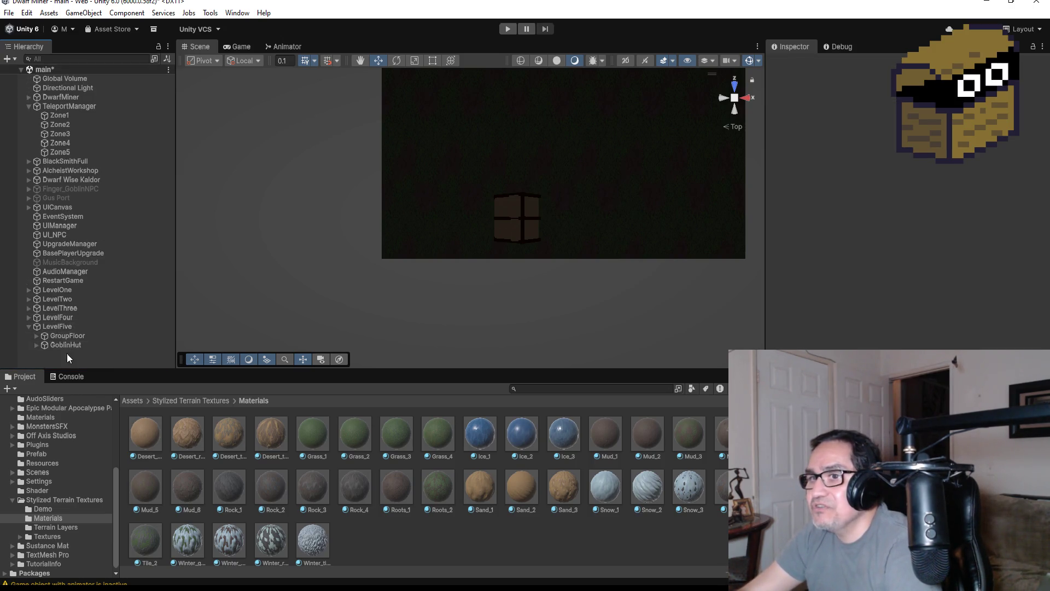
pyautogui.click(75, 345)
pyautogui.scroll(8, 629, 214)
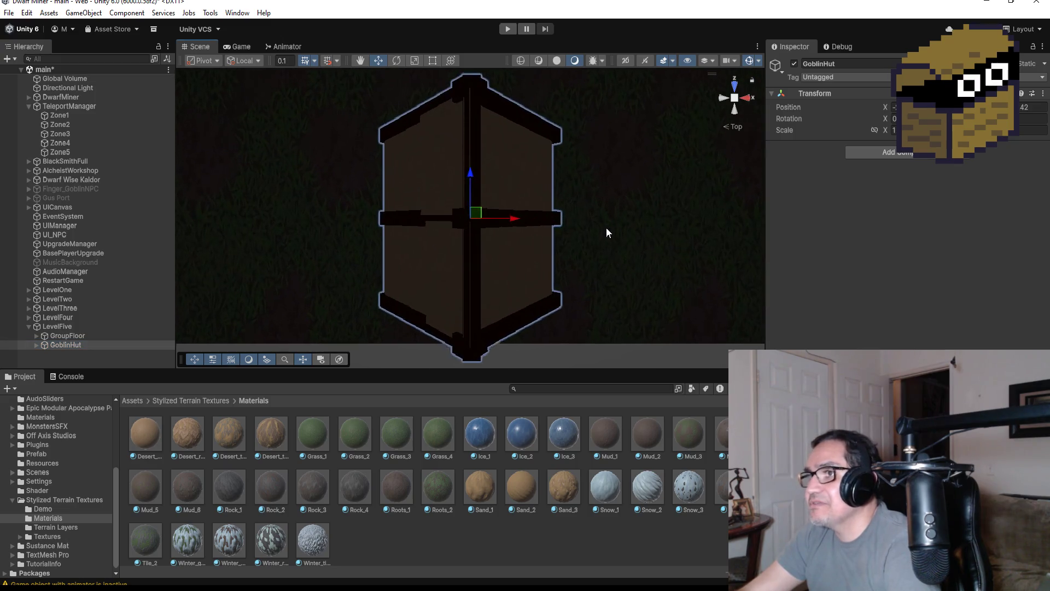
pyautogui.moveTo(534, 321)
pyautogui.keyDown('alt'); pyautogui.mouseDown()
pyautogui.moveTo(728, 150)
pyautogui.moveTo(570, 246)
pyautogui.moveTo(614, 219)
pyautogui.mouseUp(); pyautogui.keyUp('alt')
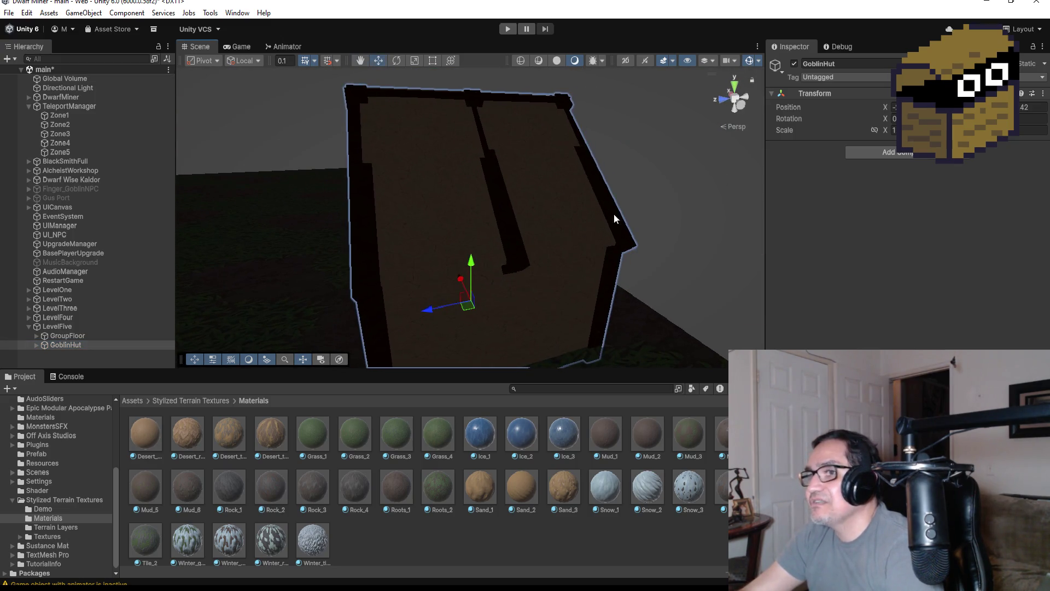
pyautogui.click(35, 344)
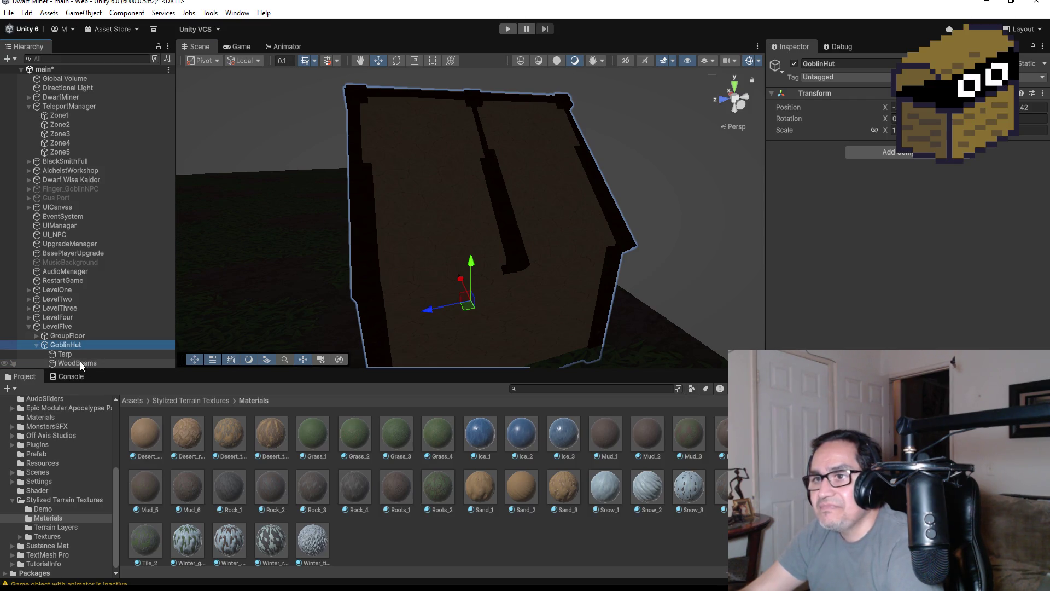
pyautogui.click(80, 362)
pyautogui.scroll(-2, 328, 254)
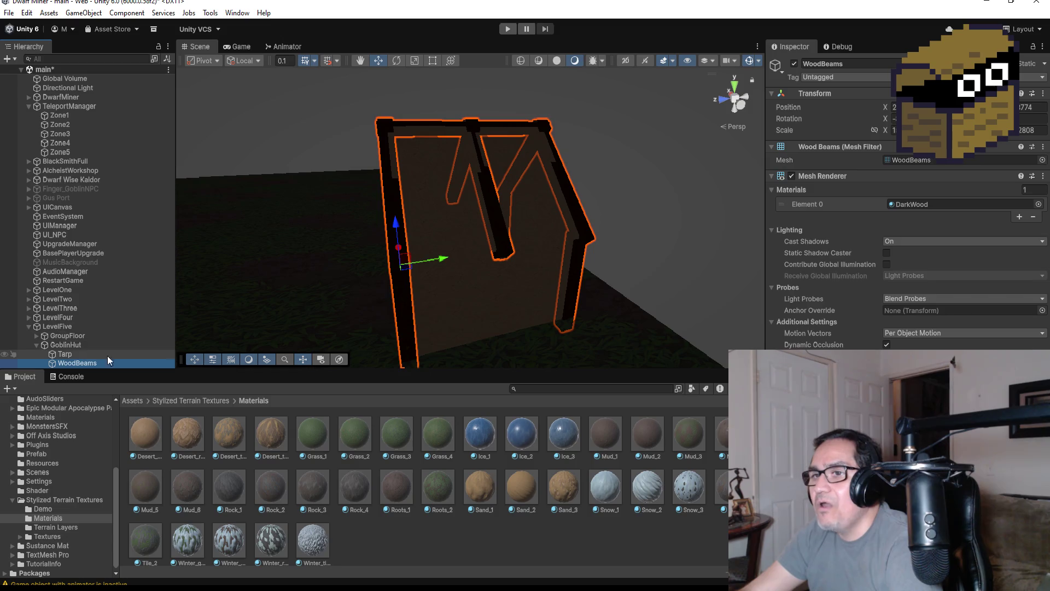
pyautogui.click(37, 345)
pyautogui.click(68, 344)
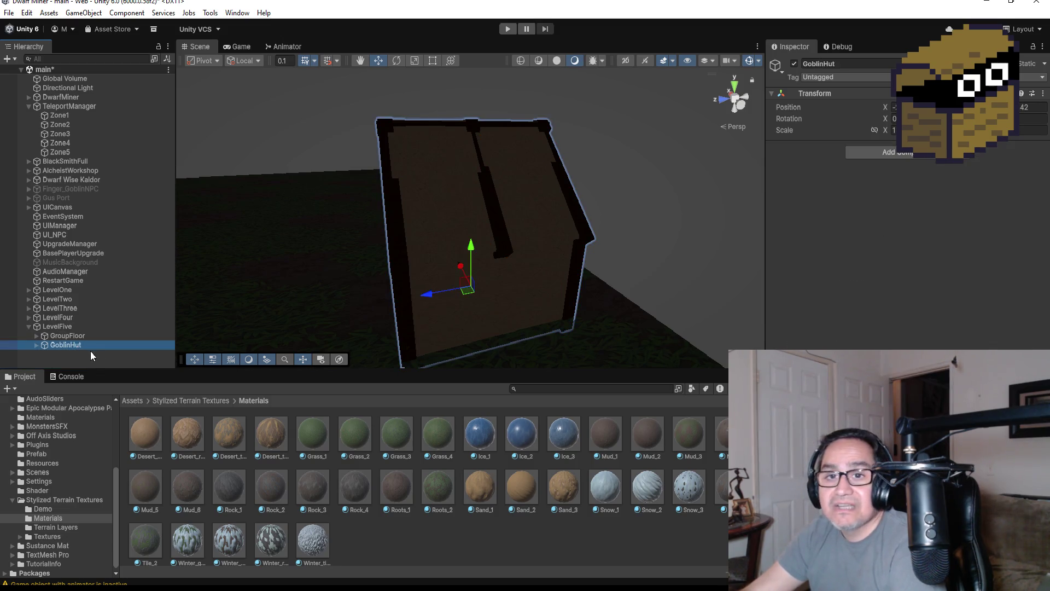
pyautogui.click(873, 157)
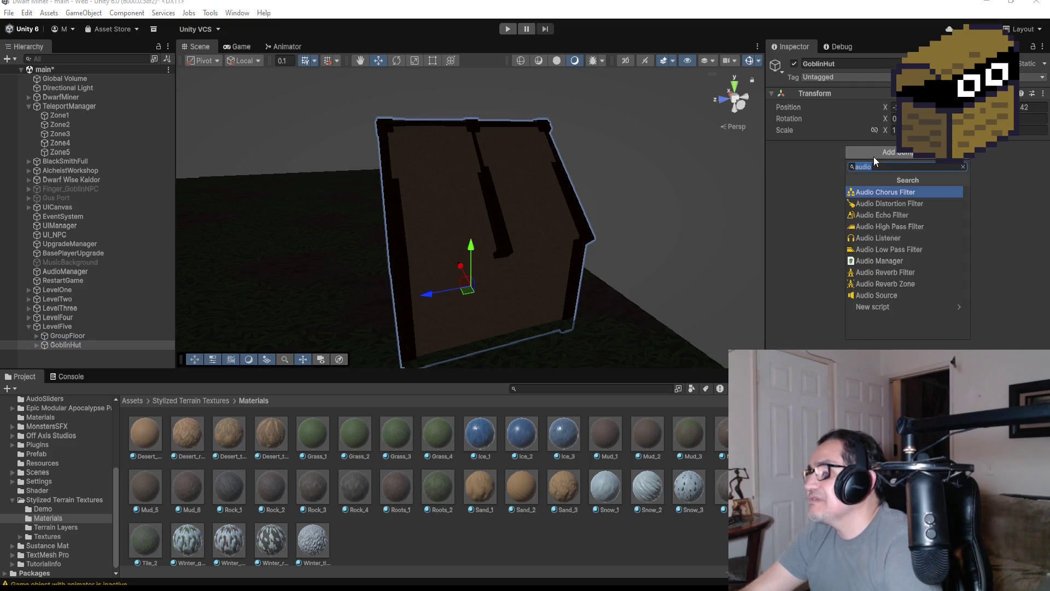
# Add a Box Collider to GoblinHut and frame the hut in front view.
pyautogui.write('box')
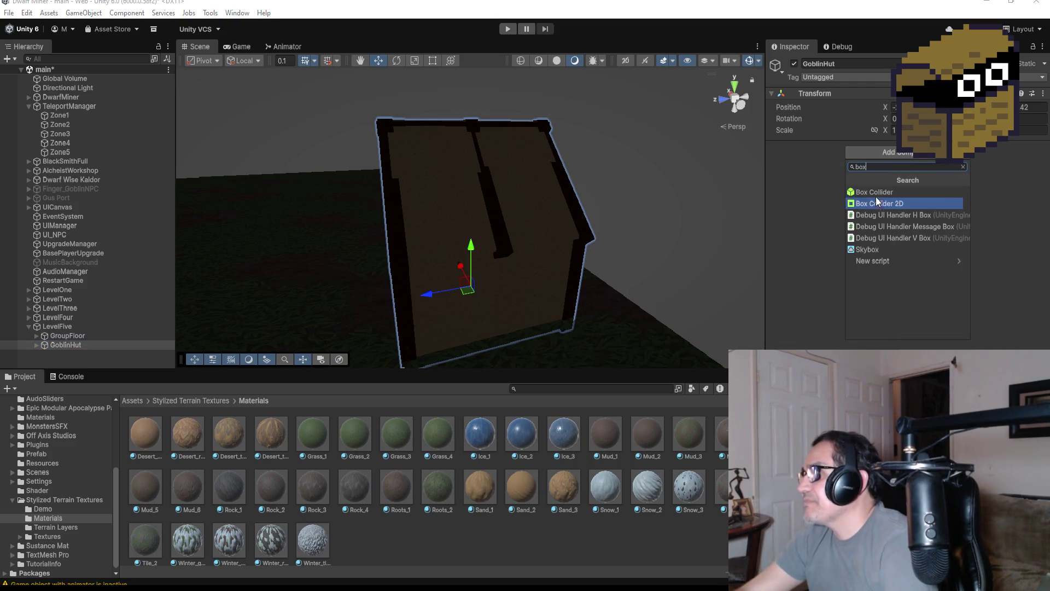
pyautogui.click(875, 193)
pyautogui.moveTo(558, 261); pyautogui.dragTo(733, 113)
pyautogui.click(731, 100)
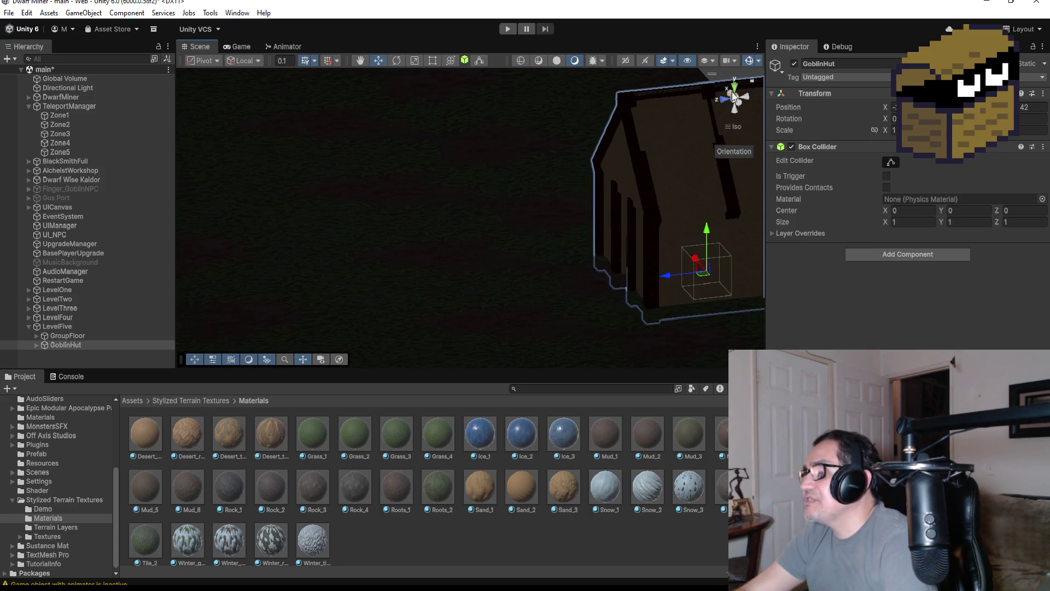
pyautogui.click(734, 97)
pyautogui.press('f')
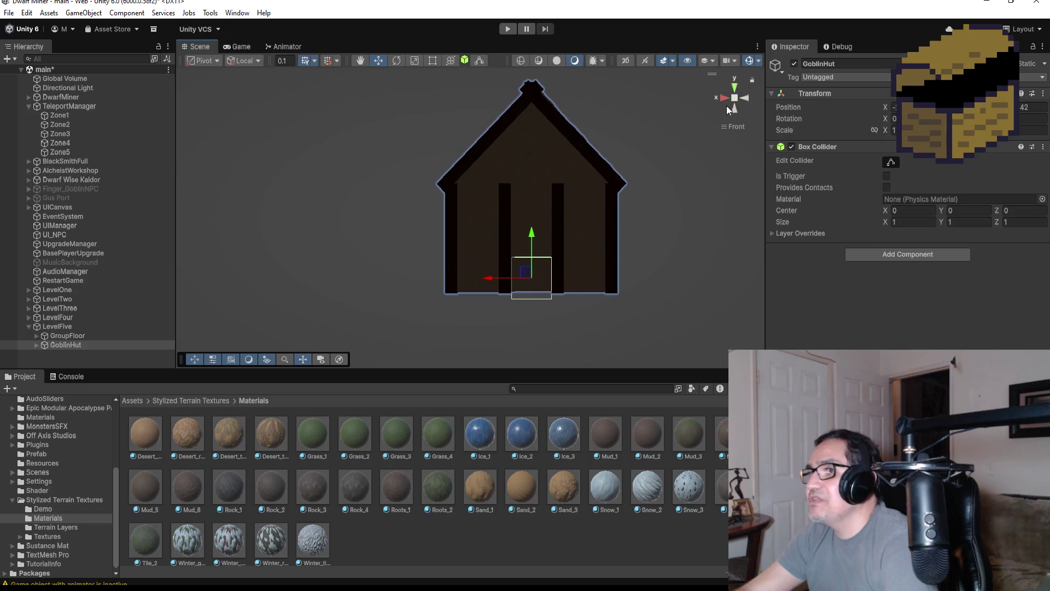
pyautogui.scroll(3, 673, 212)
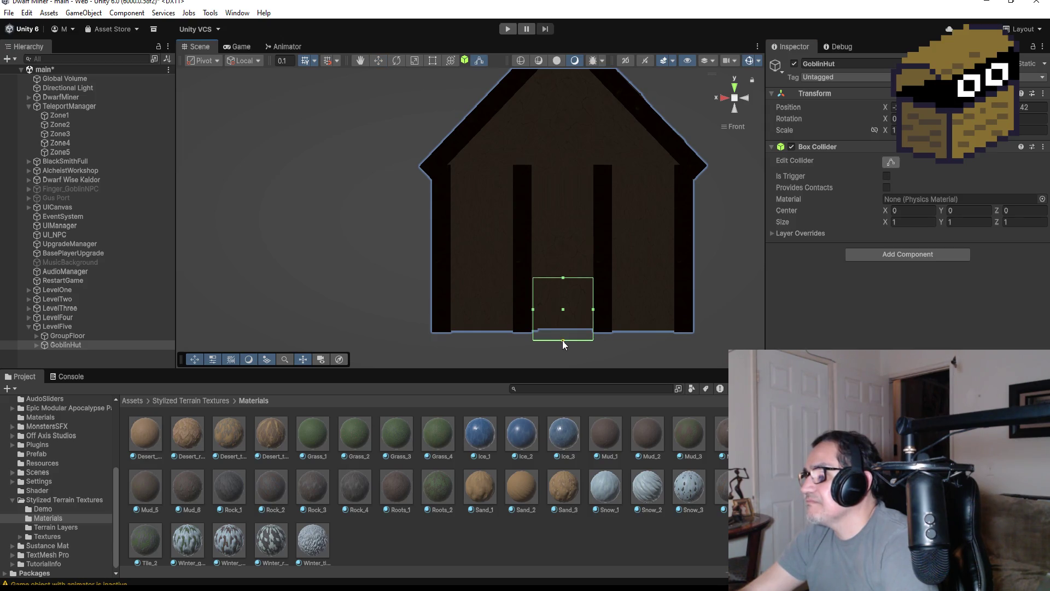
# Stretch the collider across the hut's base to roughly 4.23 × 0.82 × 1.
pyautogui.moveTo(566, 329)
pyautogui.mouseDown()
pyautogui.moveTo(605, 304)
pyautogui.moveTo(685, 300)
pyautogui.mouseUp()
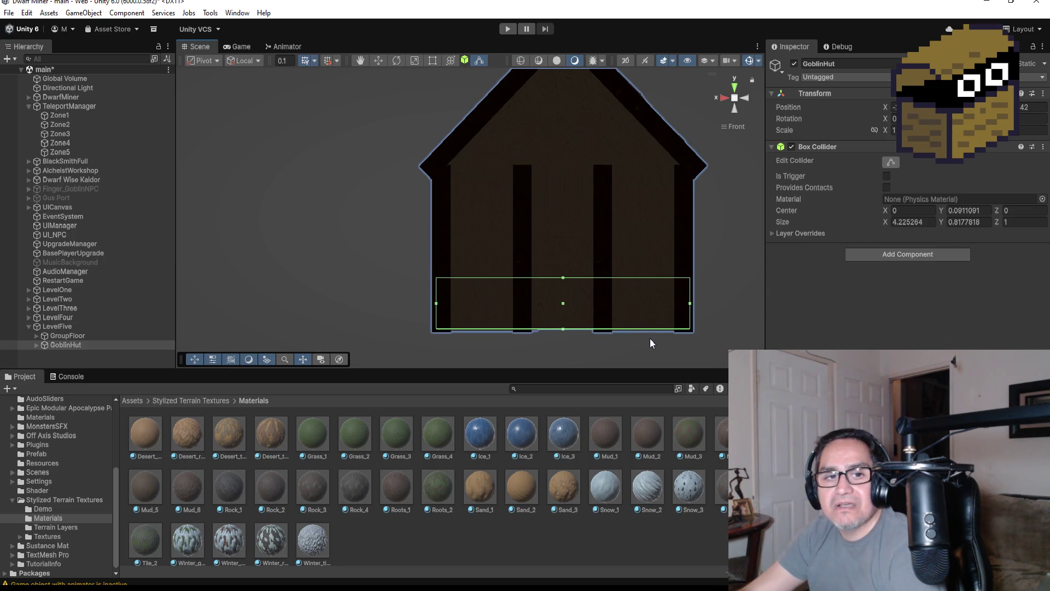
pyautogui.moveTo(650, 338)
pyautogui.mouseDown()
pyautogui.moveTo(671, 339)
pyautogui.moveTo(766, 265)
pyautogui.mouseUp()
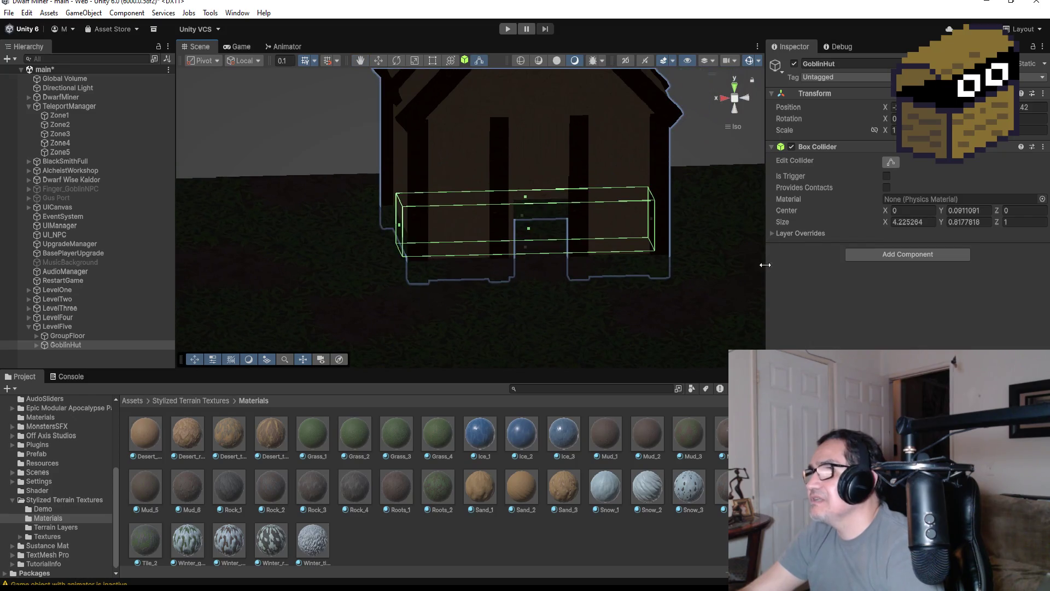
pyautogui.click(738, 96)
pyautogui.click(734, 87)
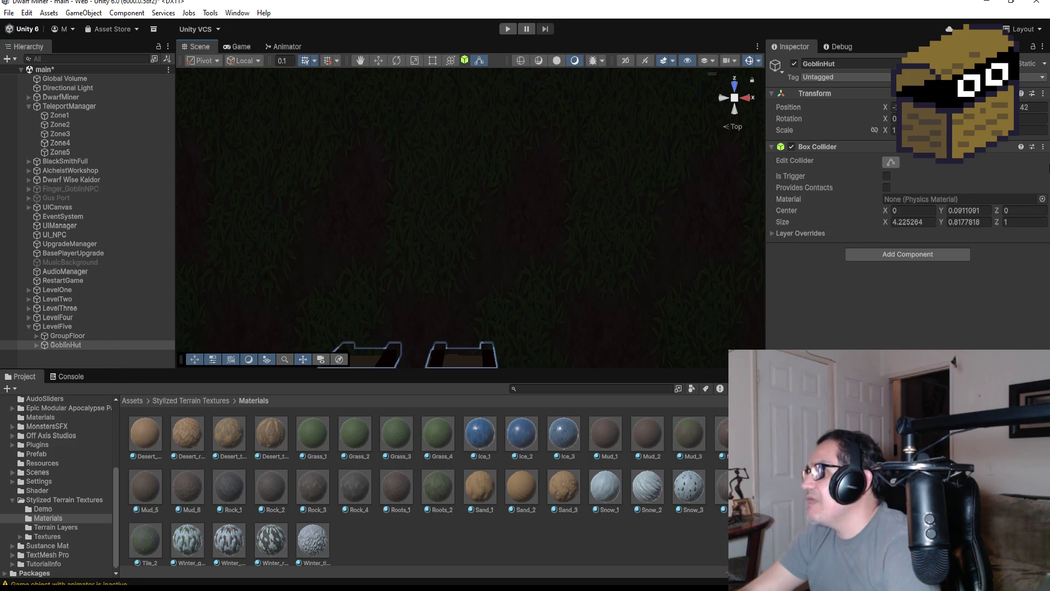
pyautogui.click(1045, 148)
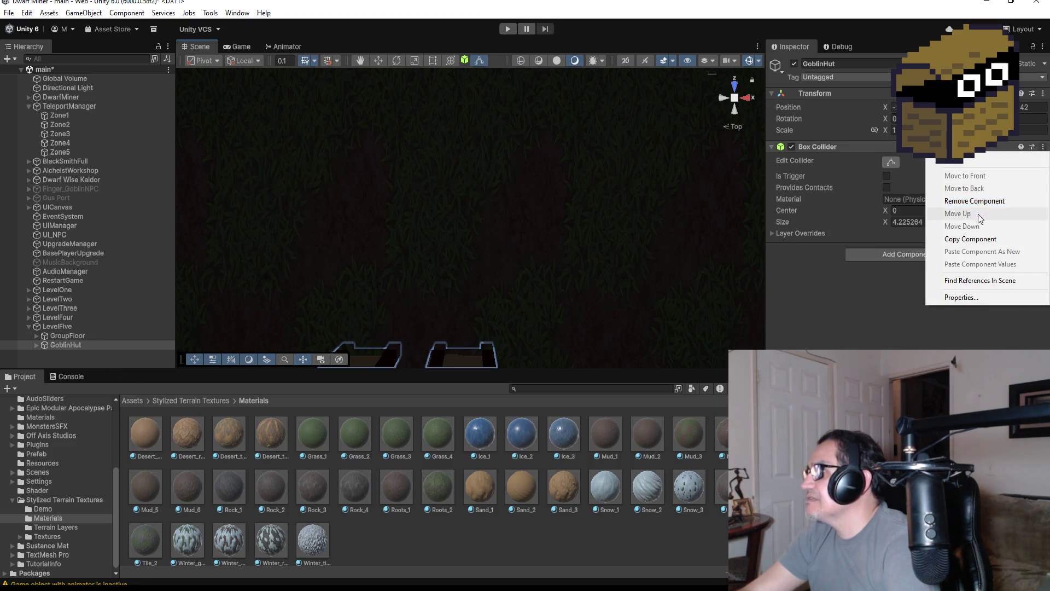
pyautogui.click(986, 202)
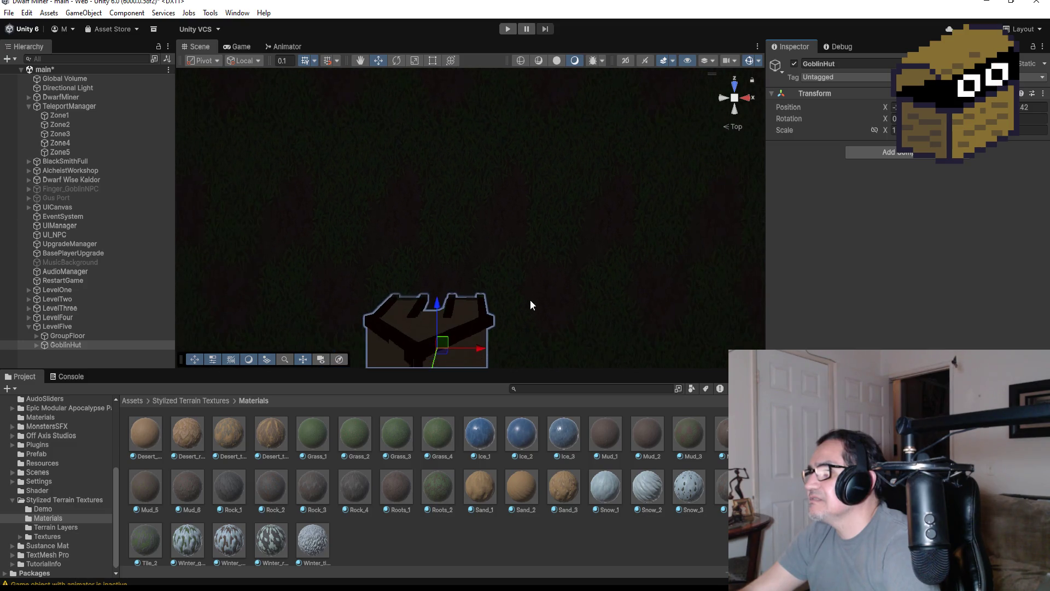
pyautogui.moveTo(535, 316)
pyautogui.mouseDown()
pyautogui.moveTo(603, 218)
pyautogui.moveTo(553, 246)
pyautogui.moveTo(639, 235)
pyautogui.moveTo(710, 261)
pyautogui.moveTo(730, 255)
pyautogui.moveTo(641, 236)
pyautogui.mouseUp()
pyautogui.scroll(-5, 651, 285)
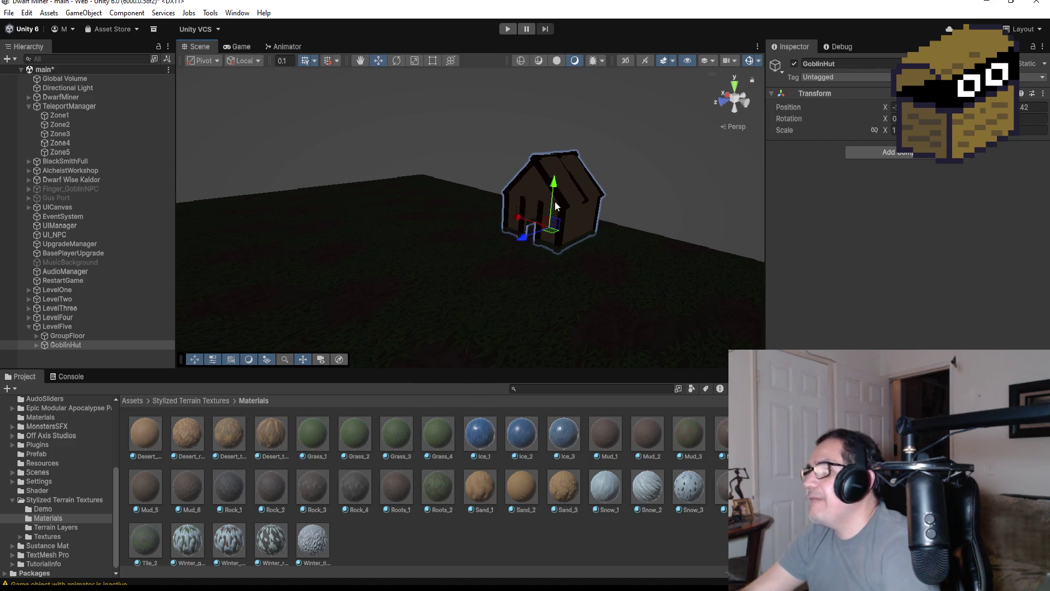
pyautogui.click(35, 344)
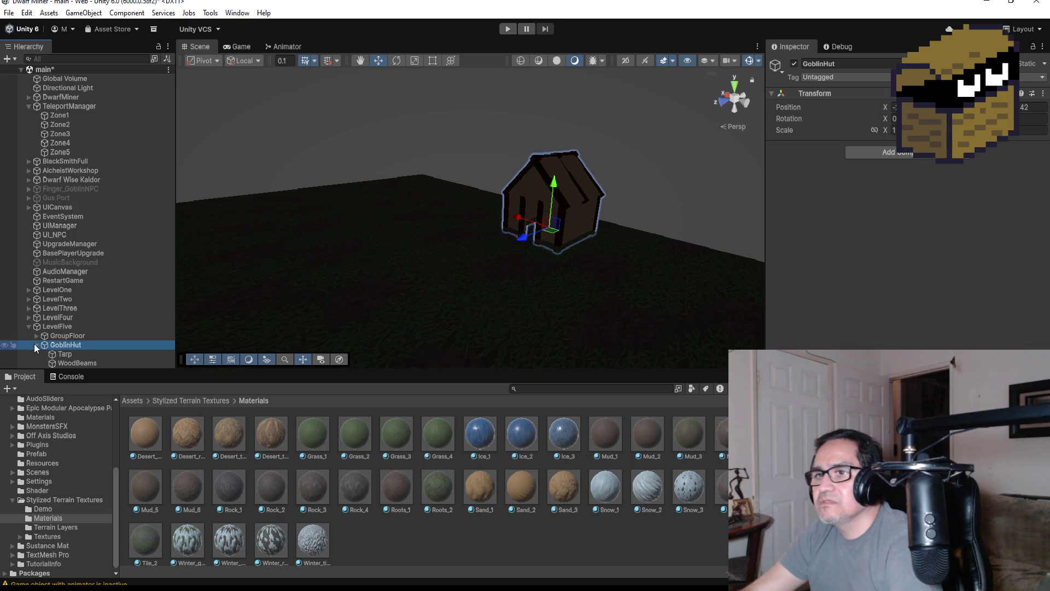
pyautogui.click(76, 354)
pyautogui.keyDown('shift'); pyautogui.click(80, 362); pyautogui.keyUp('shift')
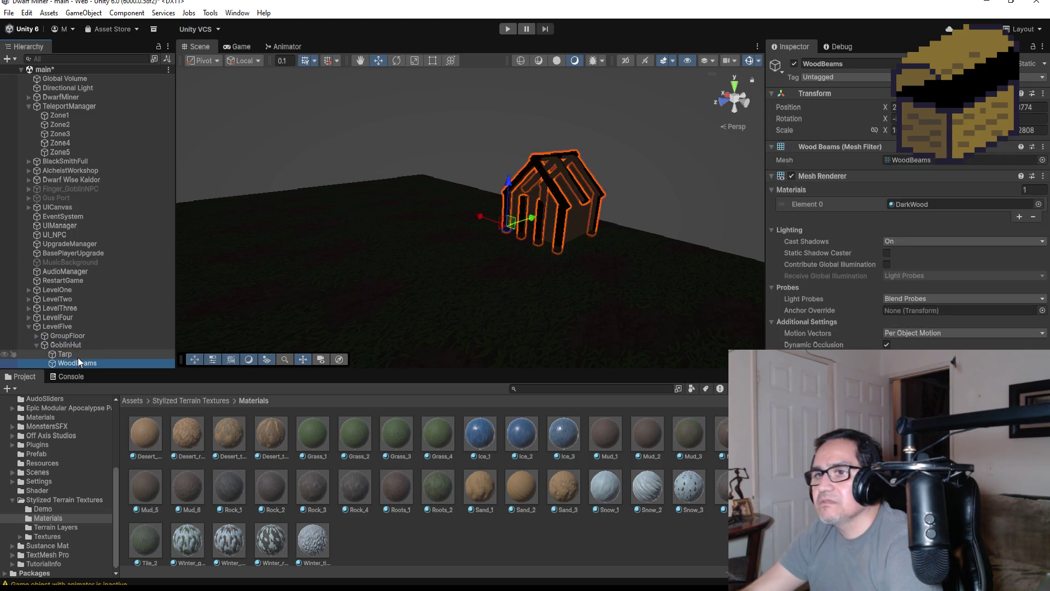
pyautogui.click(893, 353)
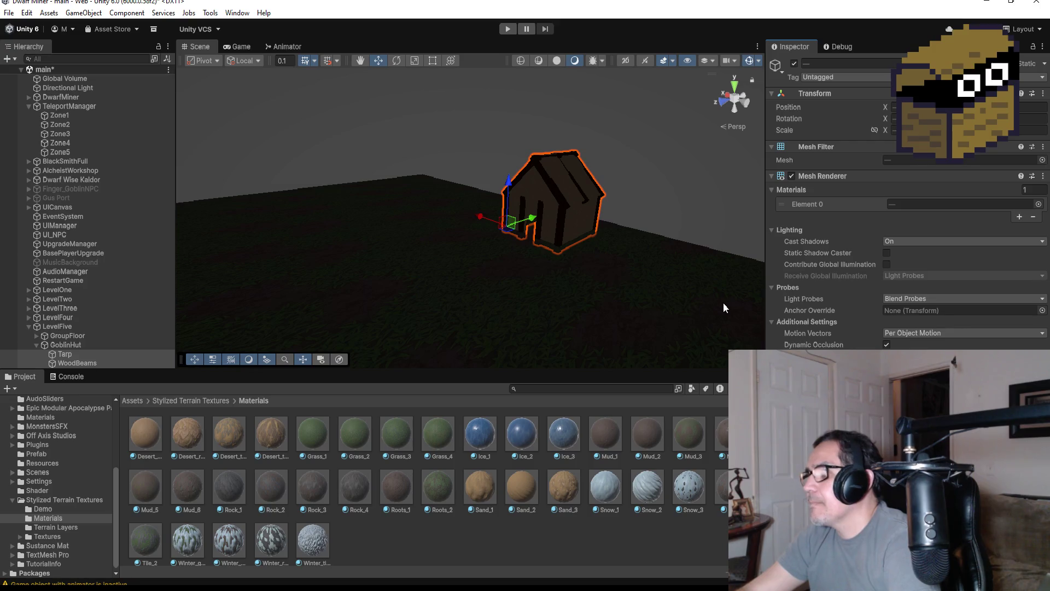
pyautogui.scroll(3, 723, 308)
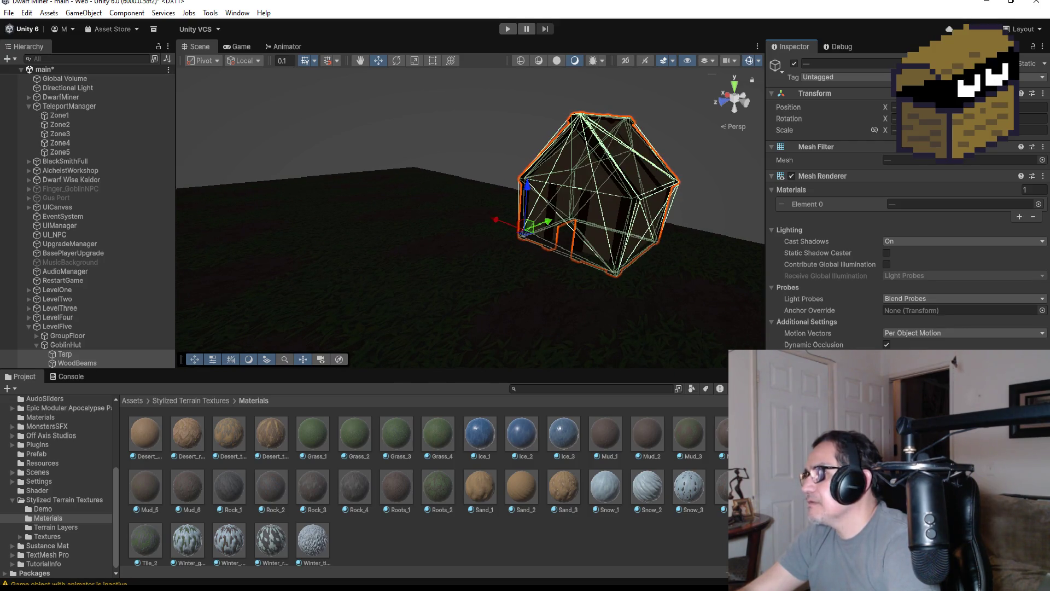
pyautogui.moveTo(665, 251)
pyautogui.keyDown('alt'); pyautogui.mouseDown()
pyautogui.moveTo(639, 286)
pyautogui.moveTo(753, 256)
pyautogui.moveTo(715, 235)
pyautogui.mouseUp(); pyautogui.keyUp('alt')
pyautogui.scroll(5, 701, 254)
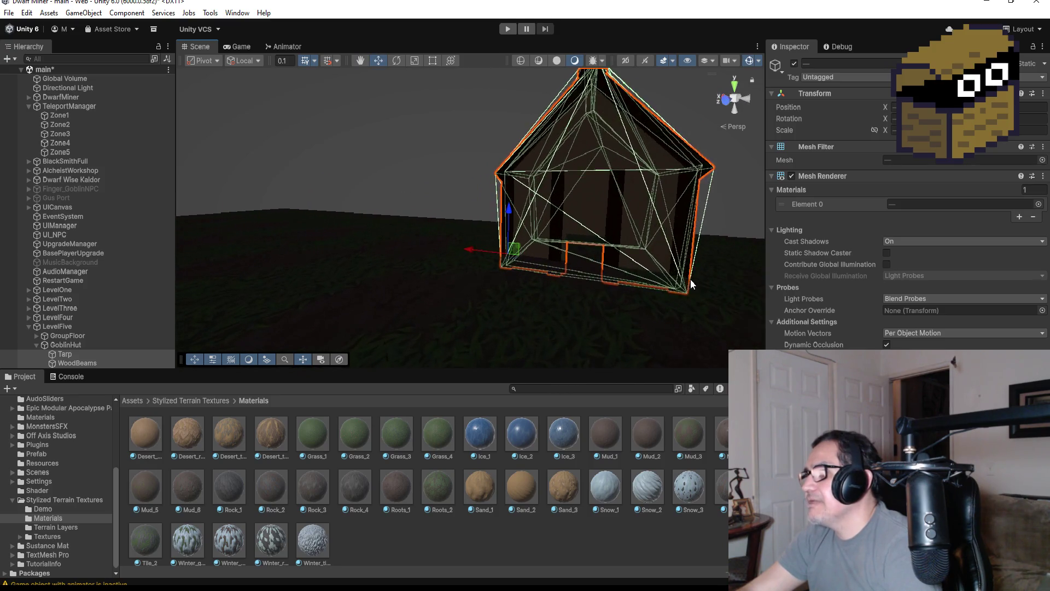
pyautogui.keyDown('alt'); pyautogui.moveTo(674, 288); pyautogui.dragTo(637, 283); pyautogui.keyUp('alt')
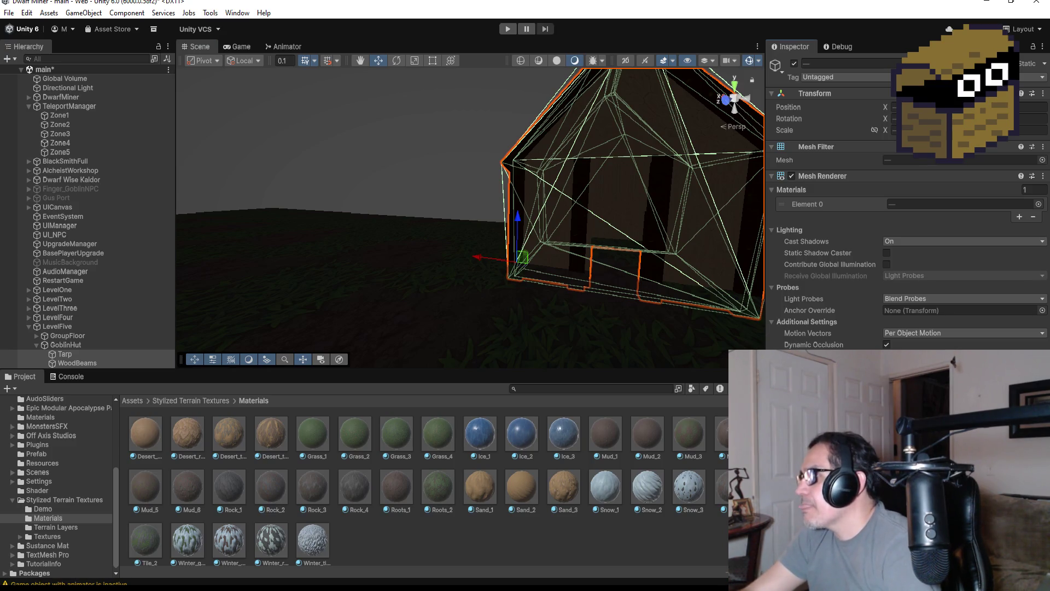
pyautogui.moveTo(701, 186)
pyautogui.keyDown('alt'); pyautogui.mouseDown()
pyautogui.moveTo(722, 183)
pyautogui.moveTo(588, 184)
pyautogui.mouseUp(); pyautogui.keyUp('alt')
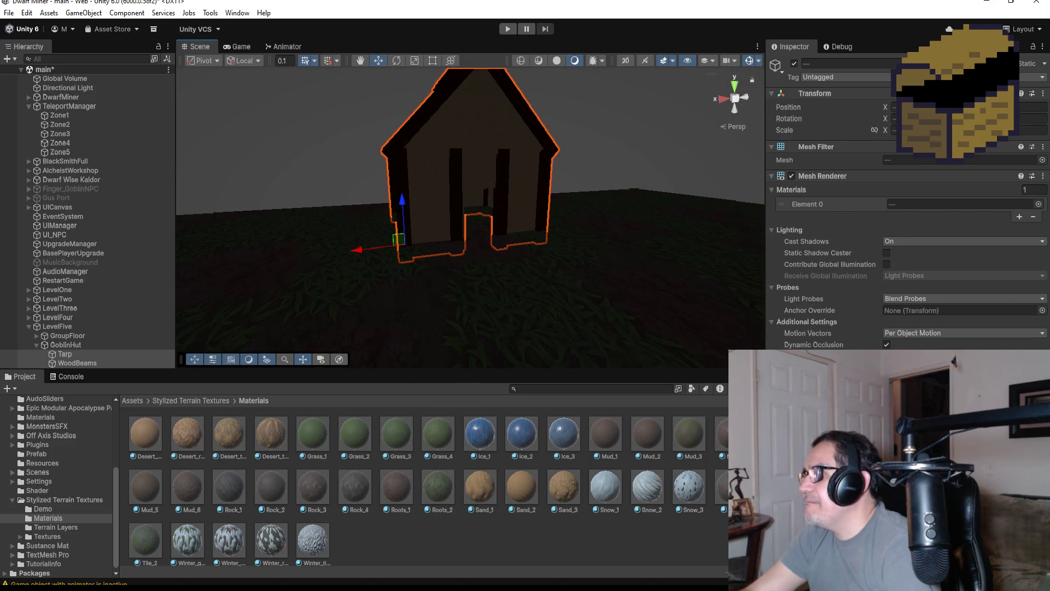
pyautogui.click(508, 30)
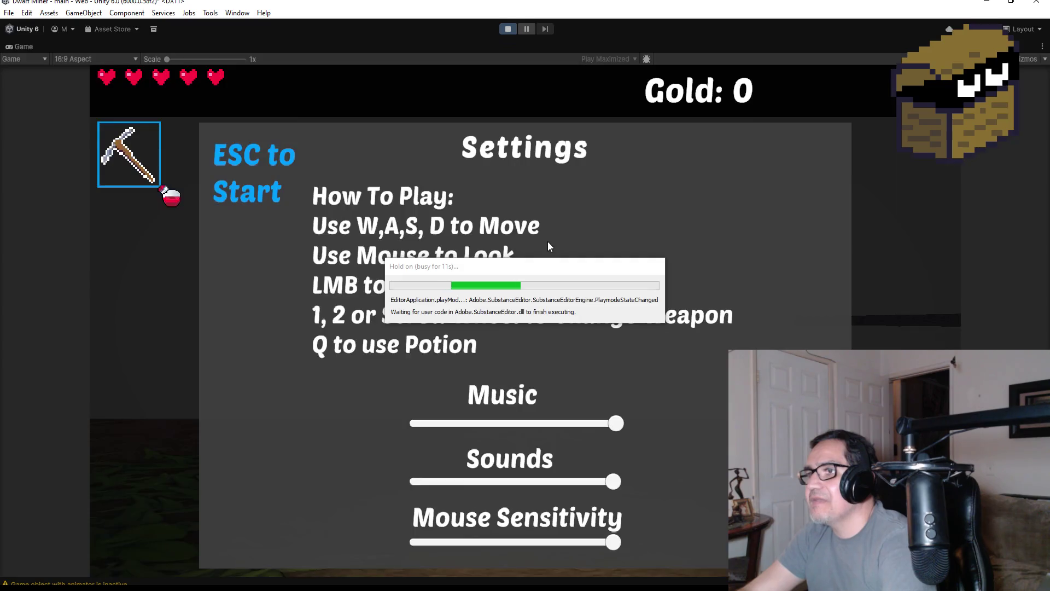
# Walk through the hut's doorway and inner room, back out, then stop the test.
pyautogui.press('Escape')
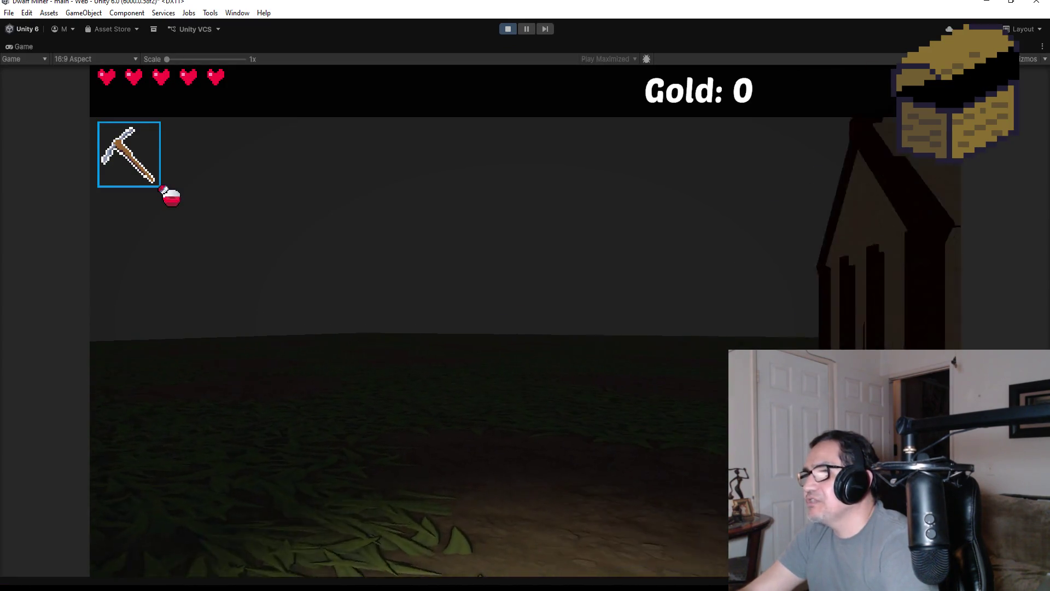
pyautogui.press('w')
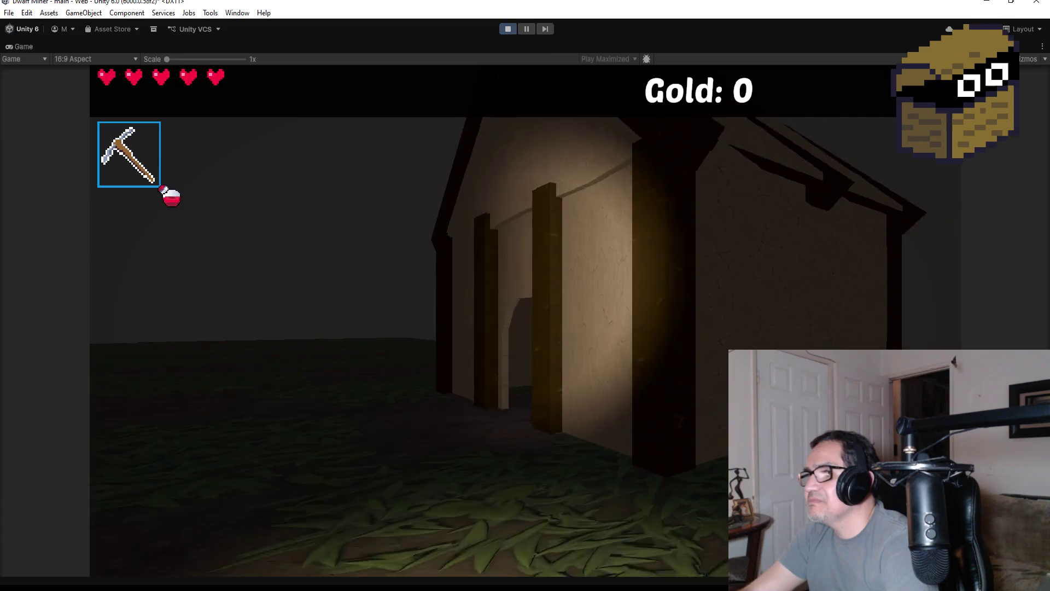
pyautogui.press('w')
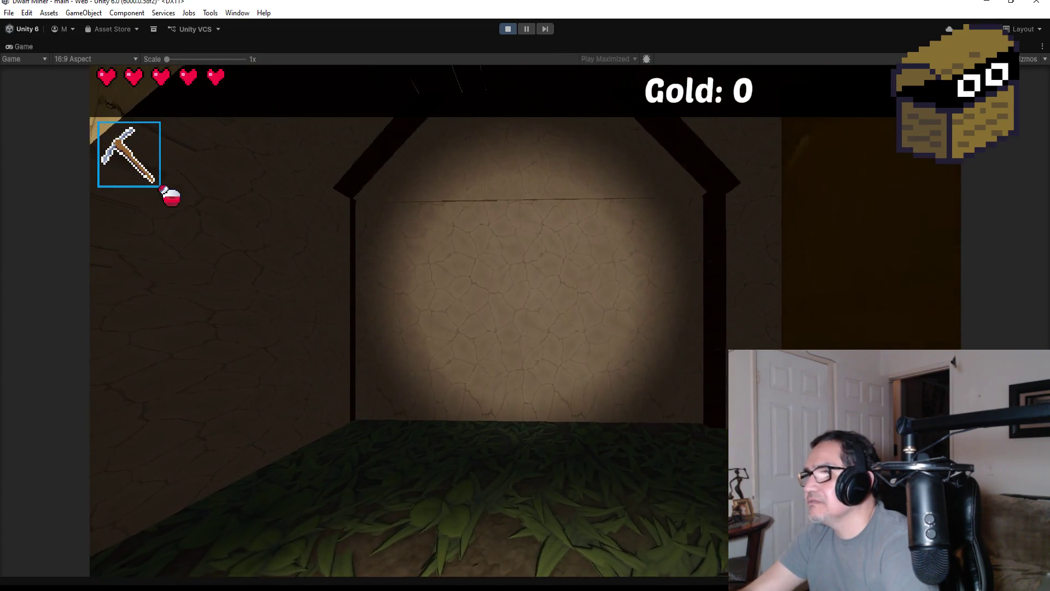
pyautogui.press('w')
pyautogui.press('w')
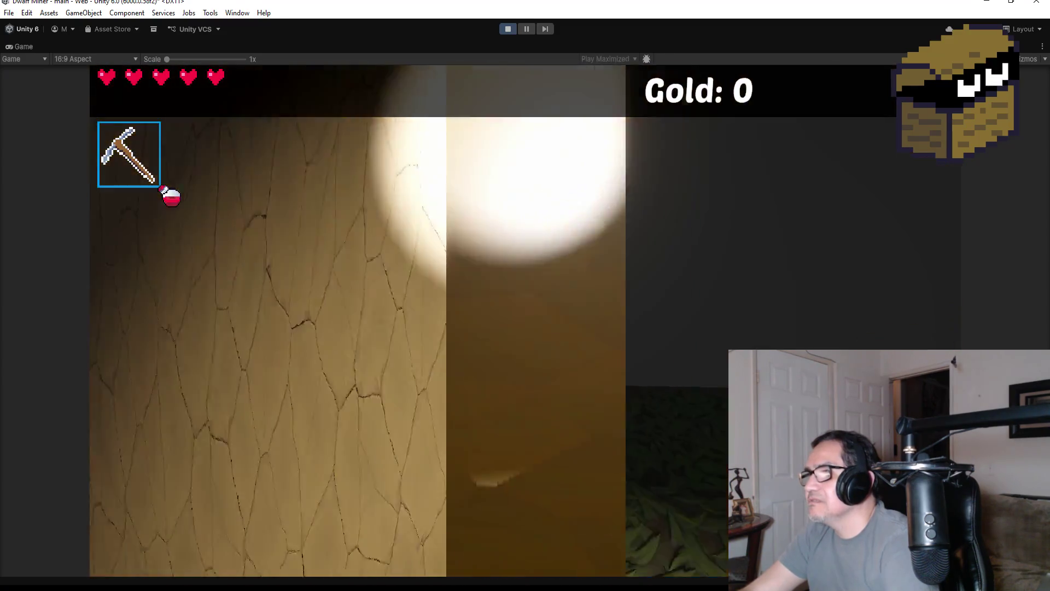
pyautogui.press('w')
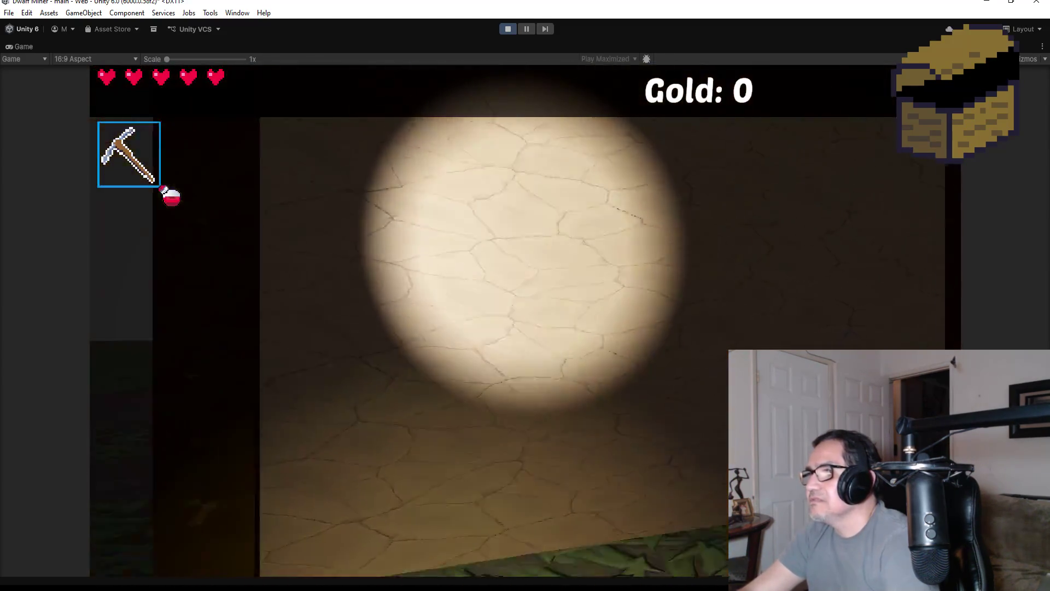
pyautogui.press('w')
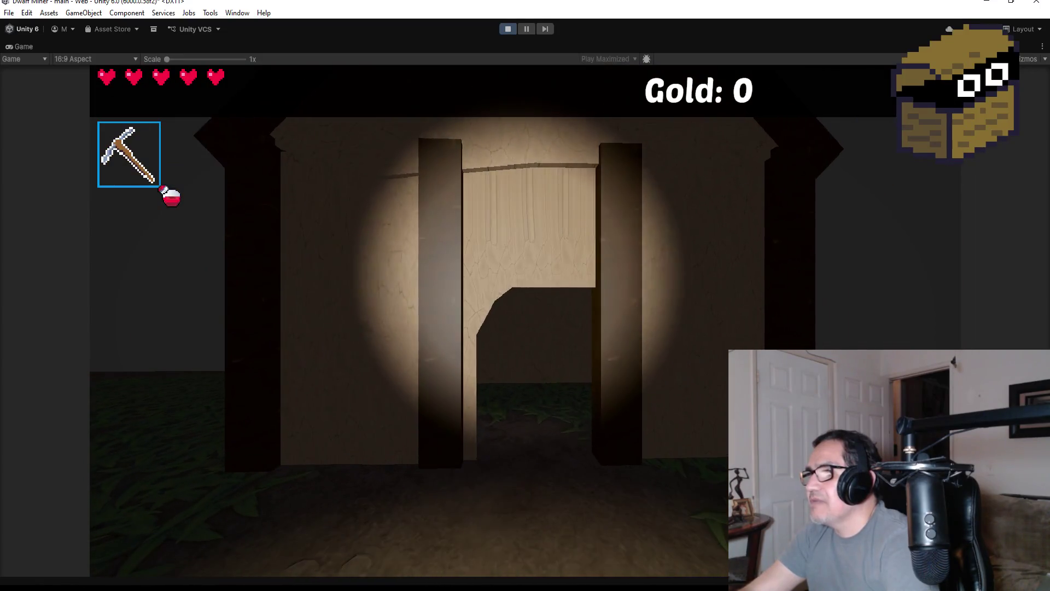
pyautogui.press('w')
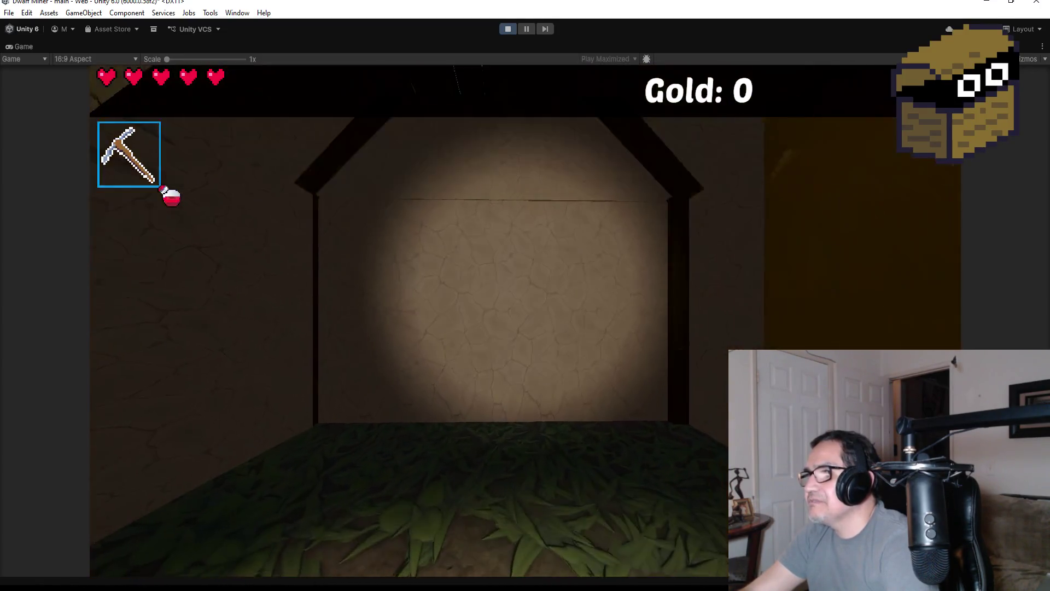
pyautogui.press('w')
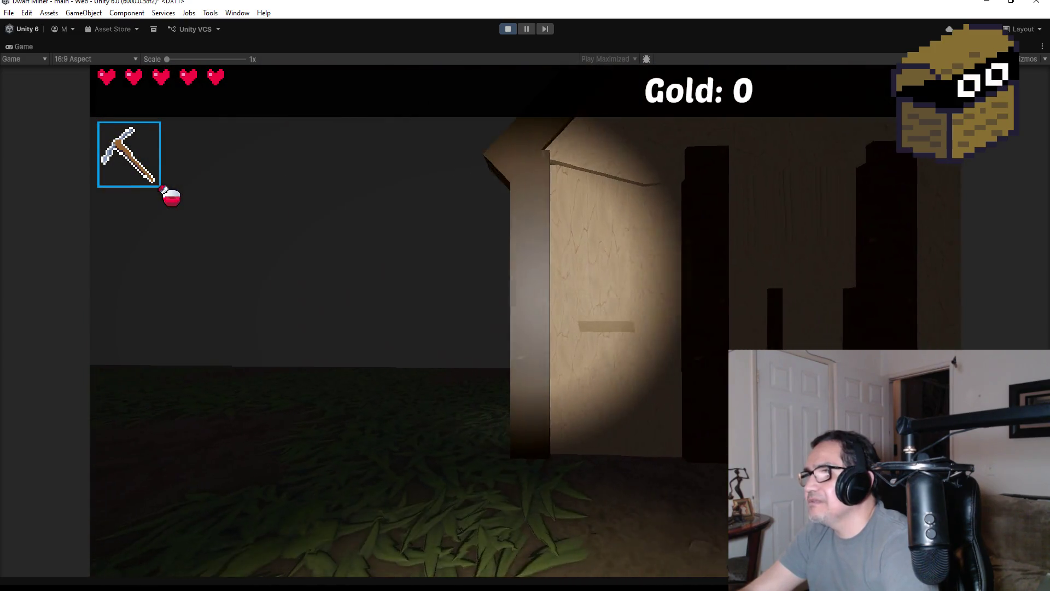
pyautogui.press('Escape')
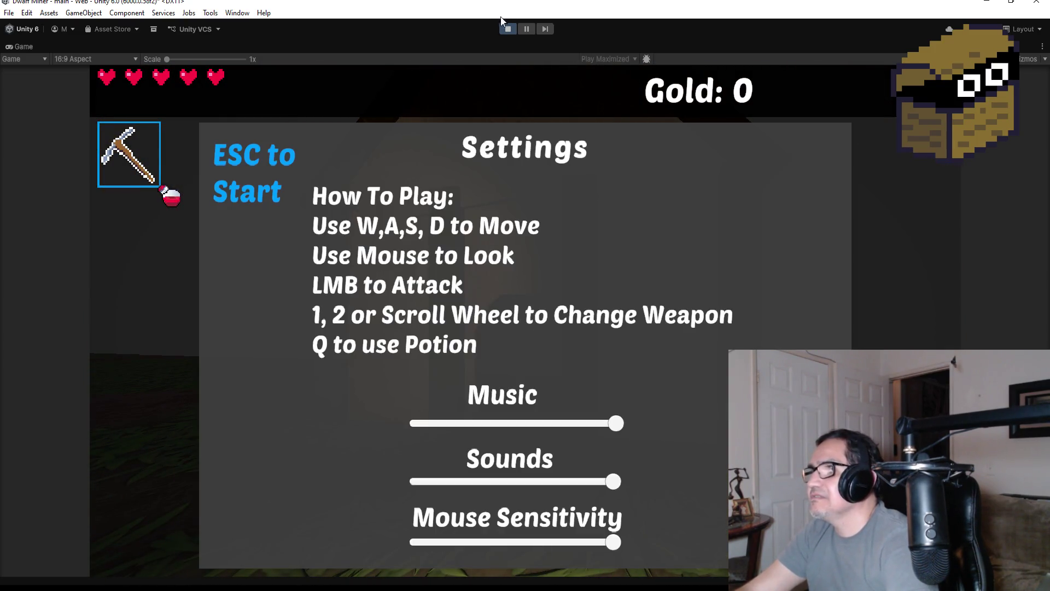
pyautogui.click(509, 27)
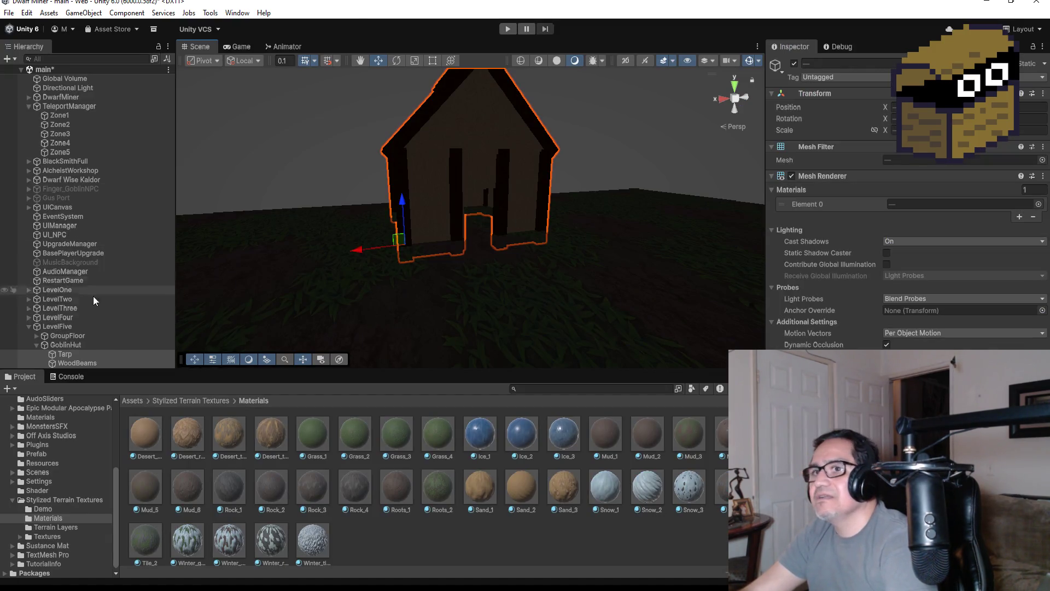
# Scale GoblinHut to 1.2 on X, Y and Z and start Play again.
pyautogui.click(66, 345)
pyautogui.click(894, 130)
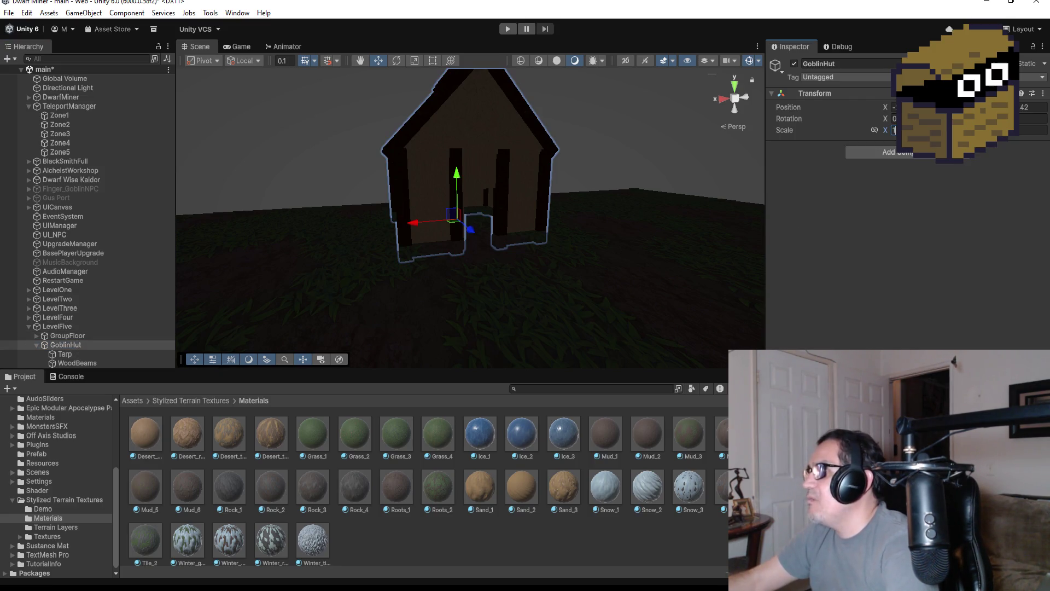
pyautogui.write('1.')
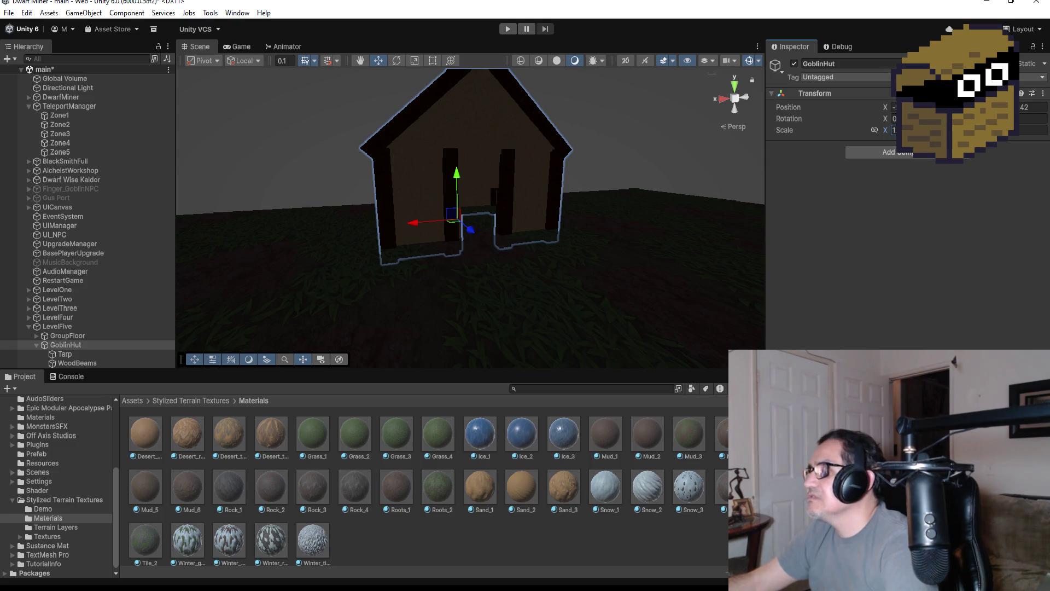
pyautogui.write('21.2')
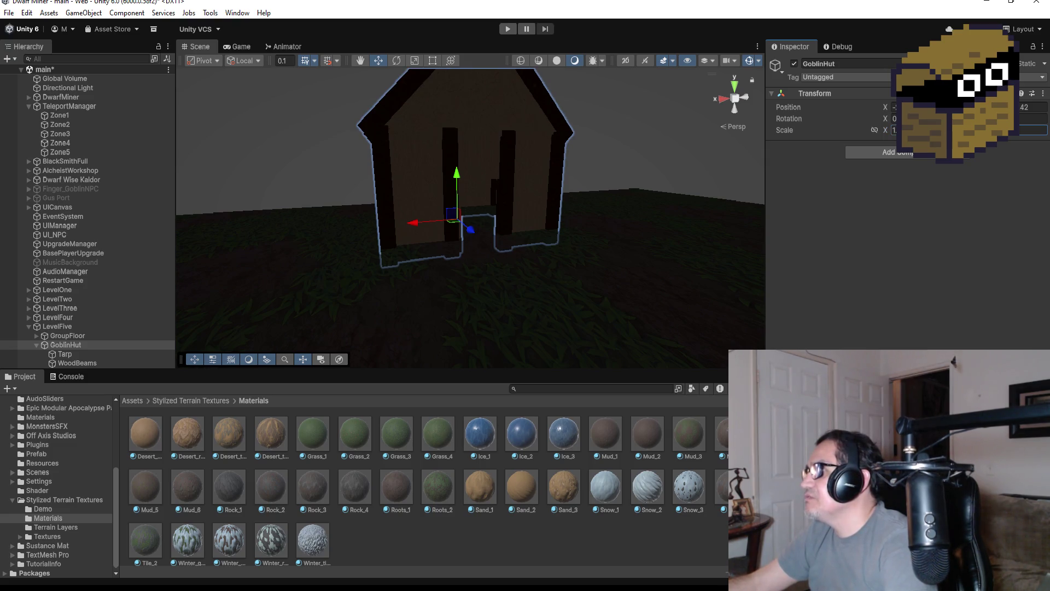
pyautogui.write('1.2')
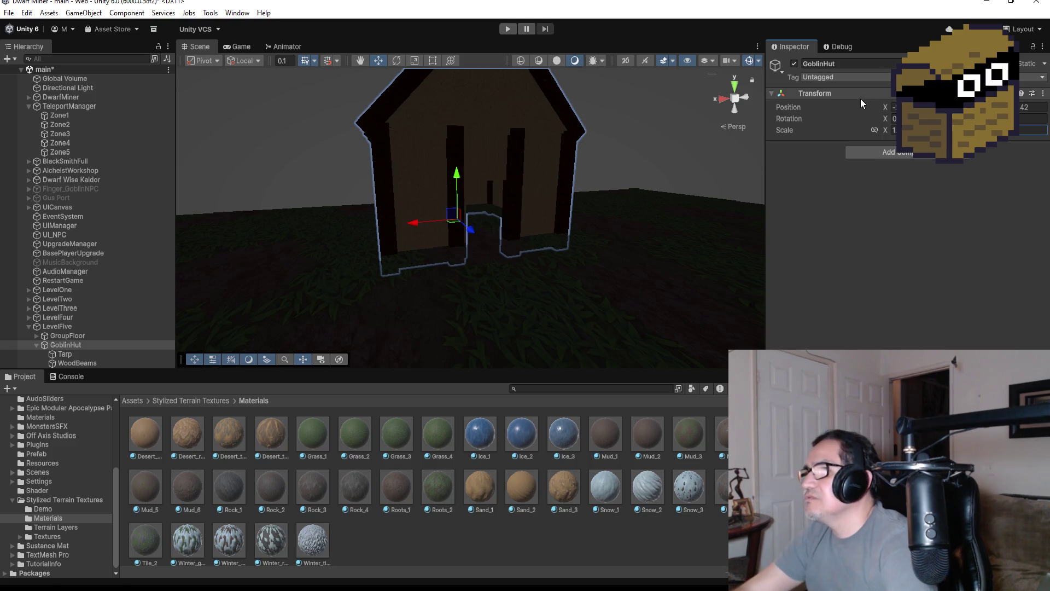
pyautogui.click(506, 31)
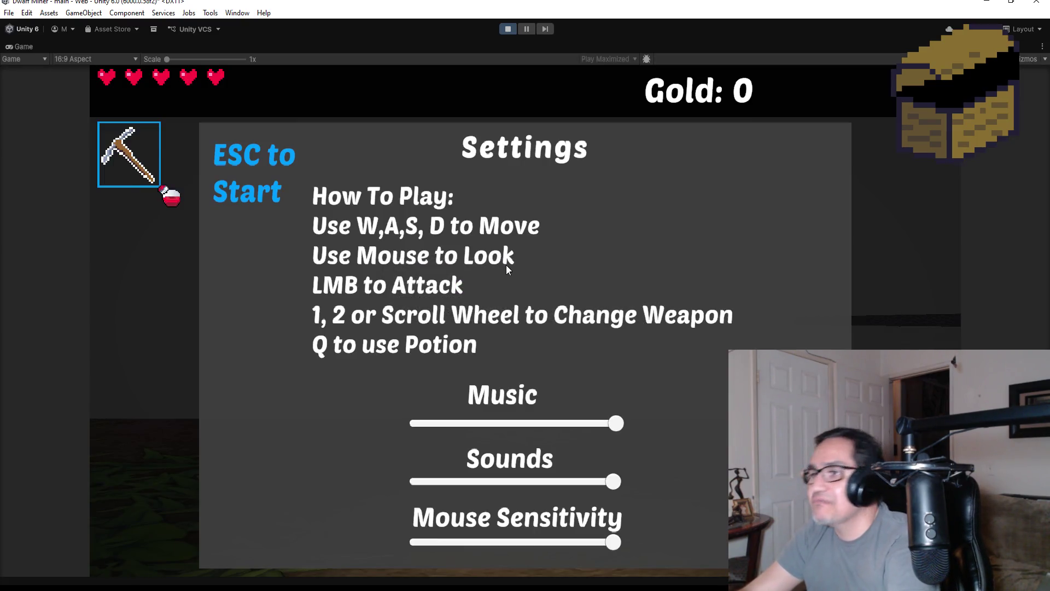
# Walk into the enlarged hut up to the lit back wall and back out the doorway.
pyautogui.press('Escape')
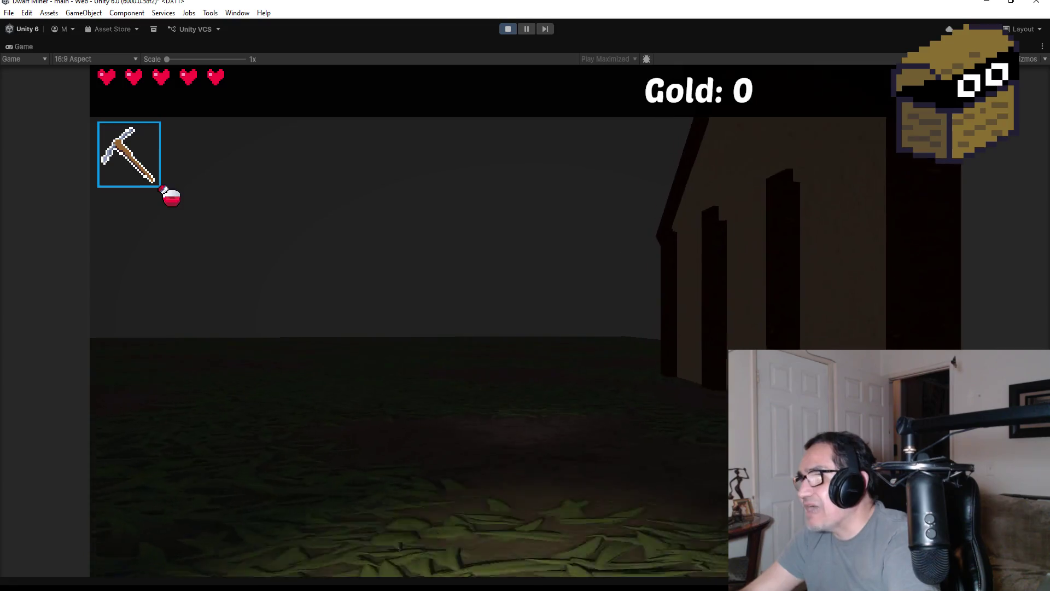
pyautogui.press('w')
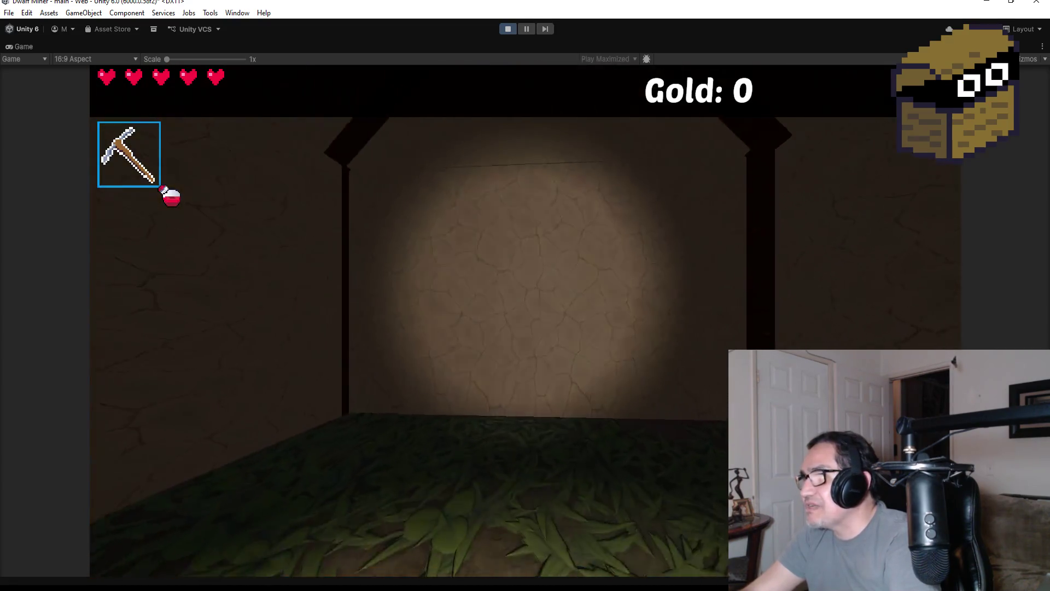
pyautogui.press('w')
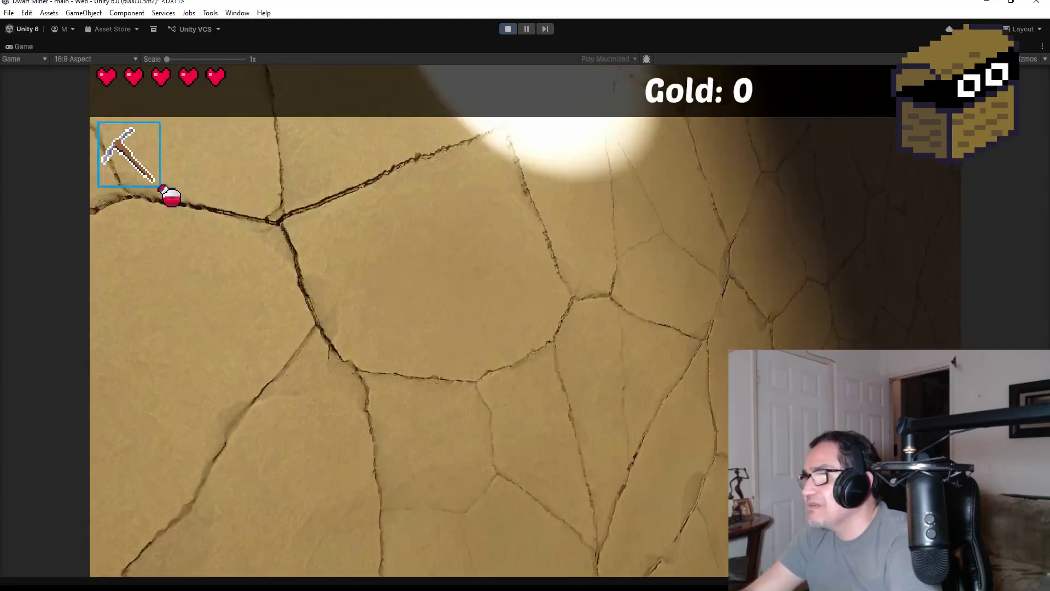
pyautogui.scroll(-1, 525, 295)
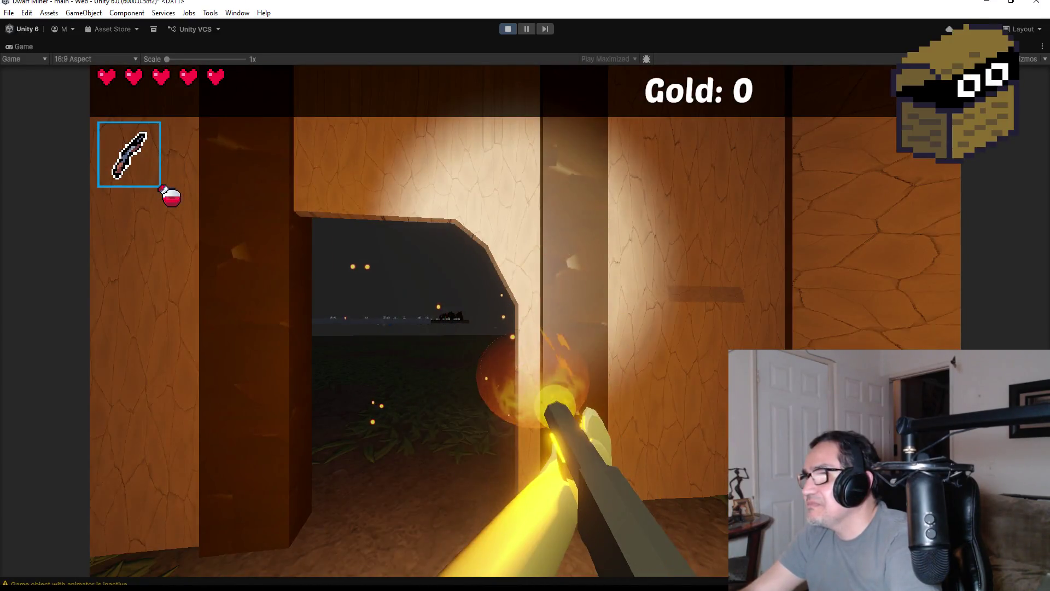
pyautogui.press('w')
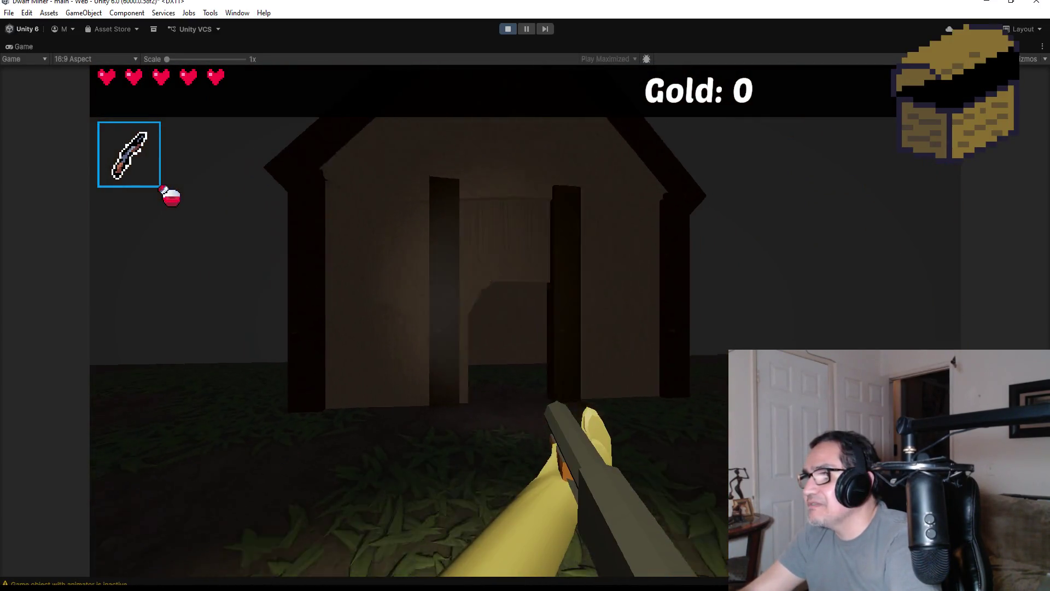
# Swing the torch while re-entering the hut's dark room, then end the play-test.
pyautogui.click(525, 296)
pyautogui.press('w')
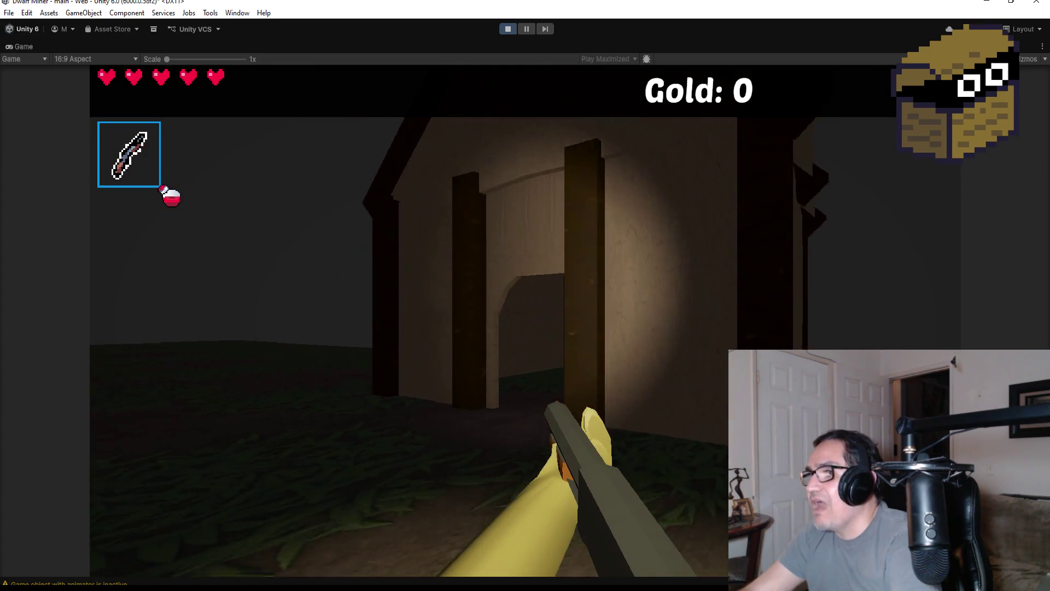
pyautogui.click(526, 295)
pyautogui.press('w')
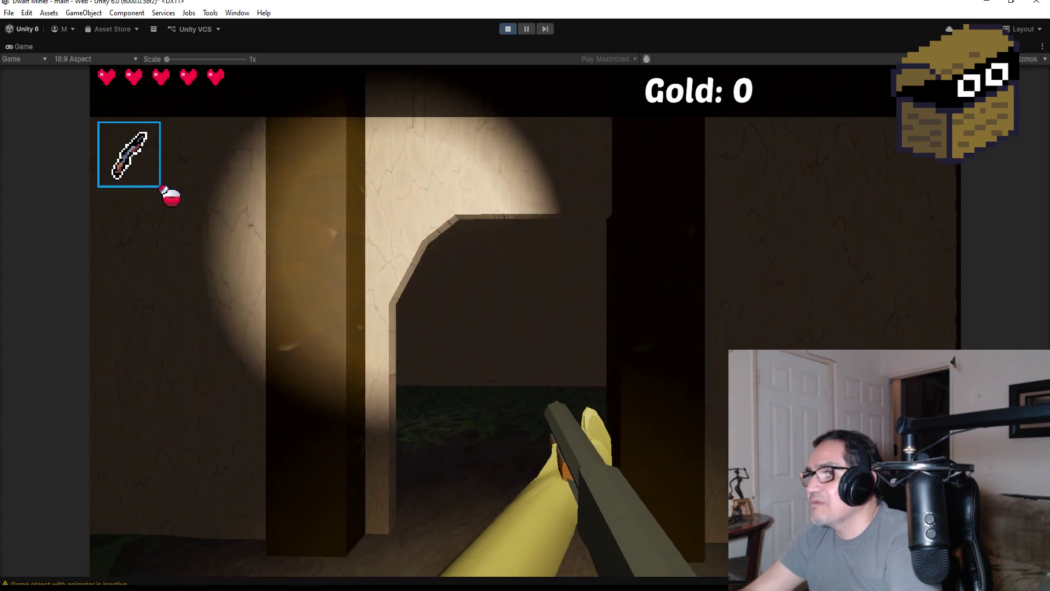
pyautogui.press('w')
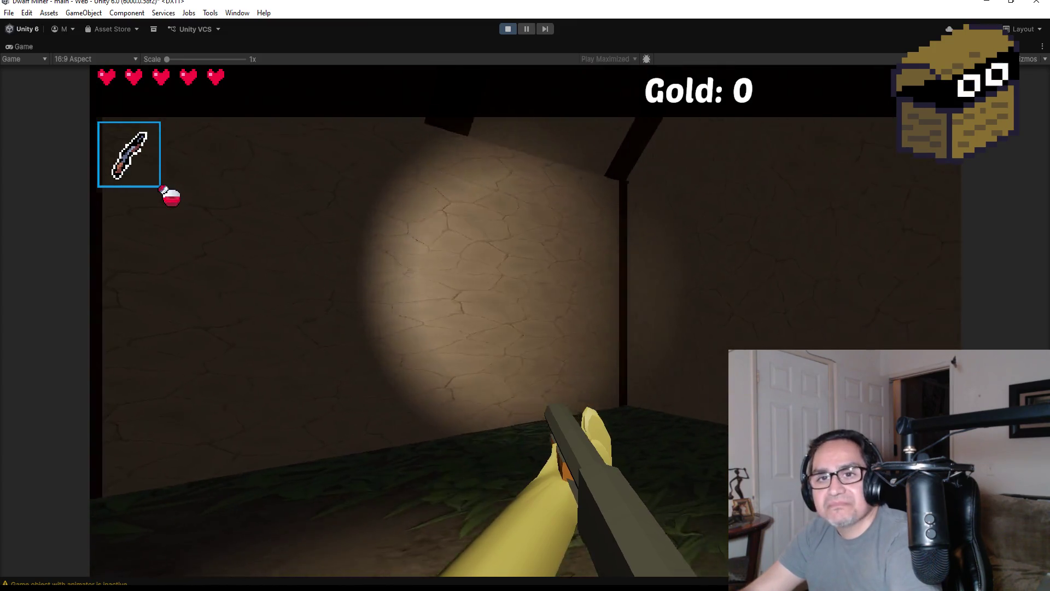
pyautogui.press('w')
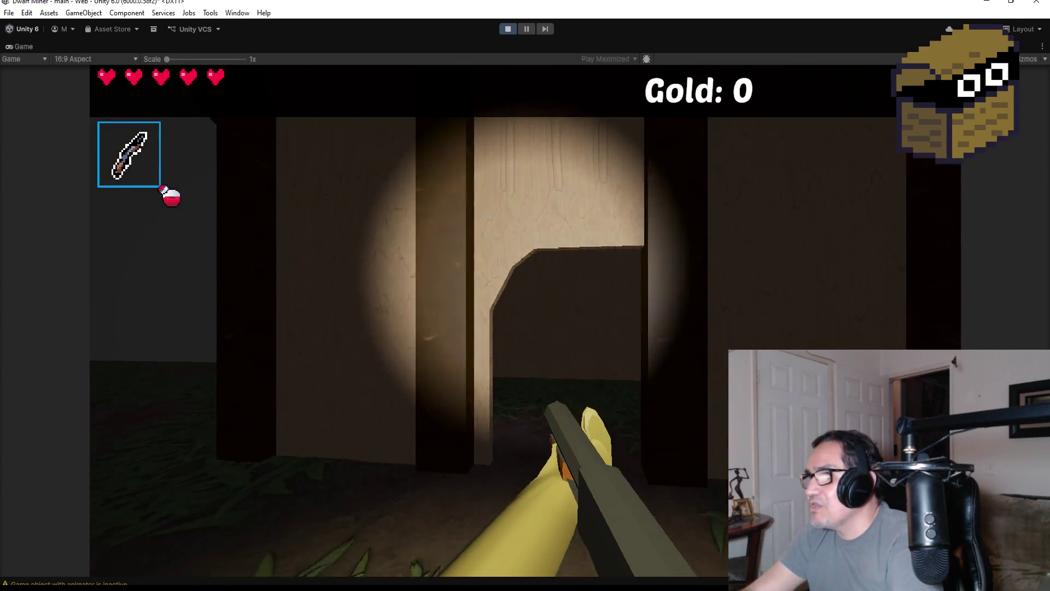
pyautogui.click(525, 295)
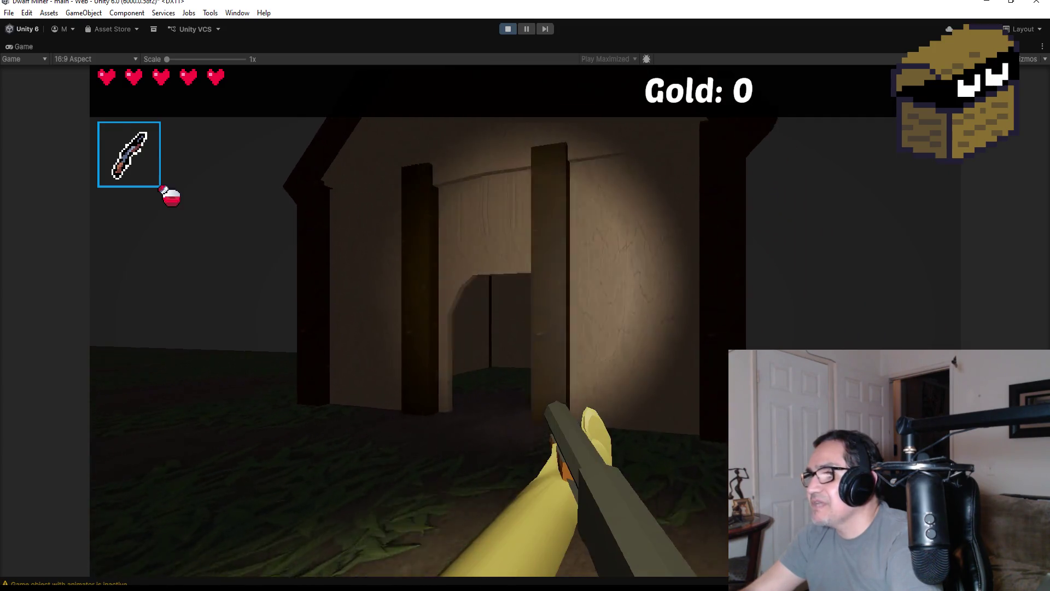
pyautogui.press('w')
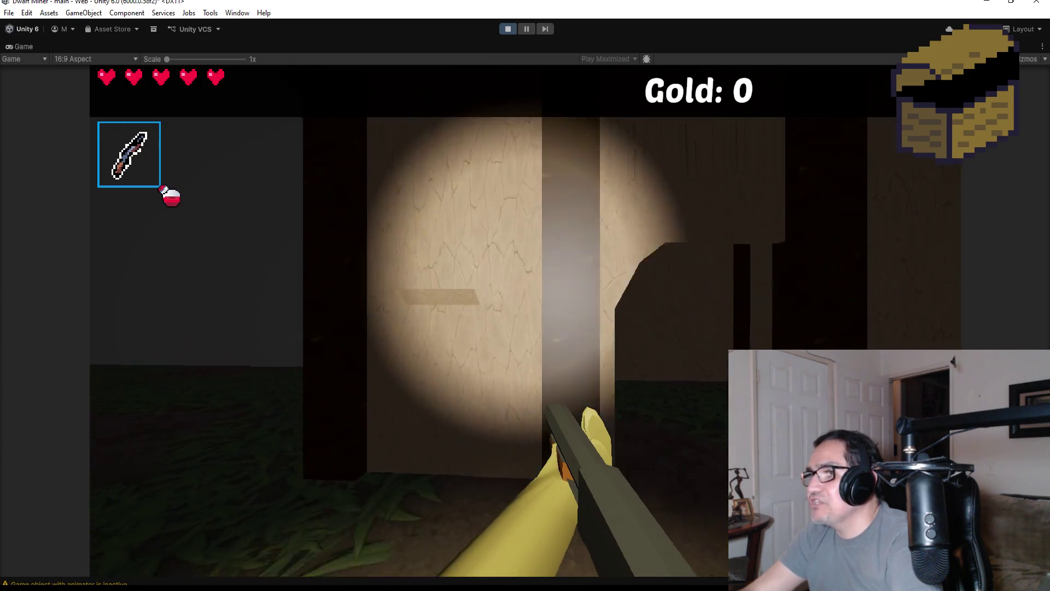
pyautogui.click(525, 296)
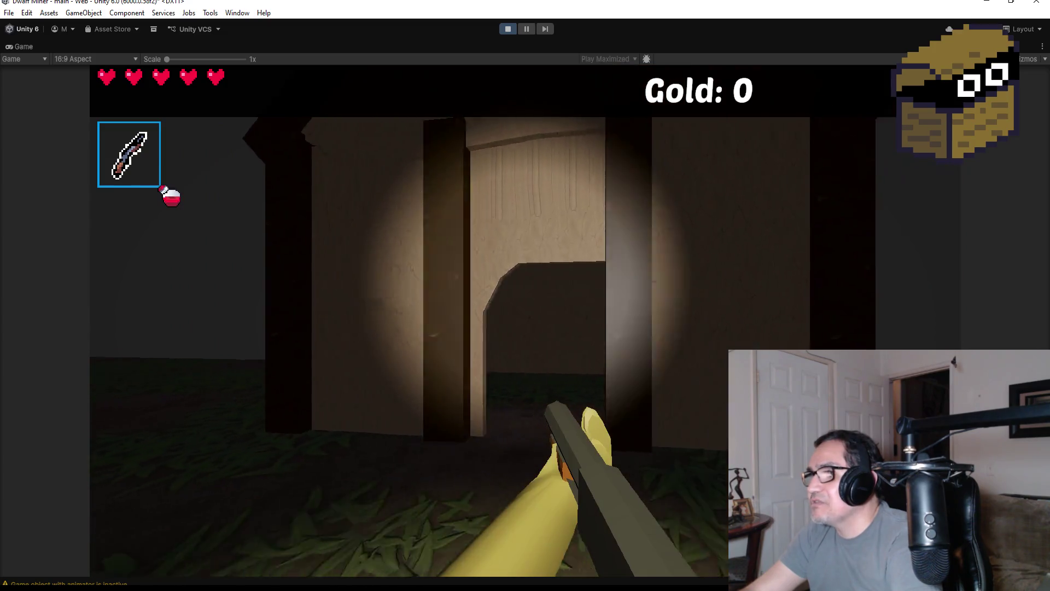
pyautogui.click(525, 295)
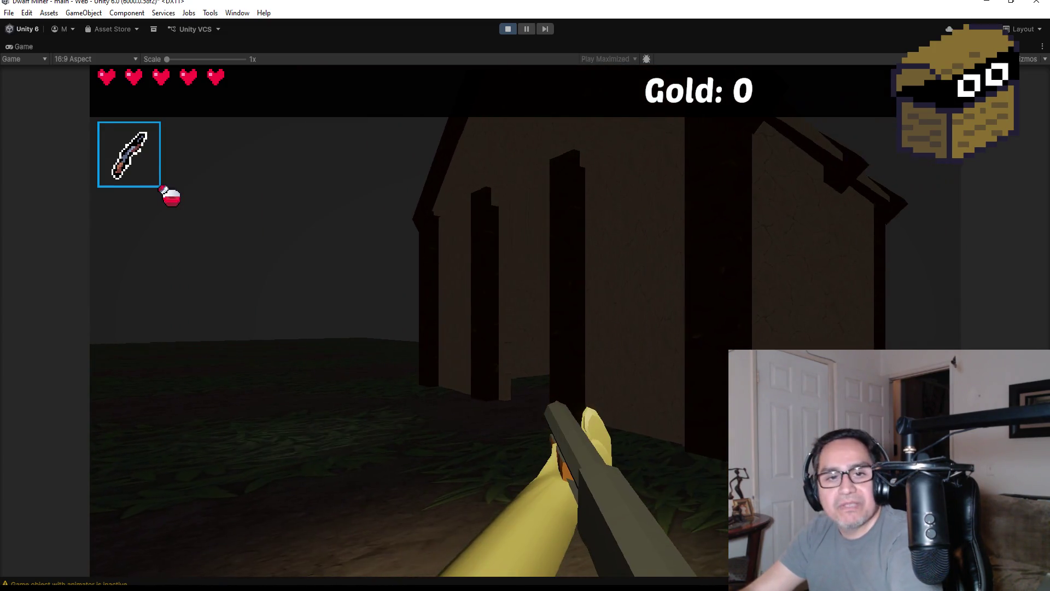
pyautogui.press('Escape')
pyautogui.click(508, 30)
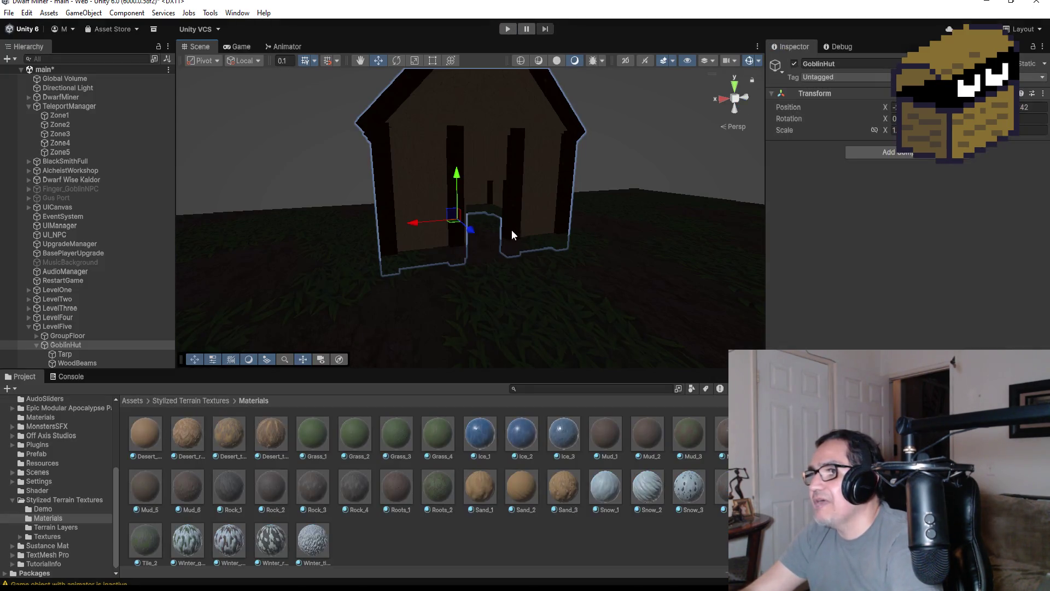
# View the enlarged GoblinHut and mud floor from a zoomed-out Top view.
pyautogui.scroll(2, 530, 195)
pyautogui.click(736, 87)
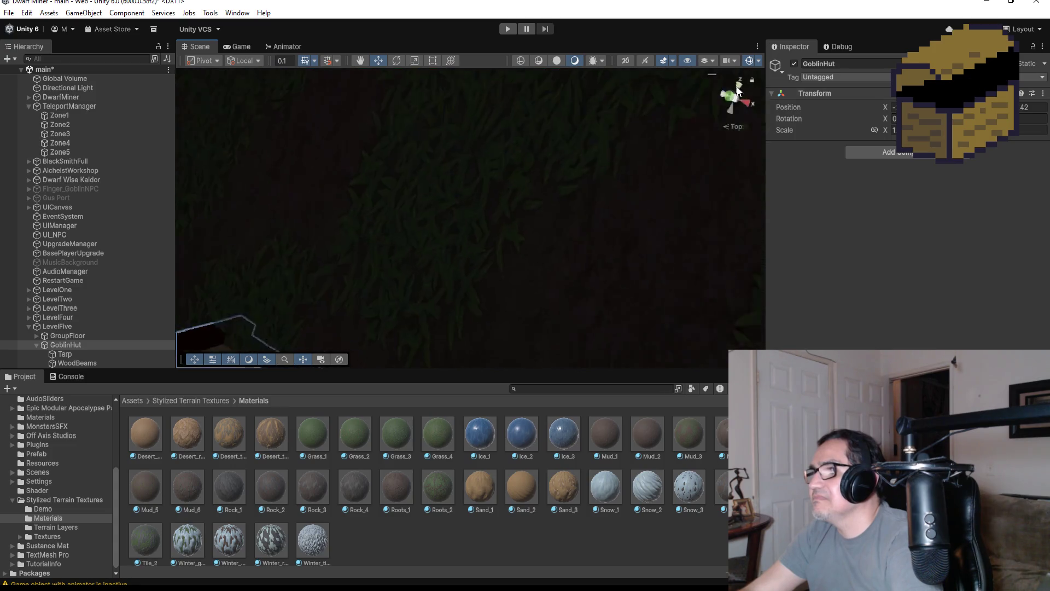
pyautogui.scroll(-3, 496, 202)
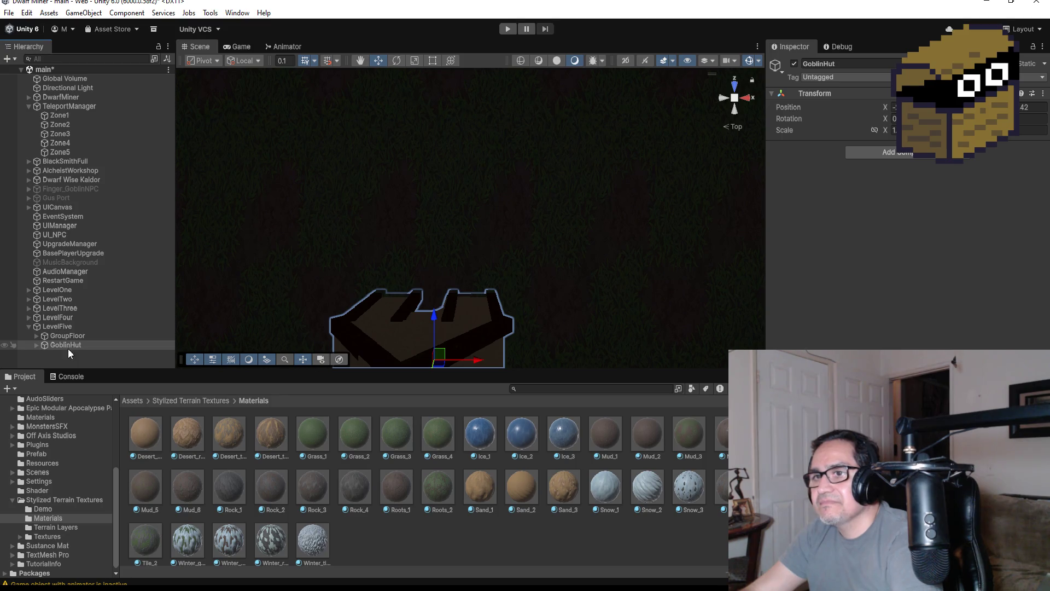
pyautogui.scroll(-4, 471, 268)
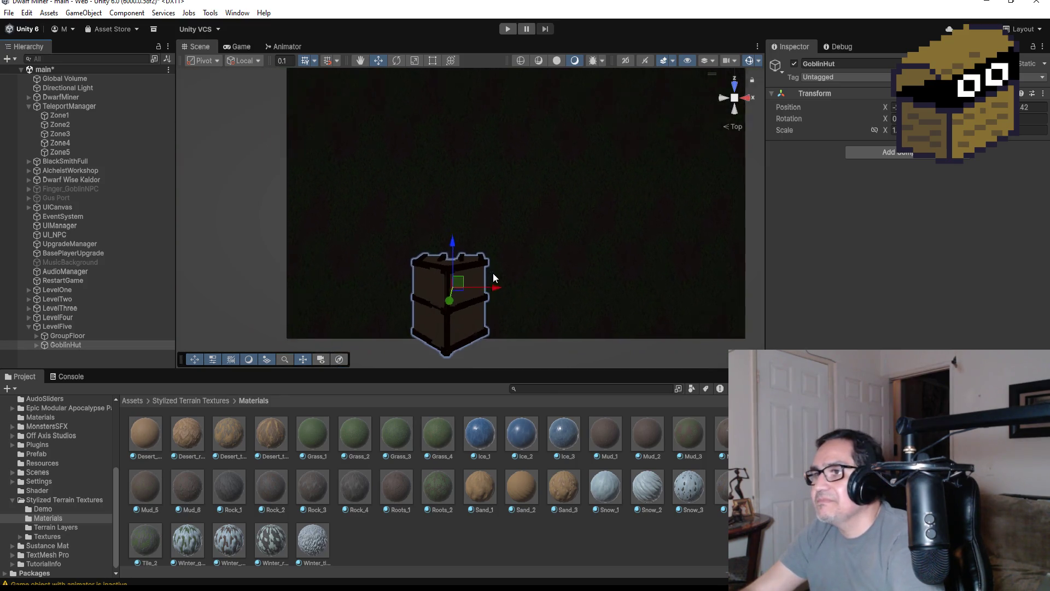
pyautogui.scroll(-1, 496, 308)
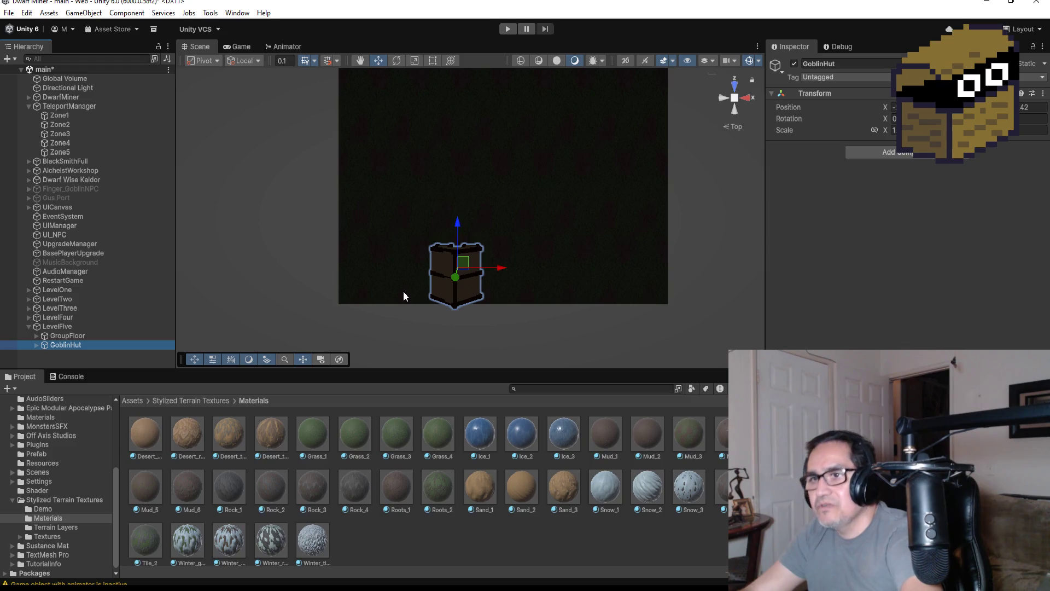
# Duplicate GoblinHut and move the copy to the right of the original.
pyautogui.hotkey('ctrl', 'd')
pyautogui.moveTo(499, 269); pyautogui.dragTo(563, 265)
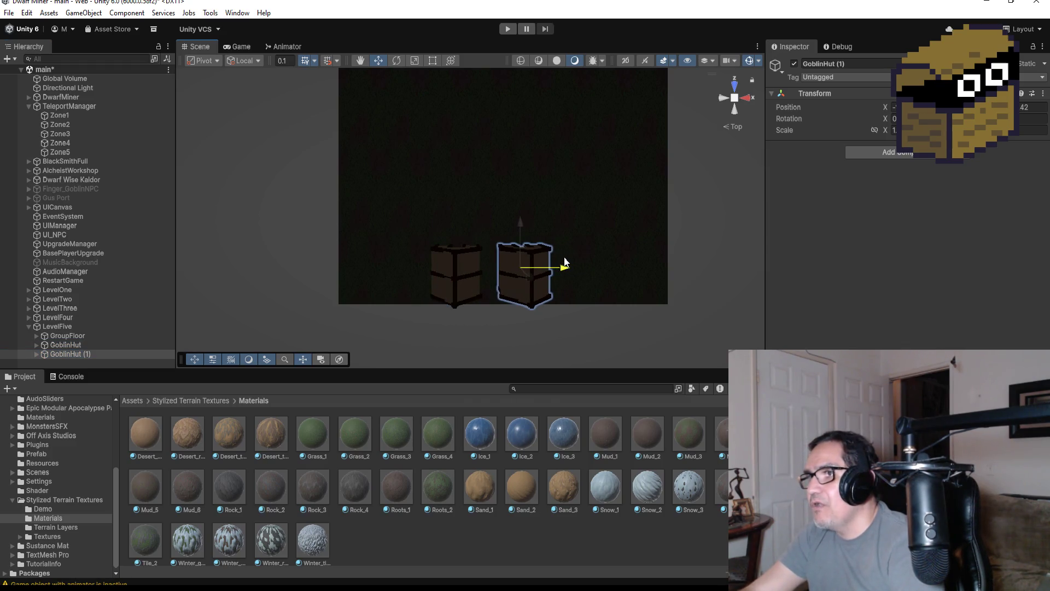
pyautogui.moveTo(520, 229); pyautogui.dragTo(519, 214)
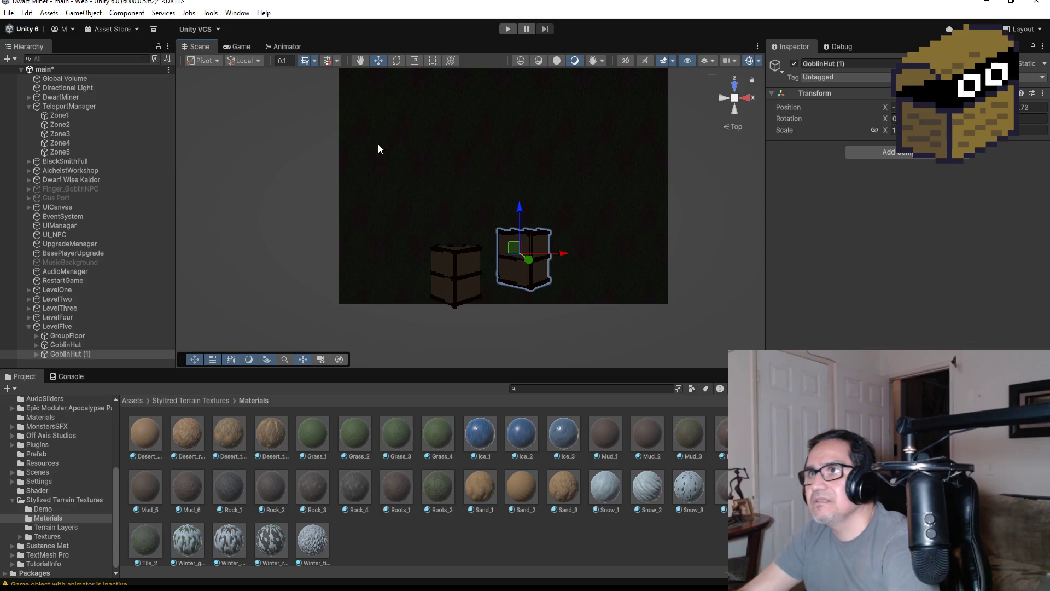
# Rotate the copy to an angle and nudge it along its blue axis.
pyautogui.click(398, 60)
pyautogui.moveTo(540, 212)
pyautogui.mouseDown()
pyautogui.moveTo(491, 180)
pyautogui.moveTo(501, 185)
pyautogui.mouseUp()
pyautogui.click(379, 60)
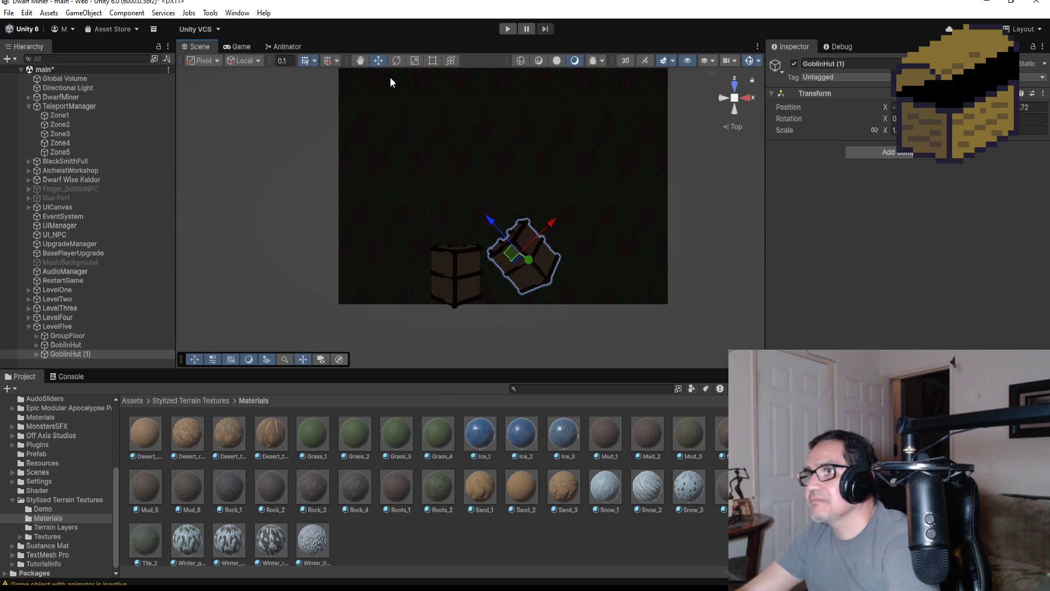
pyautogui.moveTo(496, 222); pyautogui.dragTo(556, 222)
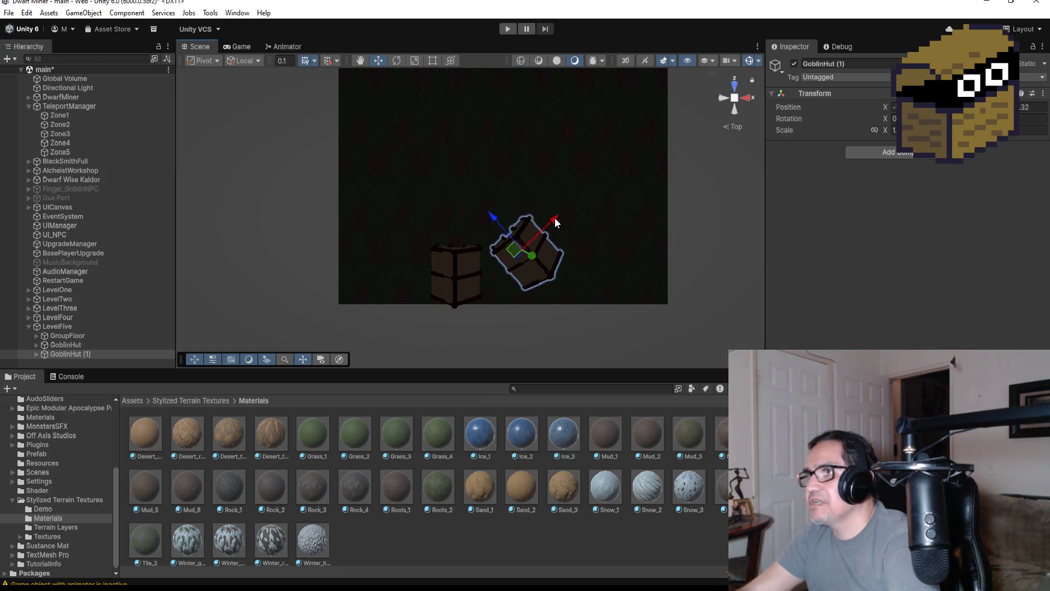
pyautogui.scroll(-3, 569, 220)
pyautogui.scroll(-3, 552, 217)
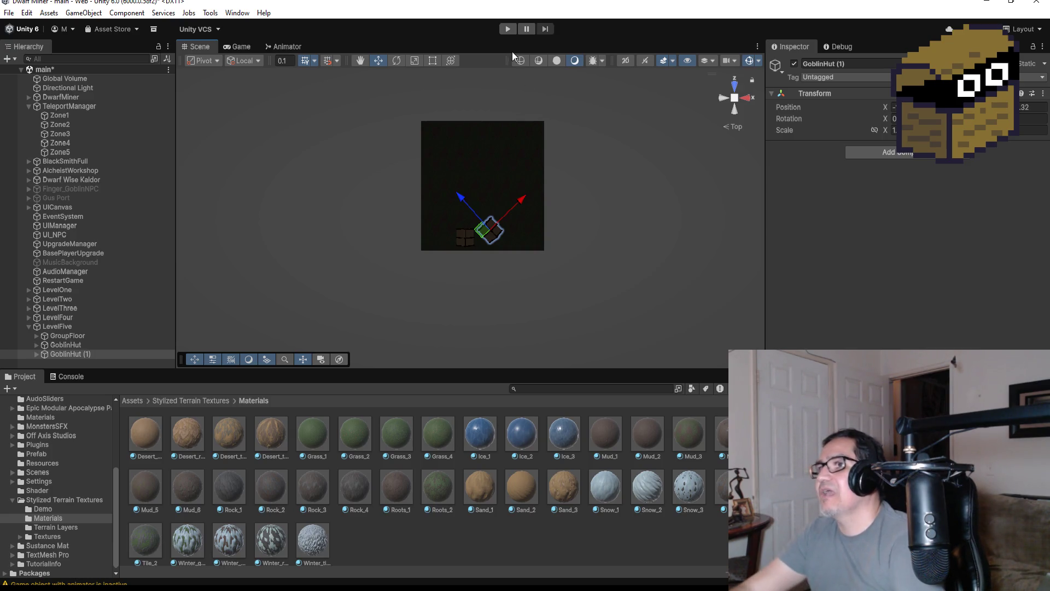
pyautogui.scroll(-5, 476, 146)
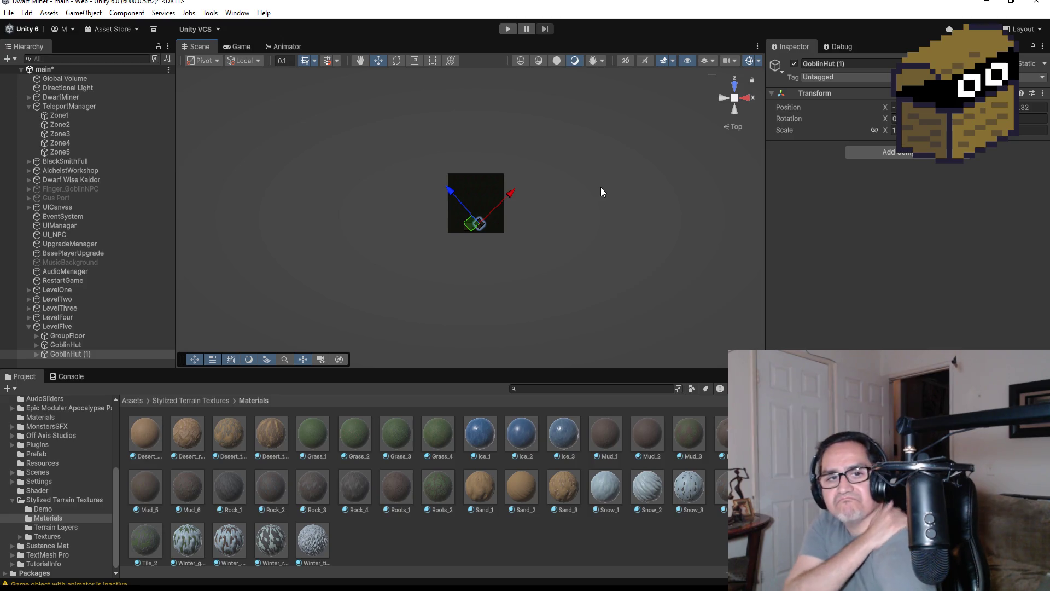
pyautogui.scroll(5, 599, 186)
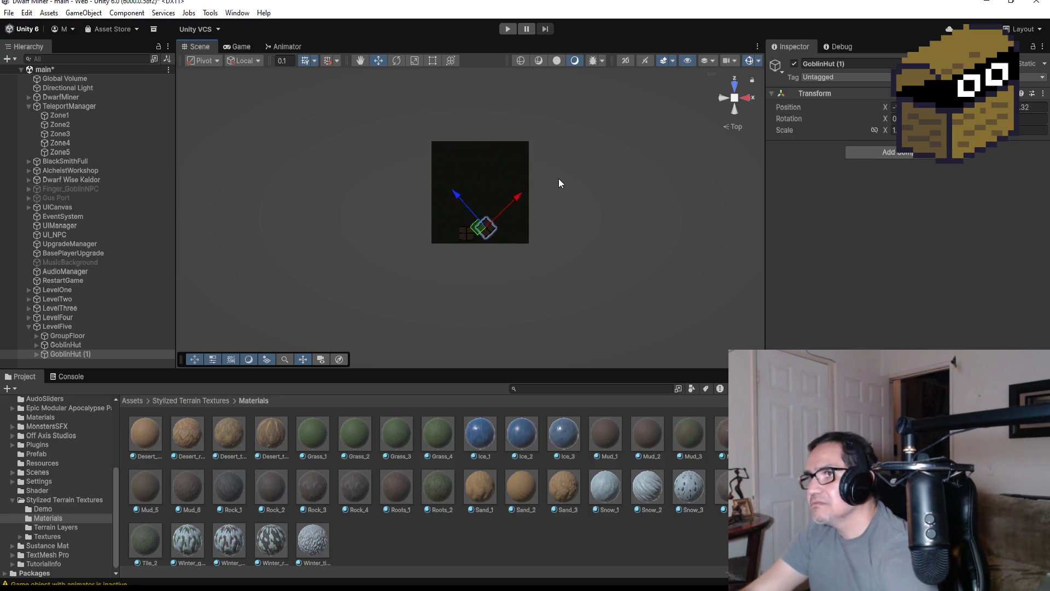
pyautogui.scroll(5, 568, 218)
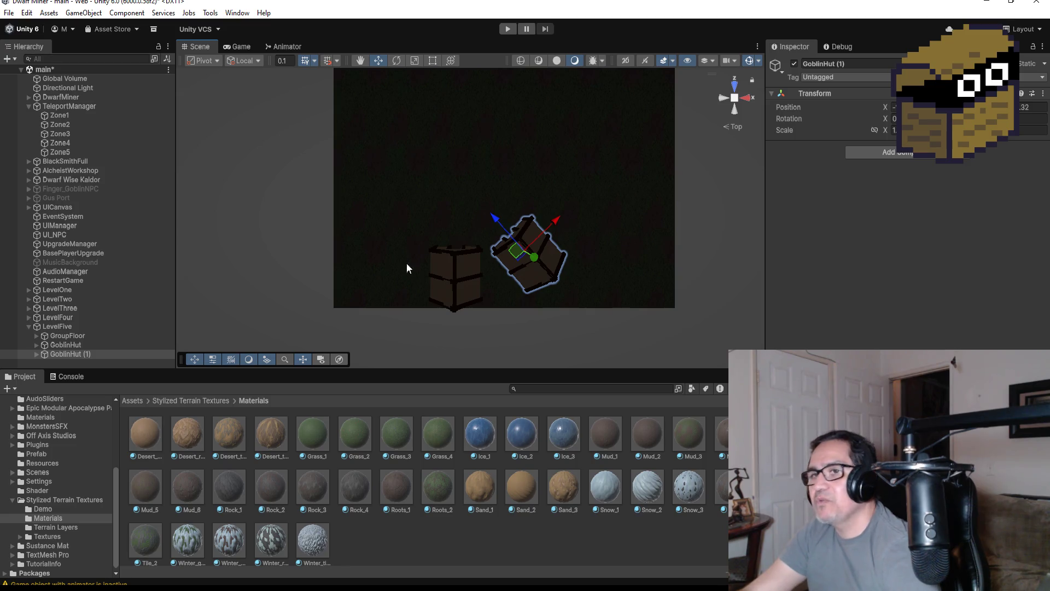
# Select GoblinHut (1) in the Hierarchy and open LevelFive's context menu.
pyautogui.click(105, 355)
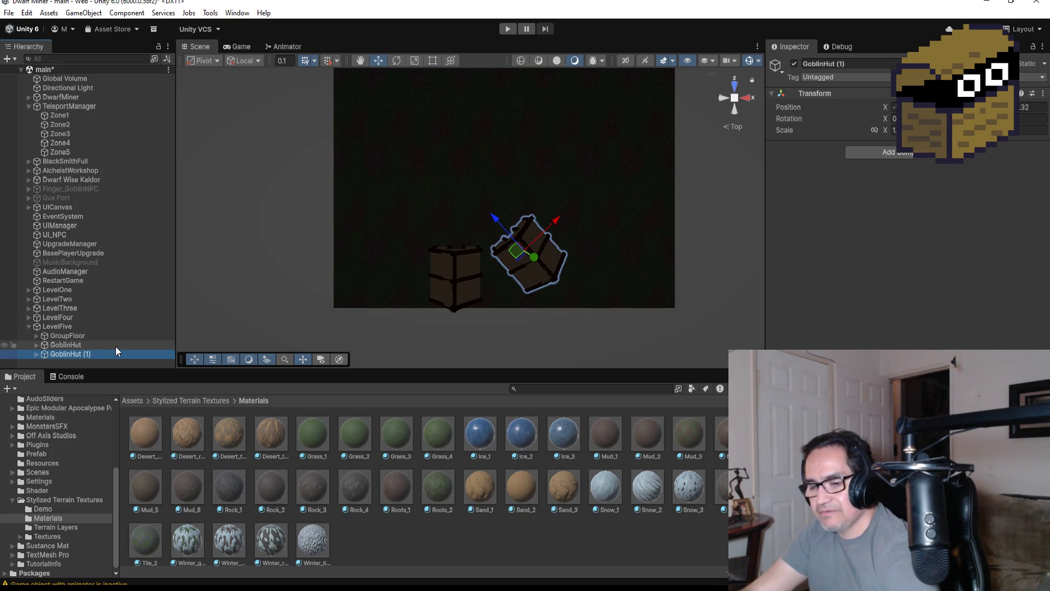
pyautogui.click(149, 335)
pyautogui.click(91, 353)
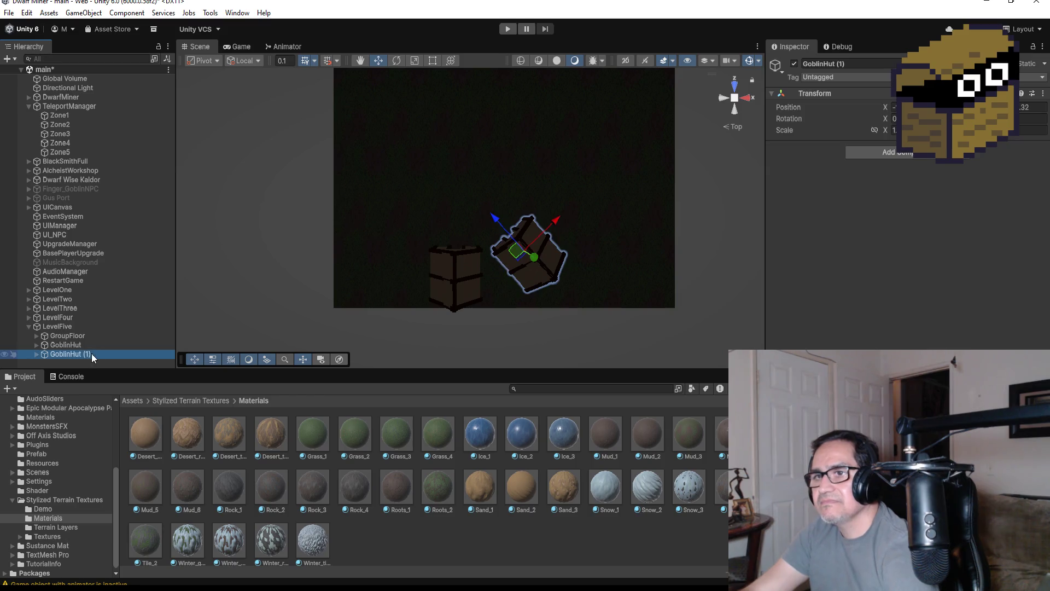
pyautogui.rightClick(68, 326)
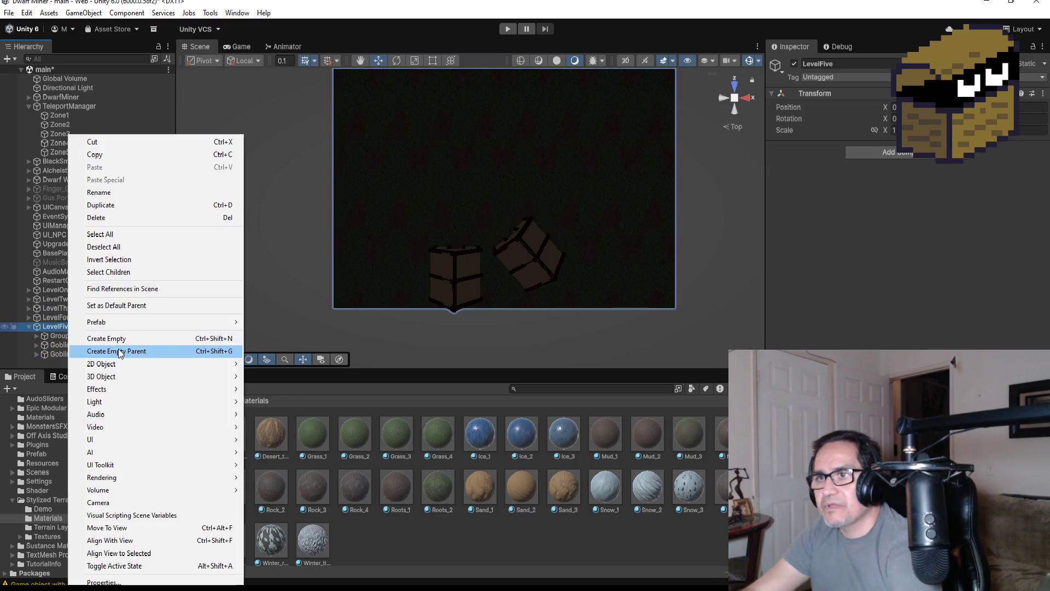
# Create an empty parent object under LevelFive and name it GroupHut.
pyautogui.click(109, 338)
pyautogui.write('Gropu')
pyautogui.press('BackSpace')
pyautogui.press('BackSpace')
pyautogui.write('up')
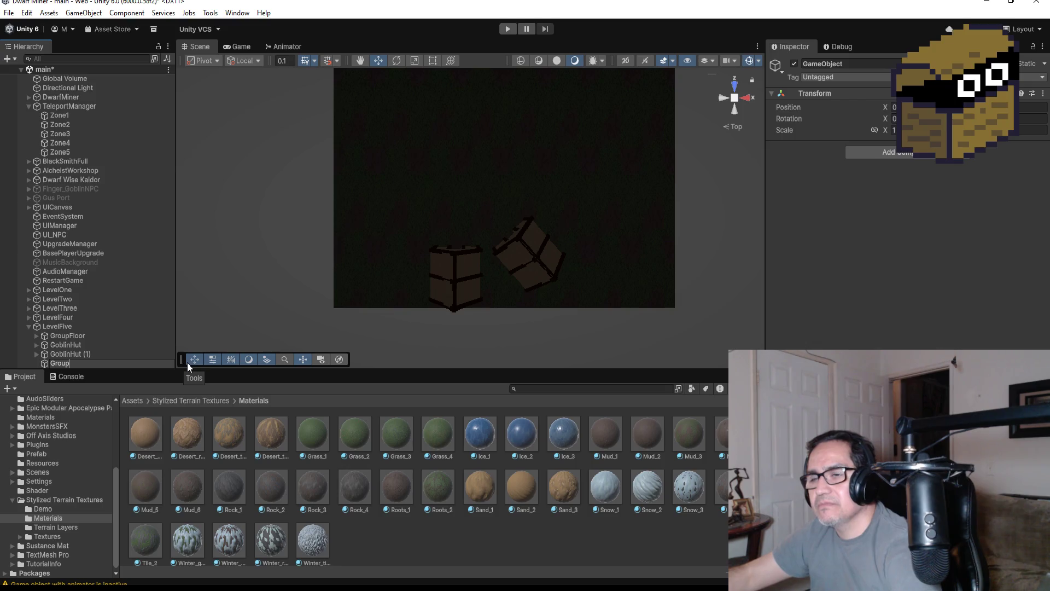
pyautogui.write('Hut')
pyautogui.press('Return')
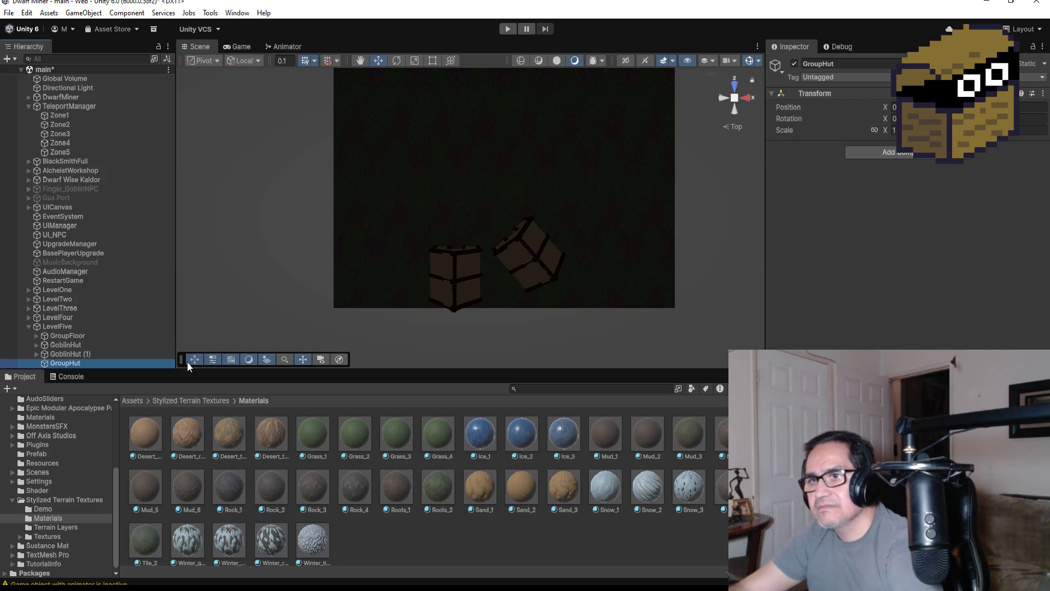
# Nest GoblinHut and GoblinHut (1) under GroupHut, then duplicate GoblinHut (1).
pyautogui.click(82, 345)
pyautogui.keyDown('shift'); pyautogui.click(90, 354); pyautogui.keyUp('shift')
pyautogui.moveTo(77, 341); pyautogui.dragTo(80, 364)
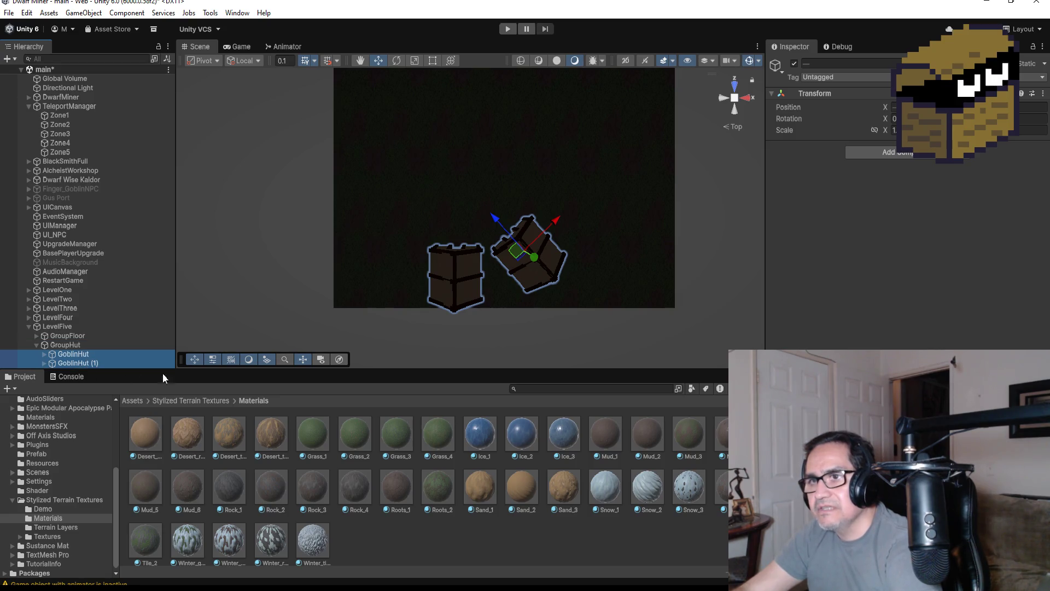
pyautogui.click(95, 364)
pyautogui.scroll(-3, 605, 235)
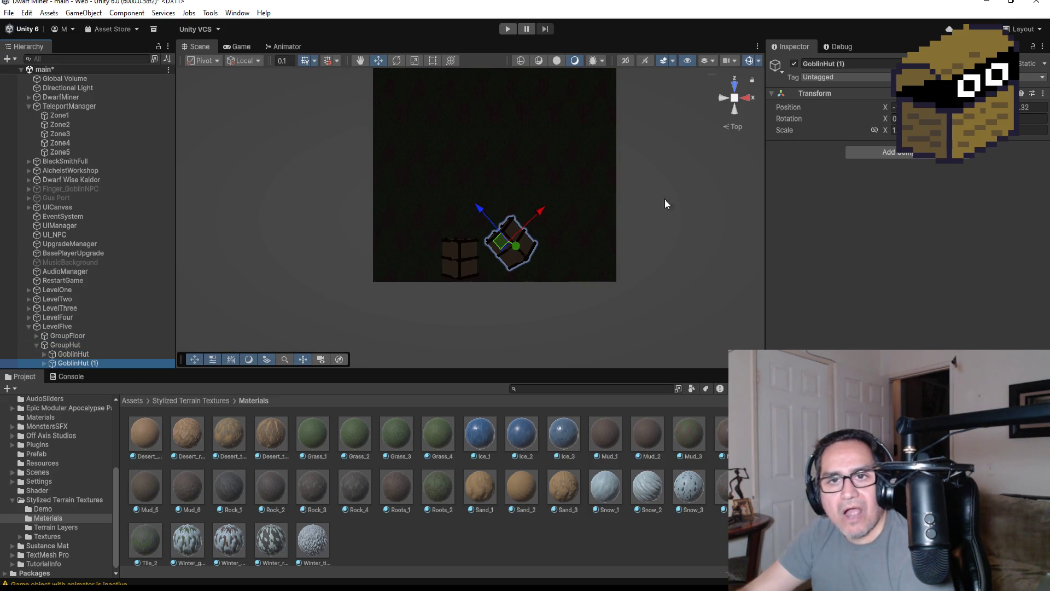
pyautogui.hotkey('ctrl', 'd')
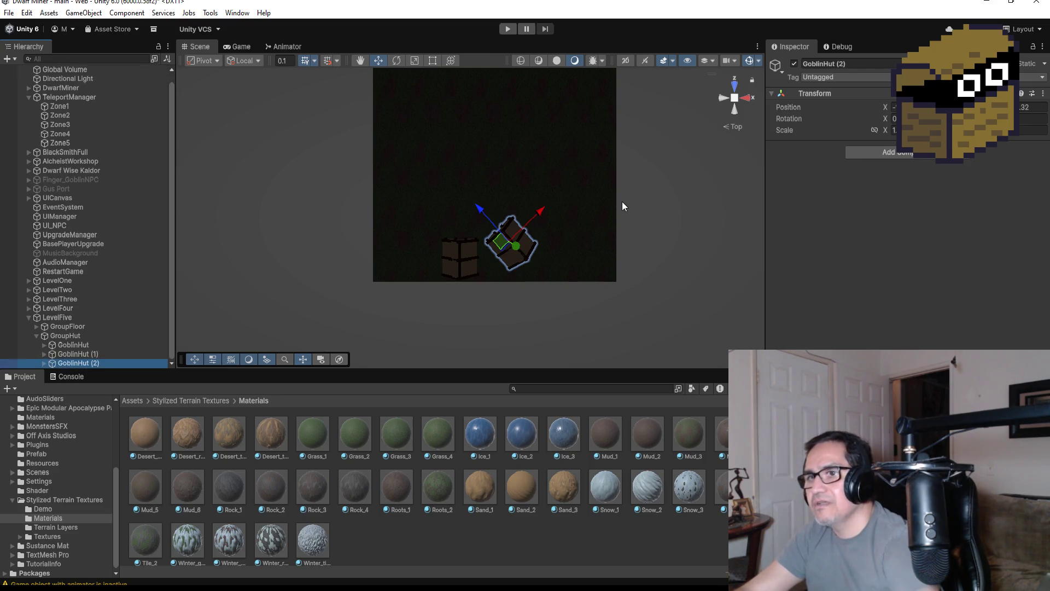
# Move the new GoblinHut (2) up-right of the others and turn it slightly further.
pyautogui.moveTo(533, 212); pyautogui.dragTo(557, 174)
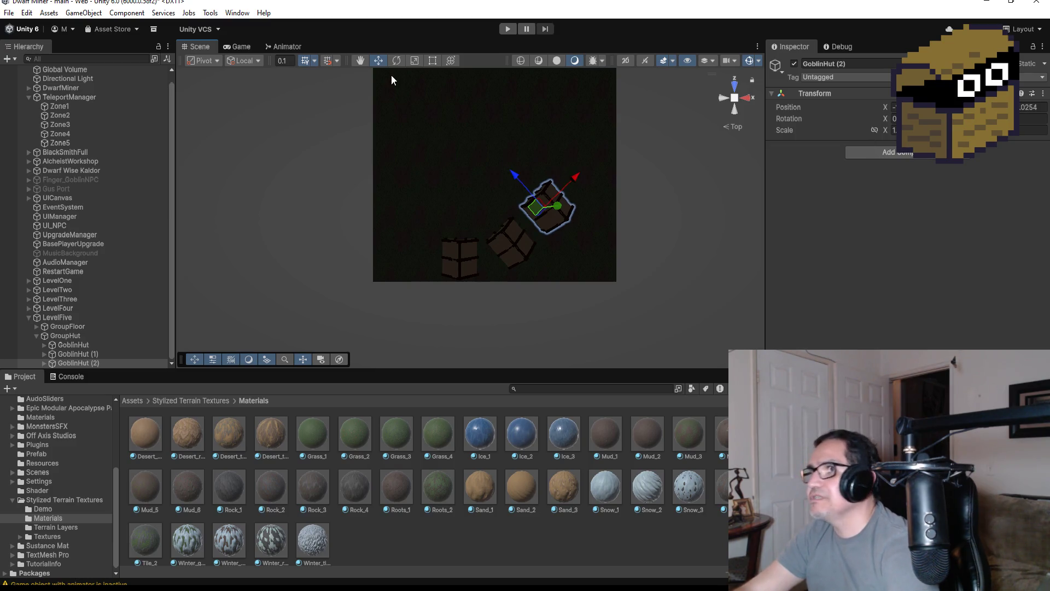
pyautogui.click(398, 60)
pyautogui.moveTo(574, 176); pyautogui.dragTo(564, 166)
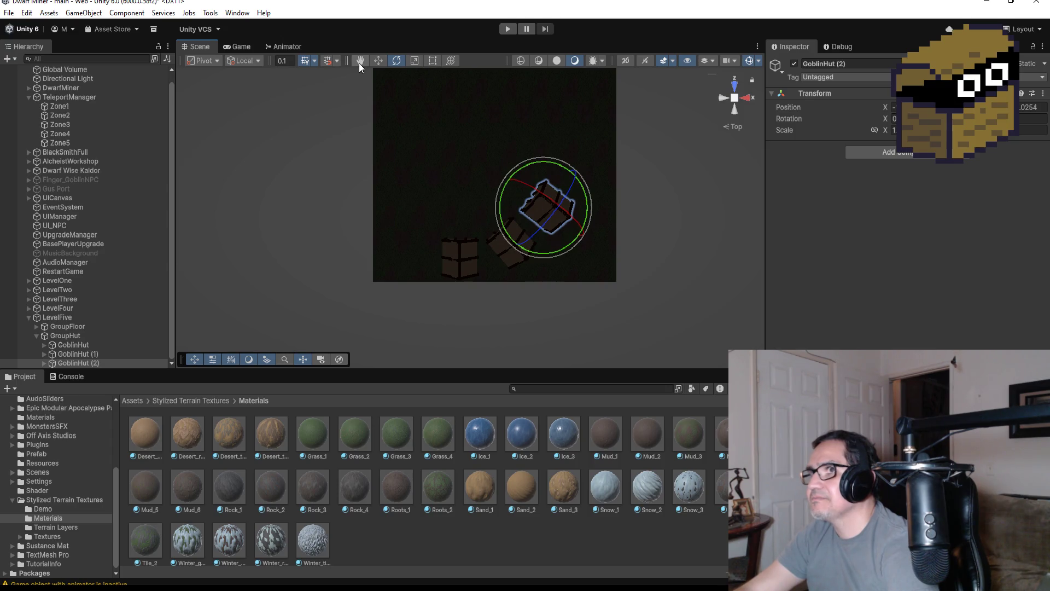
pyautogui.click(378, 61)
pyautogui.moveTo(571, 171); pyautogui.dragTo(574, 167)
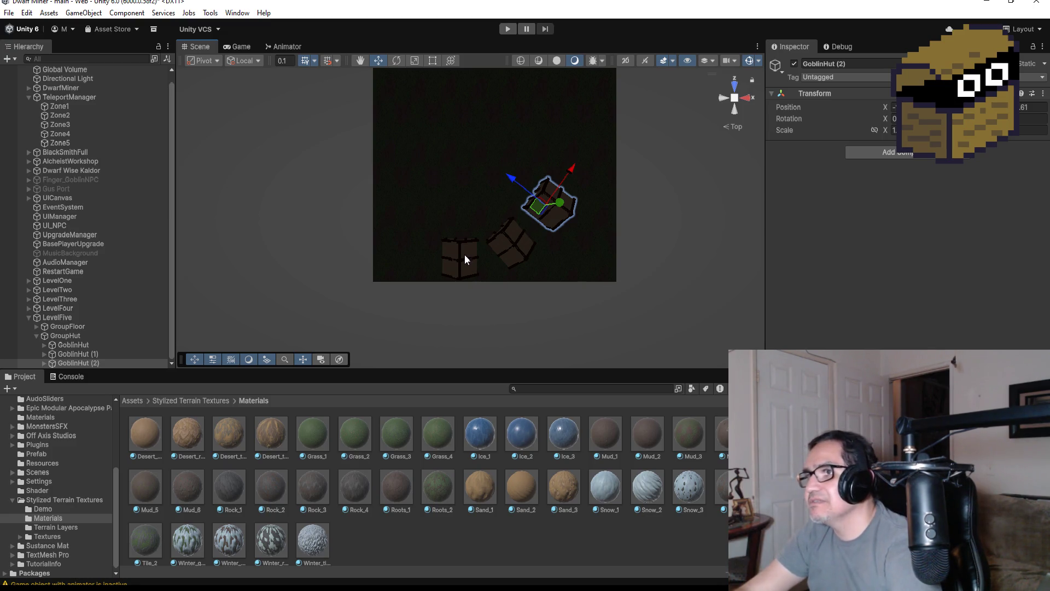
# Select floor tile Plane (1) to show its Mud_3 material in the Inspector.
pyautogui.moveTo(435, 211)
pyautogui.mouseDown()
pyautogui.moveTo(537, 280)
pyautogui.moveTo(529, 284)
pyautogui.mouseUp()
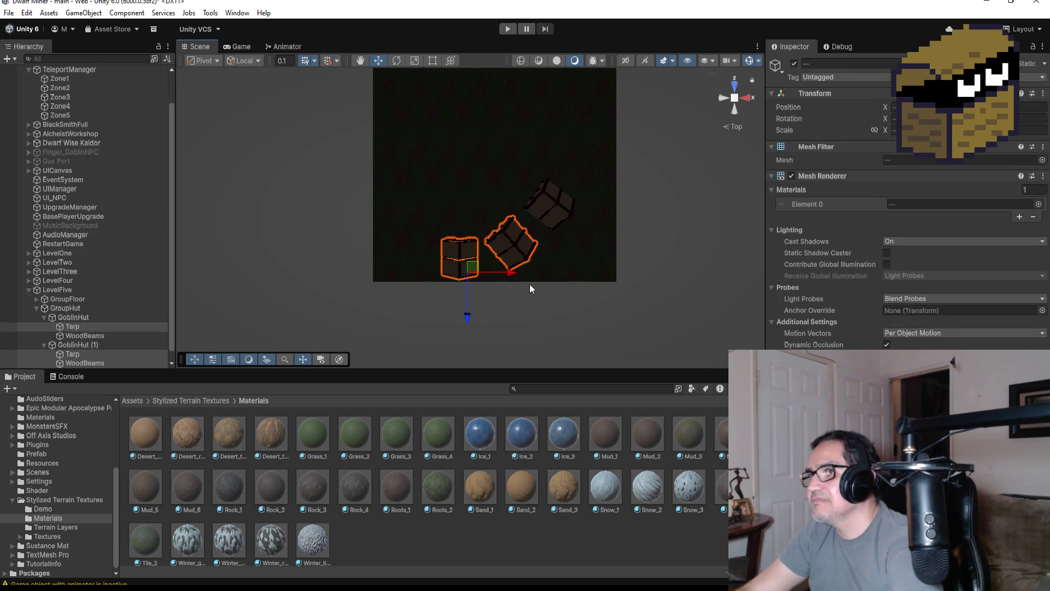
pyautogui.click(605, 323)
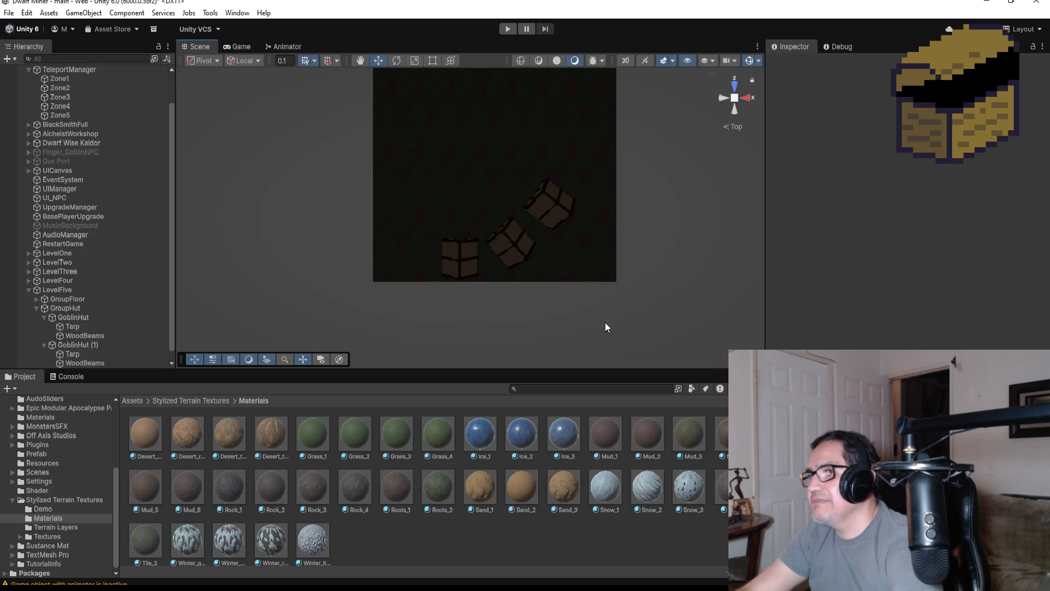
pyautogui.click(455, 165)
pyautogui.scroll(-2, 482, 216)
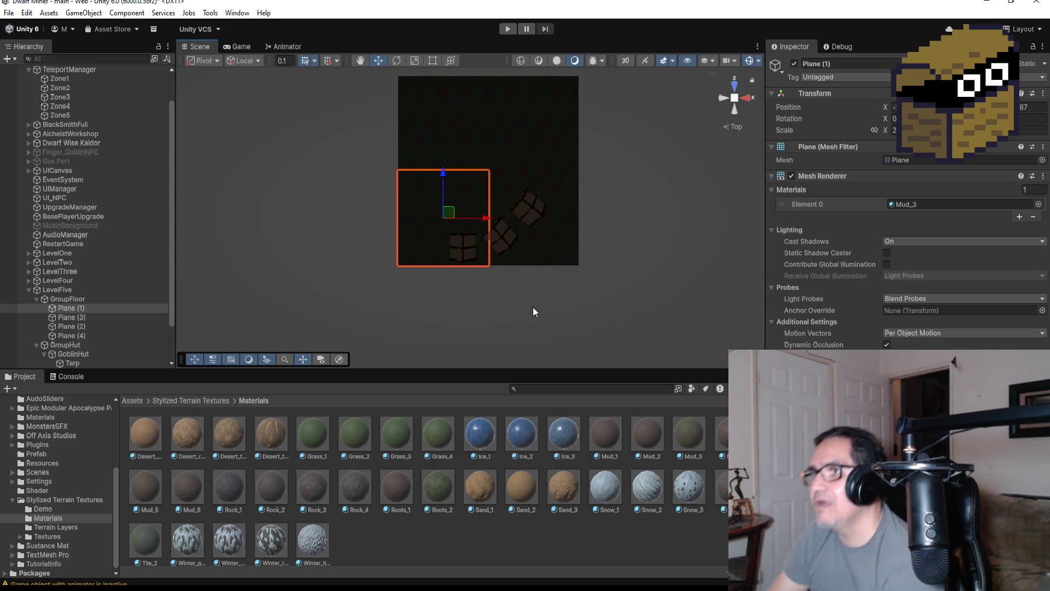
# Collapse the goblin huts' children in the Hierarchy and select GoblinHut (2), framing it.
pyautogui.scroll(3, 433, 289)
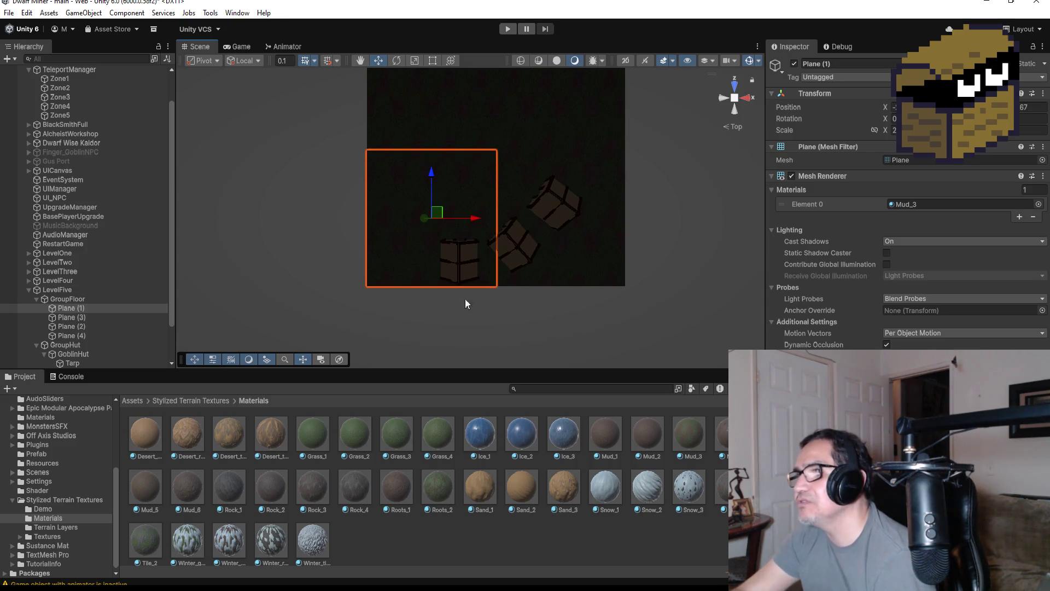
pyautogui.scroll(-3, 631, 208)
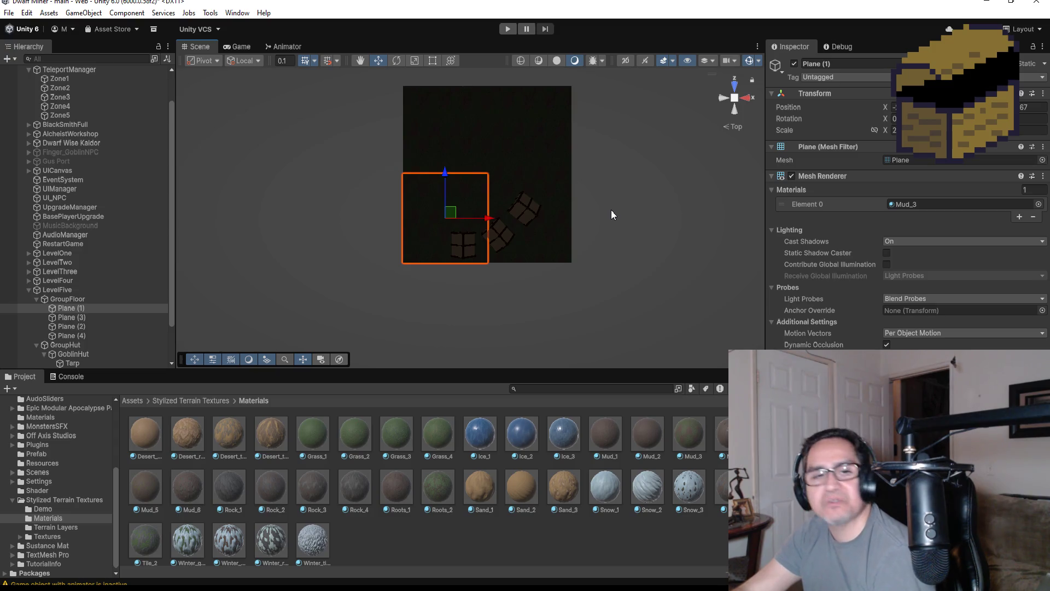
pyautogui.scroll(-2, 612, 209)
pyautogui.scroll(2, 597, 216)
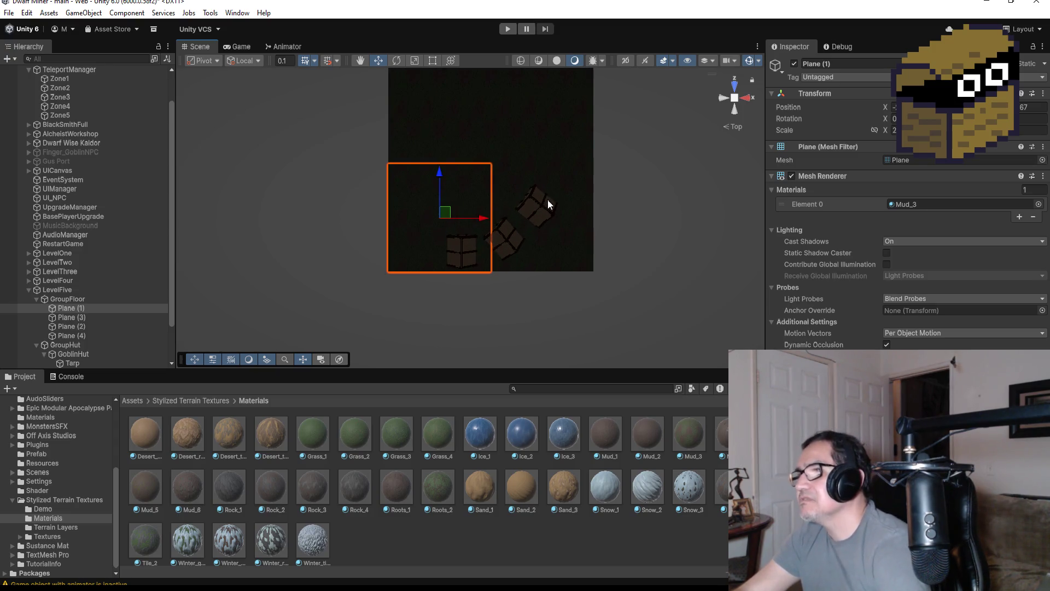
pyautogui.click(548, 204)
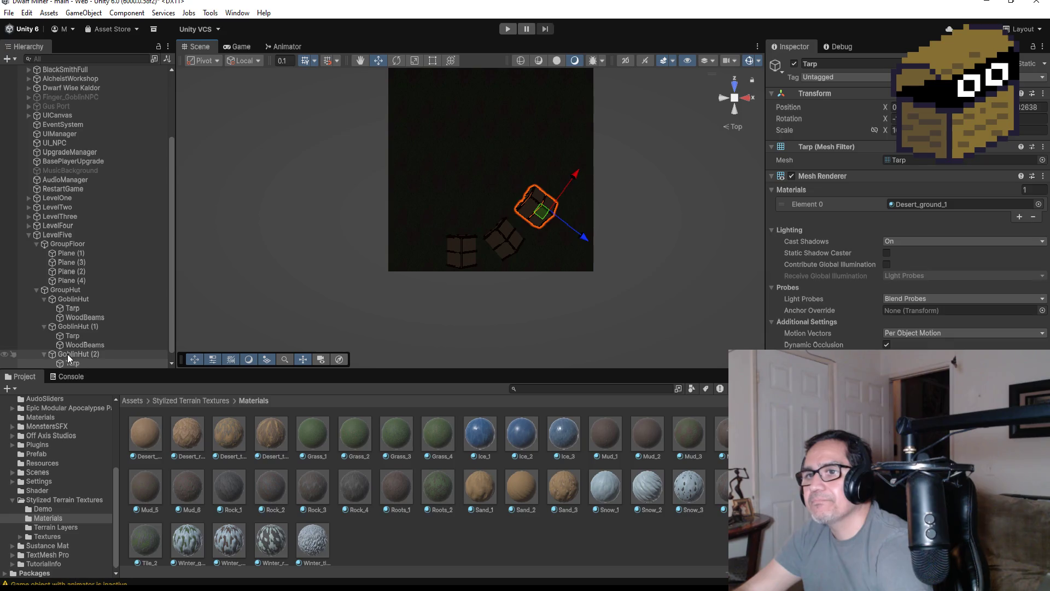
pyautogui.click(43, 299)
pyautogui.click(42, 298)
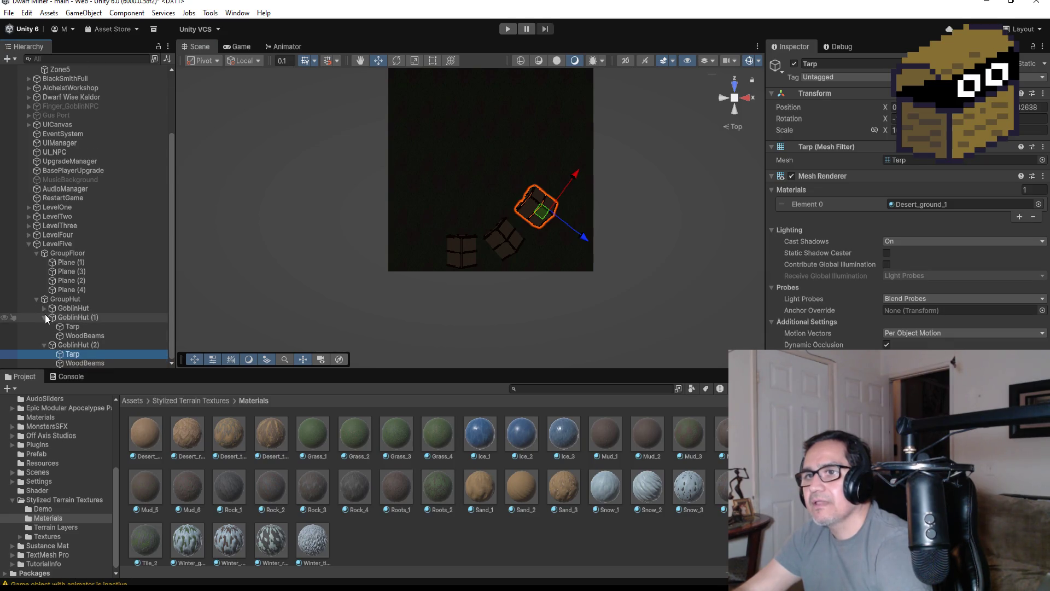
pyautogui.click(45, 314)
pyautogui.click(71, 344)
pyautogui.press('f')
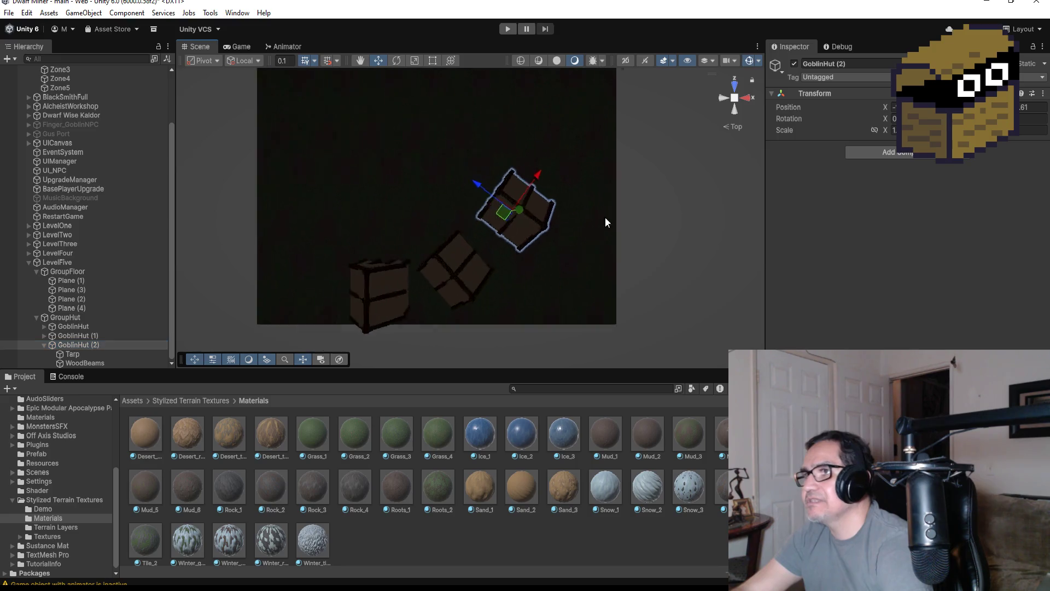
pyautogui.scroll(-3, 559, 195)
pyautogui.click(498, 181)
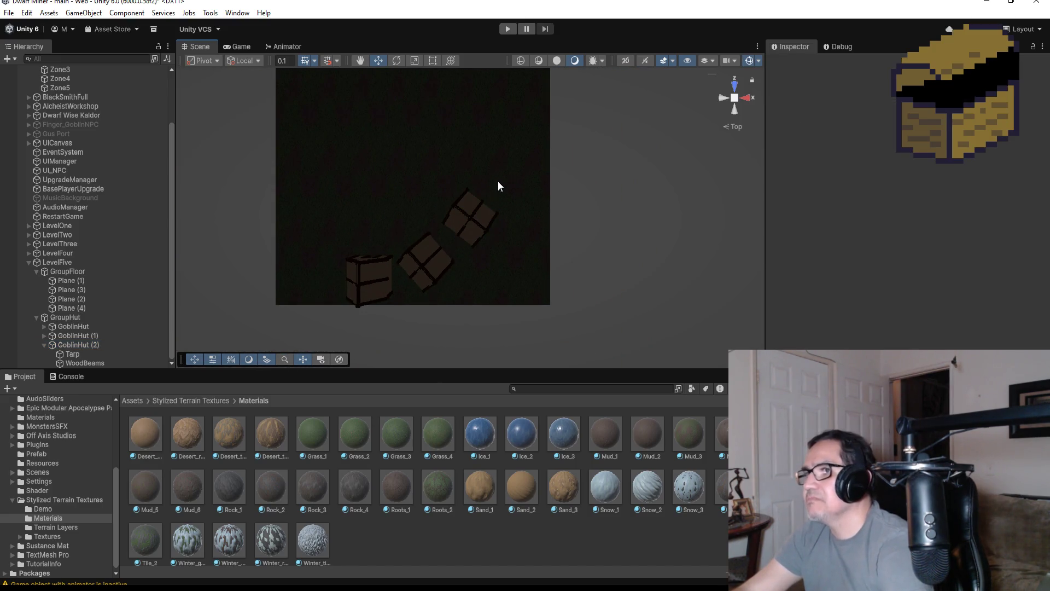
pyautogui.click(467, 218)
pyautogui.click(74, 343)
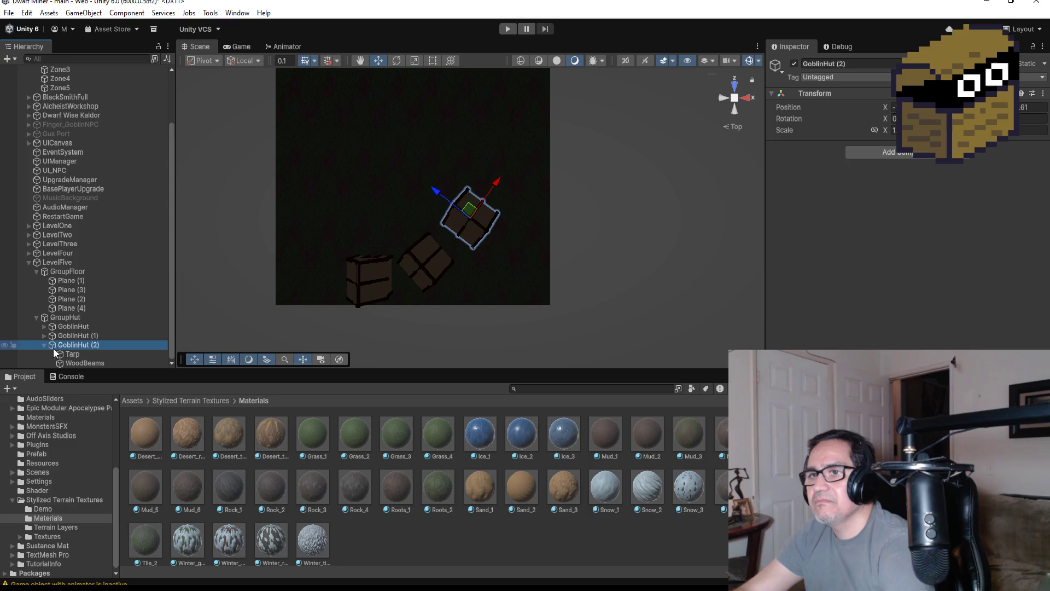
pyautogui.click(44, 345)
# Duplicate GoblinHut (2) into GoblinHut (3), moved up-right and rotated to follow the curve.
pyautogui.hotkey('ctrl', 'd')
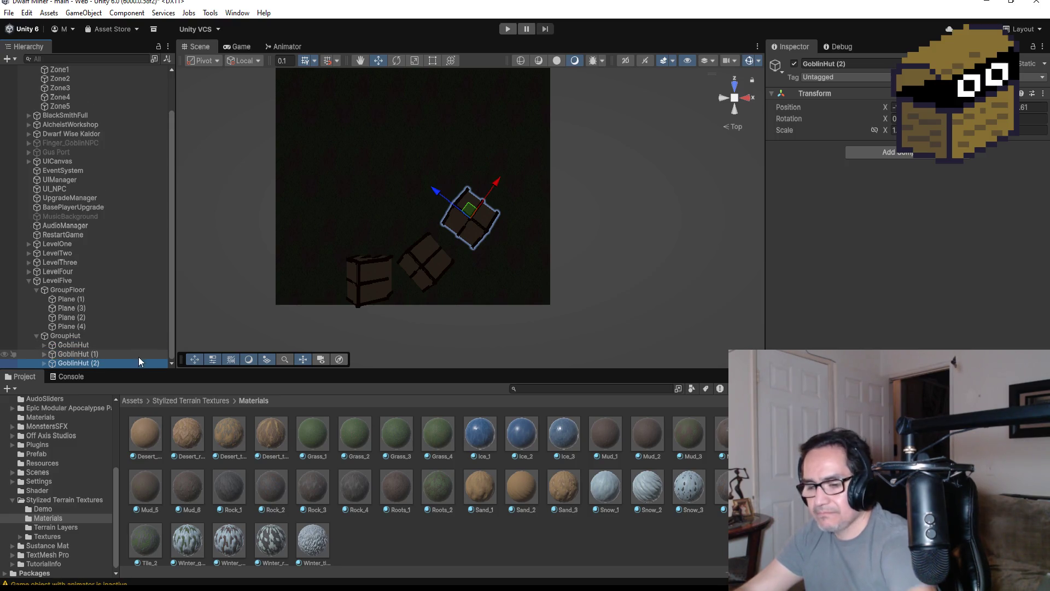
pyautogui.moveTo(495, 186); pyautogui.dragTo(527, 141)
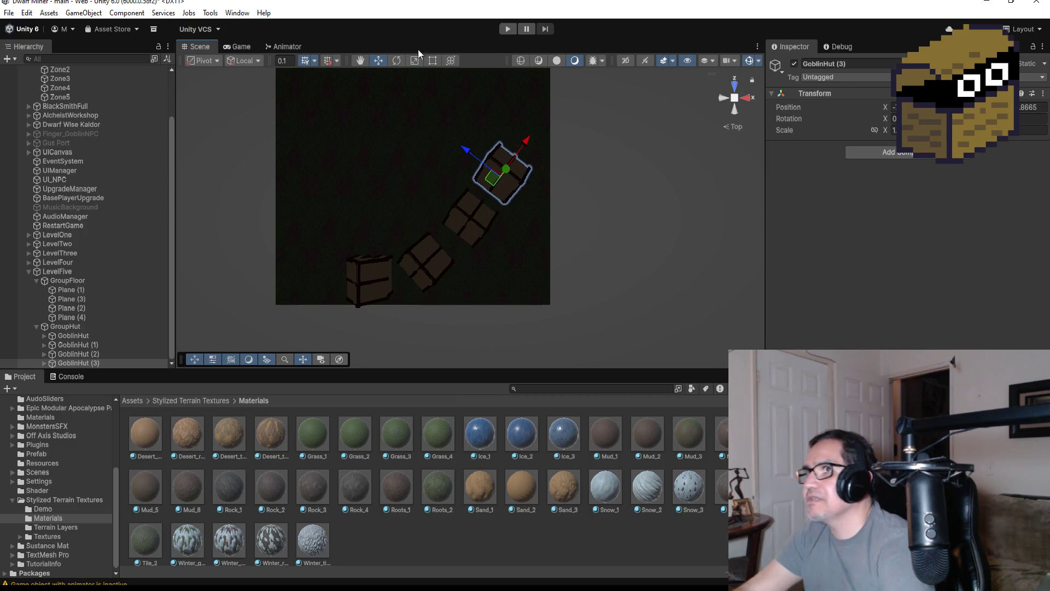
pyautogui.click(398, 60)
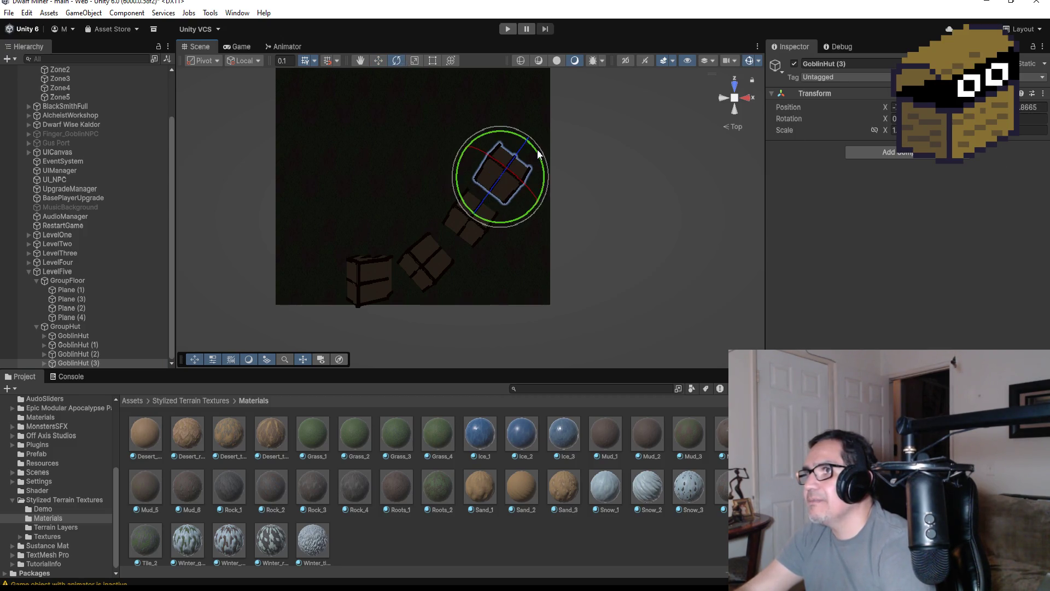
pyautogui.moveTo(537, 149); pyautogui.dragTo(520, 127)
pyautogui.click(381, 61)
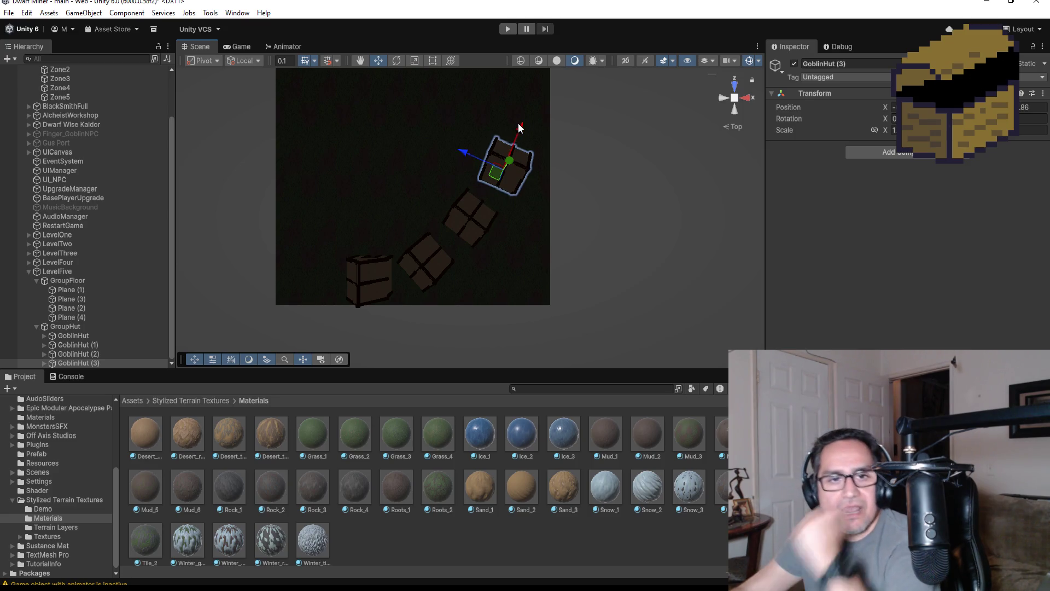
pyautogui.moveTo(470, 148); pyautogui.dragTo(458, 148)
pyautogui.scroll(-3, 539, 144)
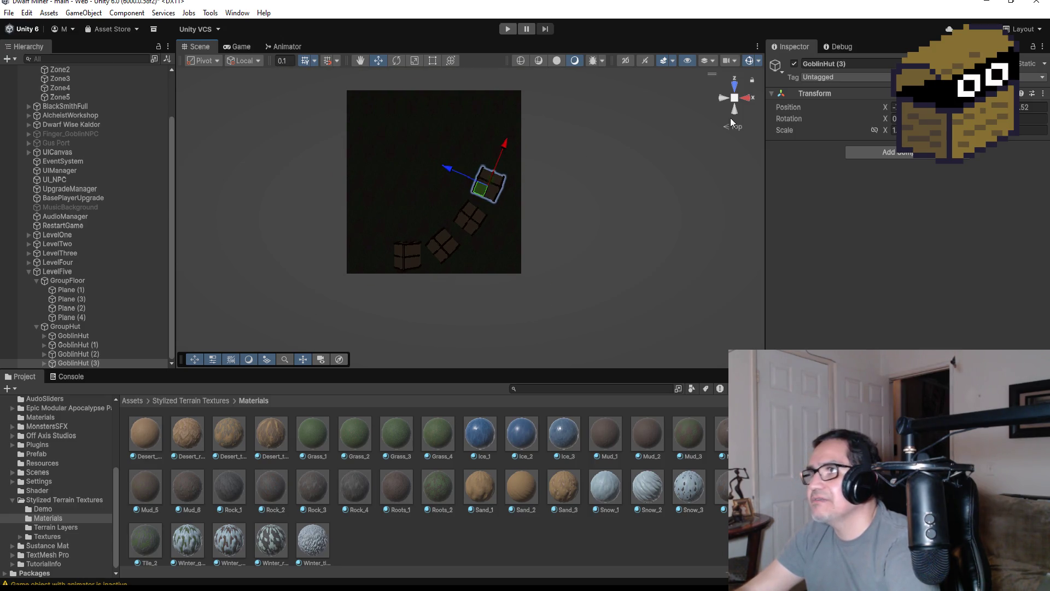
# Duplicate GoblinHut (3) into GoblinHut (4), rotate it upright and shift it into position.
pyautogui.click(78, 363)
pyautogui.hotkey('ctrl', 'd')
pyautogui.press('e')
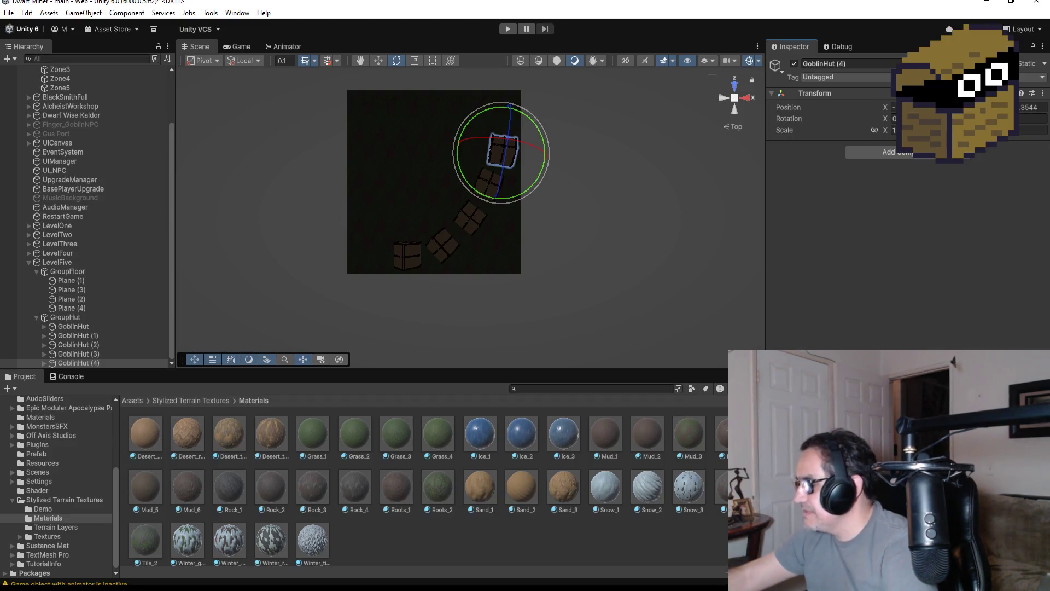
pyautogui.moveTo(979, 118); pyautogui.dragTo(963, 118)
pyautogui.press('w')
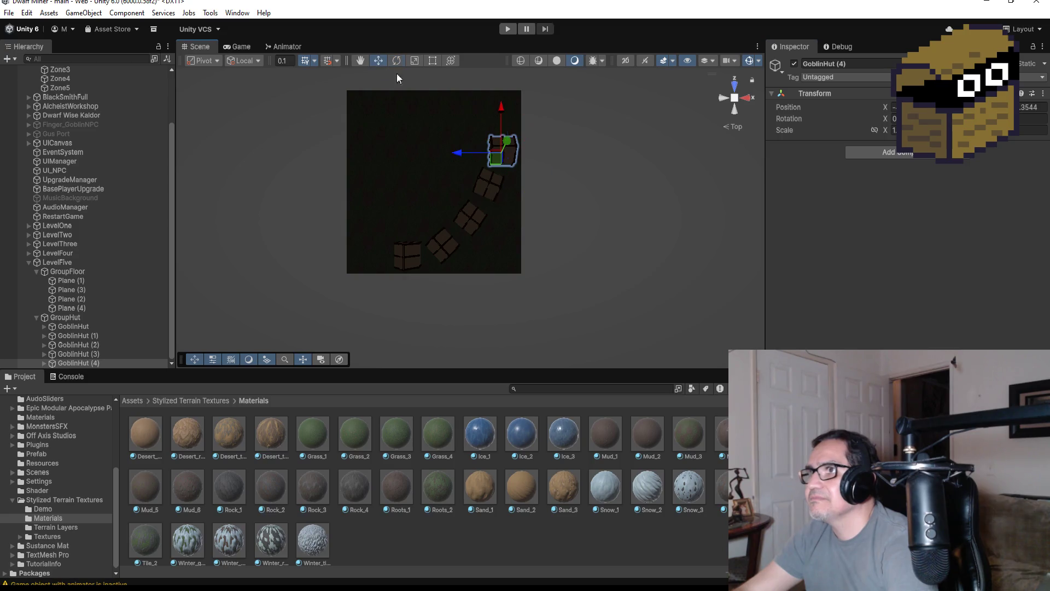
pyautogui.click(515, 136)
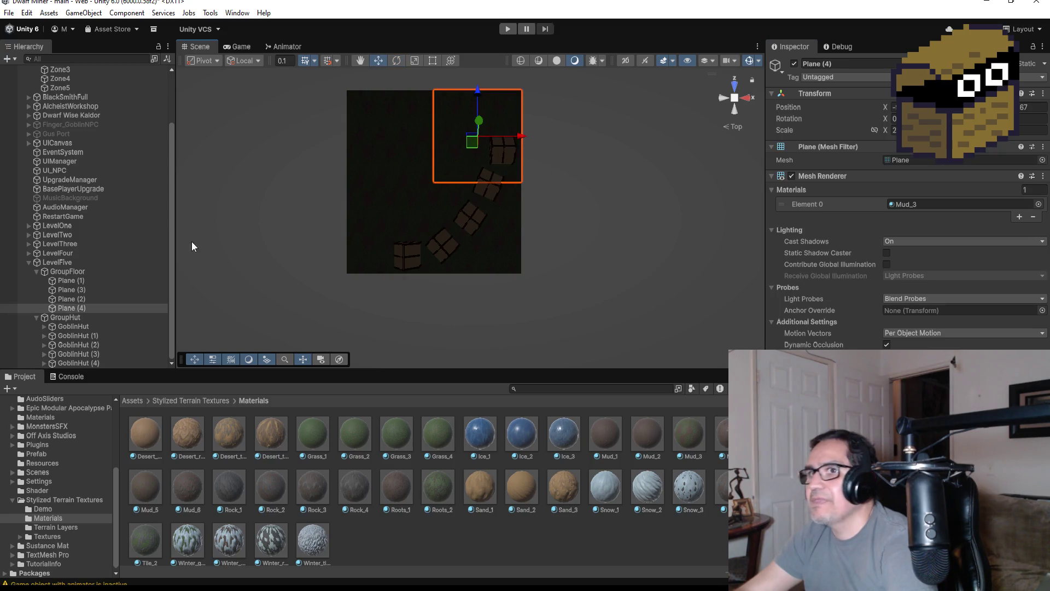
pyautogui.click(91, 362)
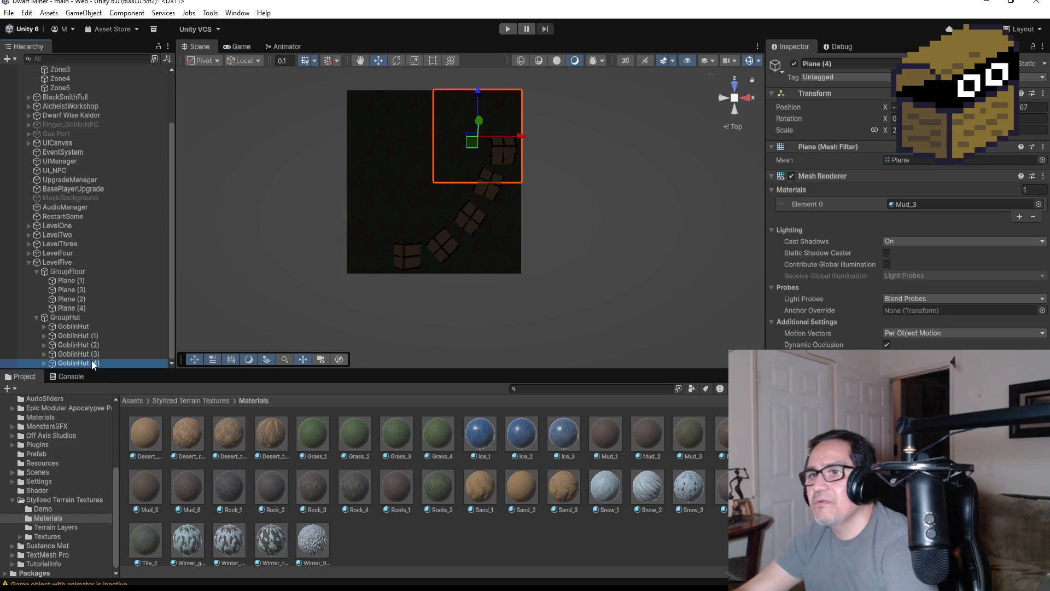
pyautogui.moveTo(500, 107); pyautogui.dragTo(459, 149)
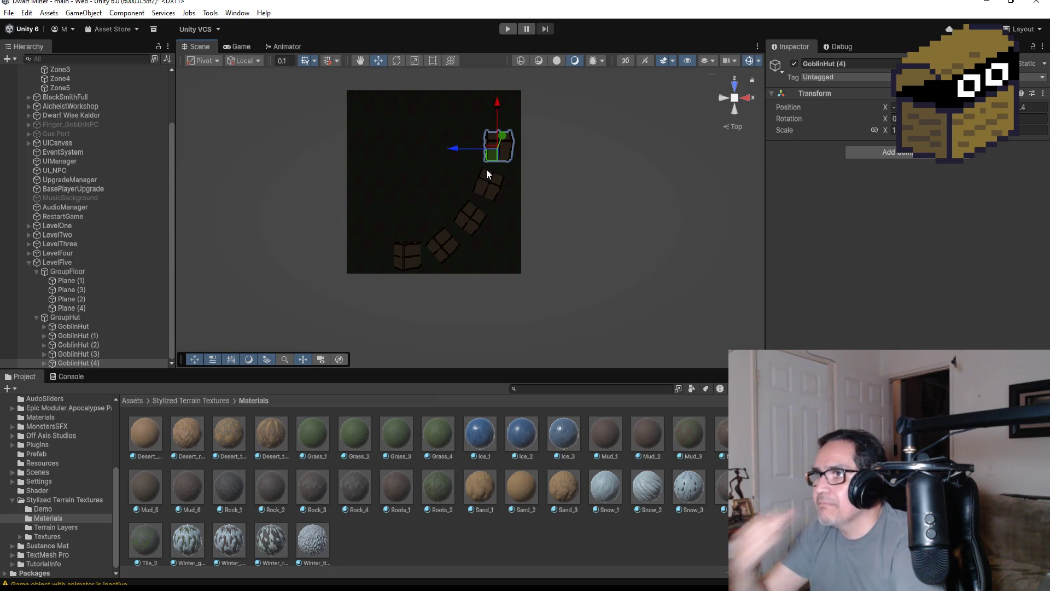
pyautogui.click(391, 126)
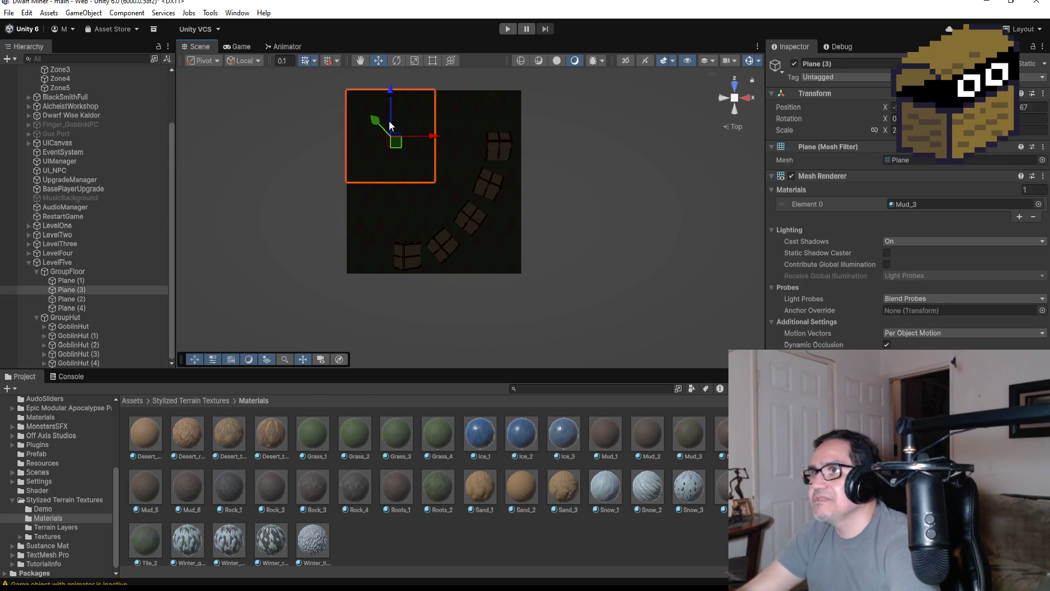
pyautogui.scroll(-3, 452, 173)
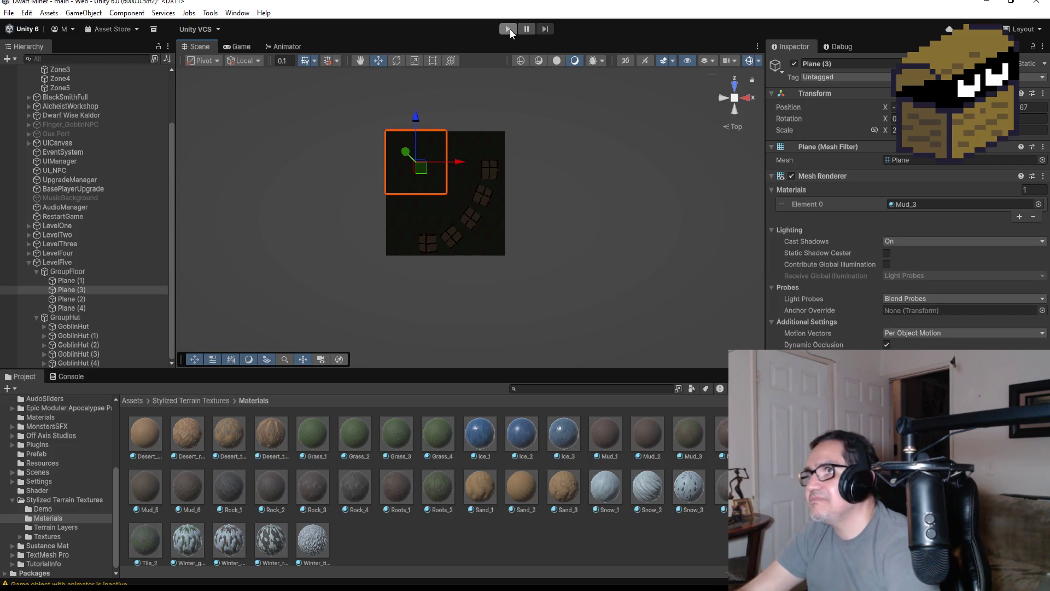
# Enter Play Mode, dismiss the start overlay and fire shots while approaching the huts.
pyautogui.click(510, 28)
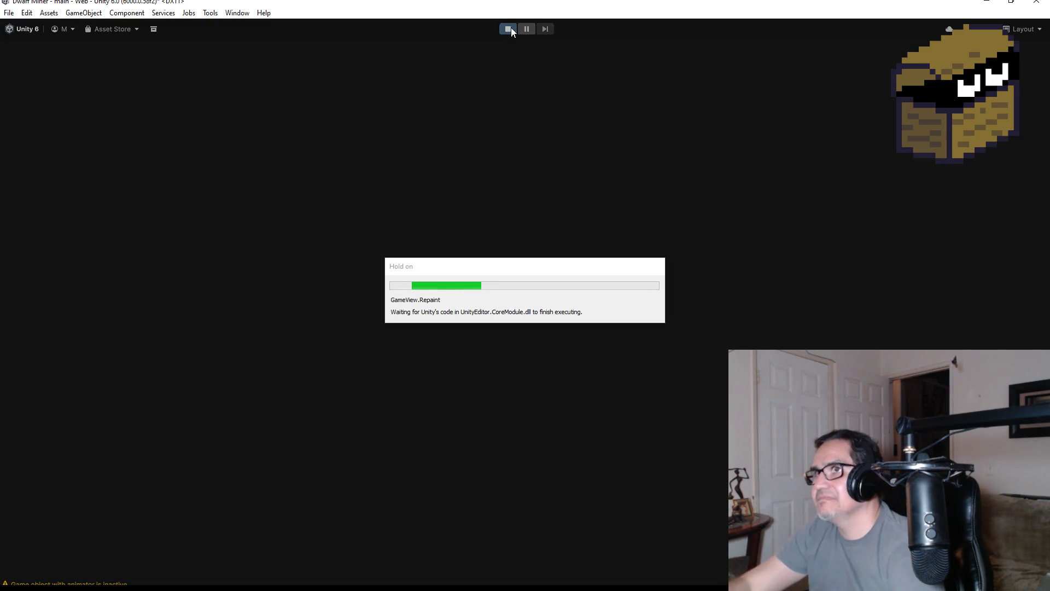
pyautogui.press('Escape')
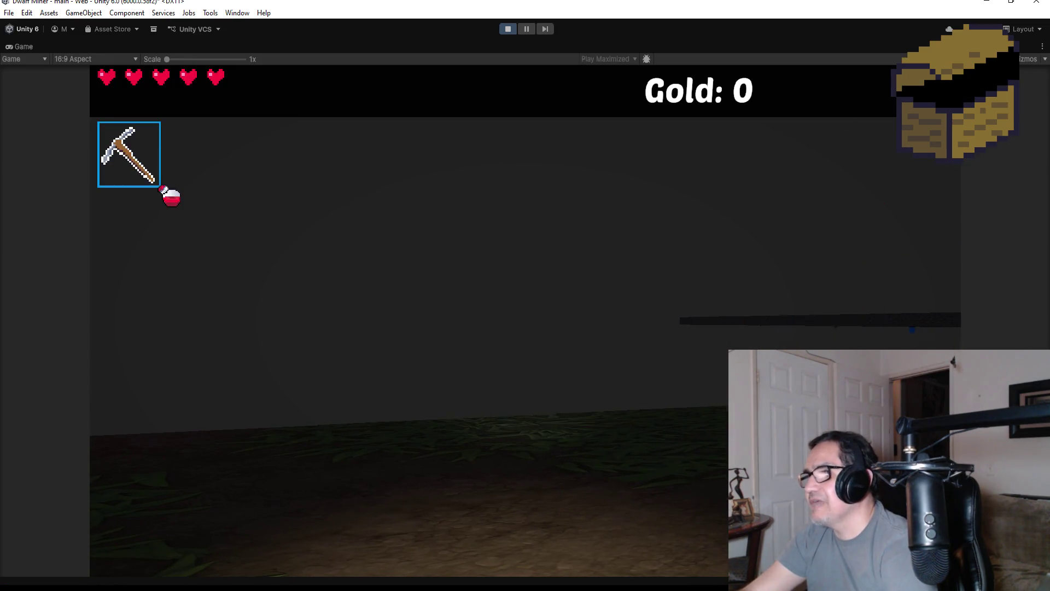
pyautogui.click(922, 336)
pyautogui.press('w')
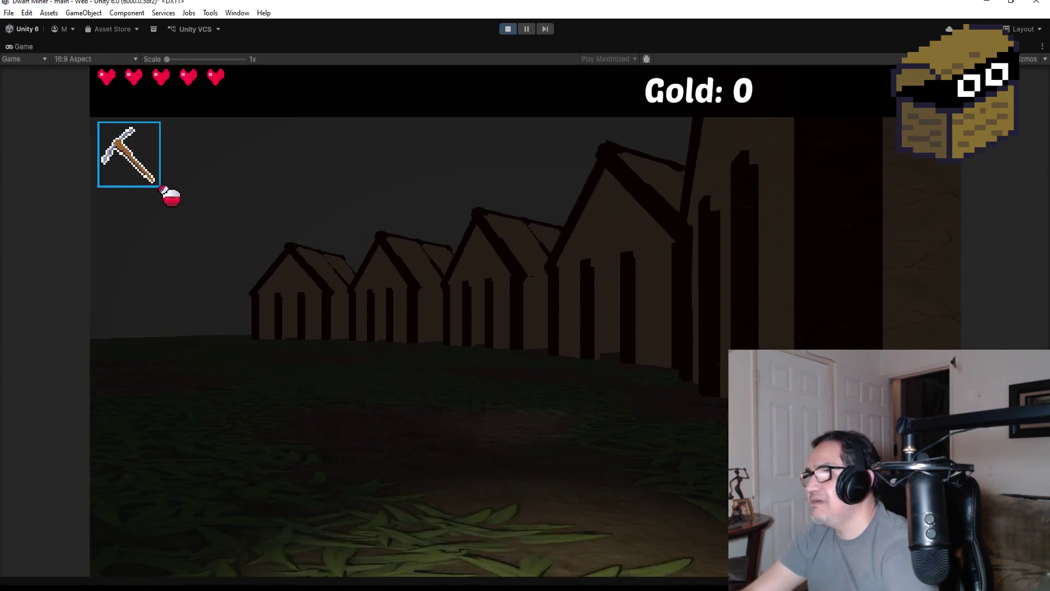
pyautogui.press('2')
pyautogui.click(525, 322)
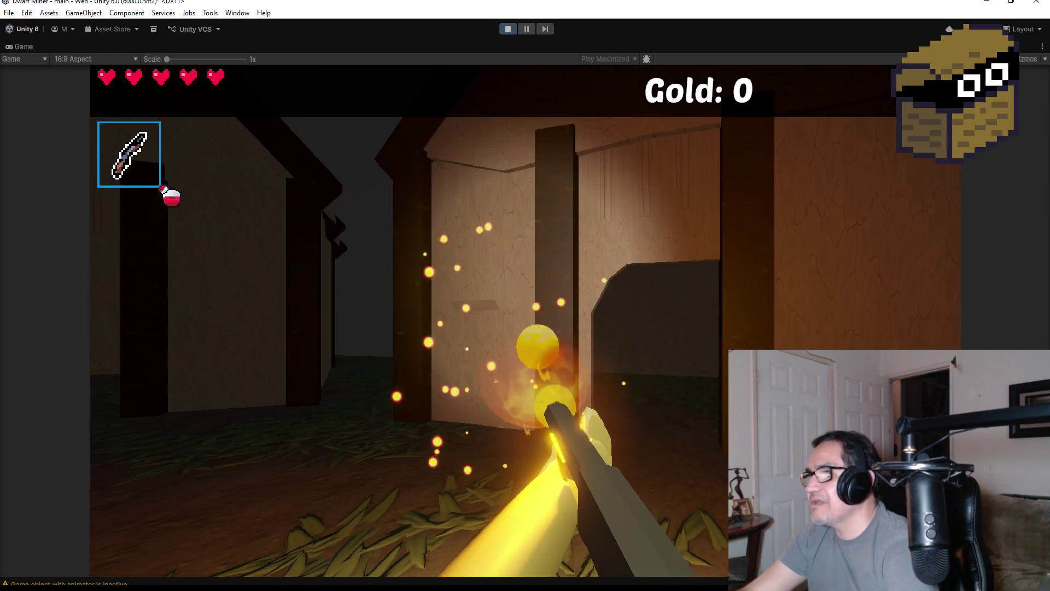
pyautogui.click(525, 322)
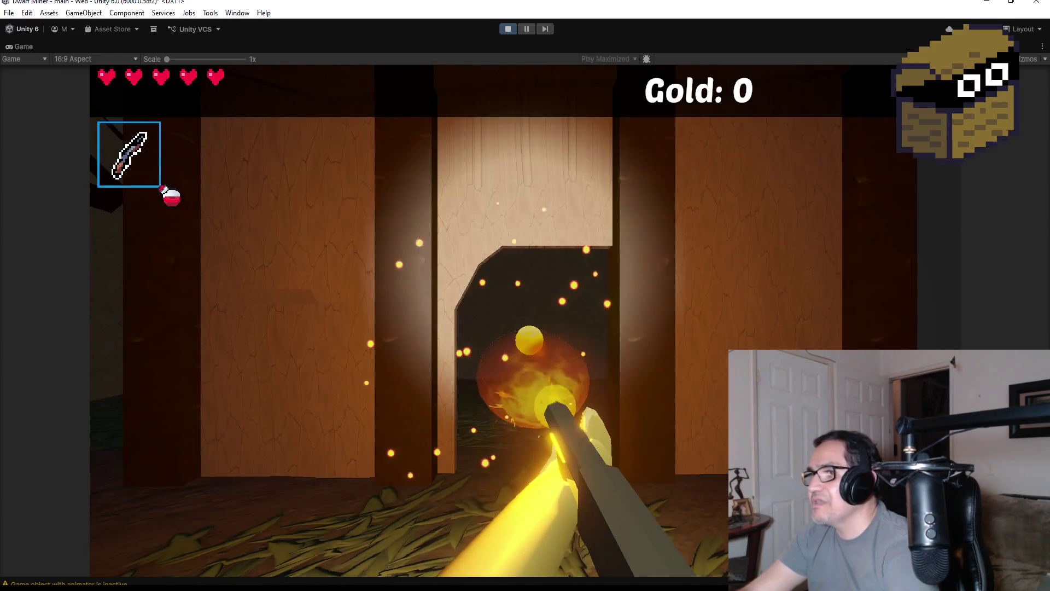
# Walk toward the hut row firing fireballs, then pause and exit Play Mode.
pyautogui.press('w')
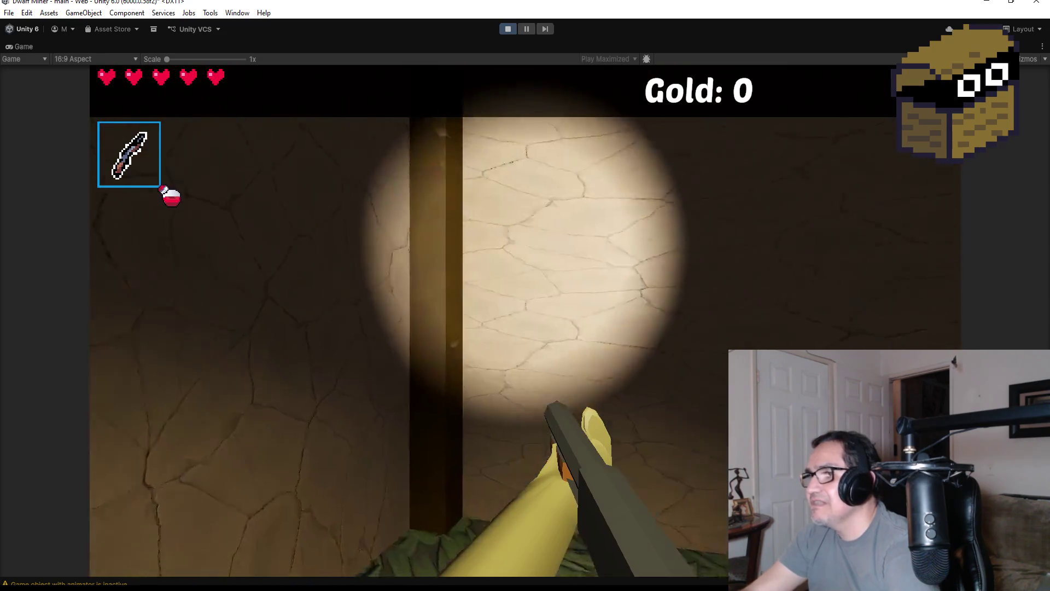
pyautogui.press('w')
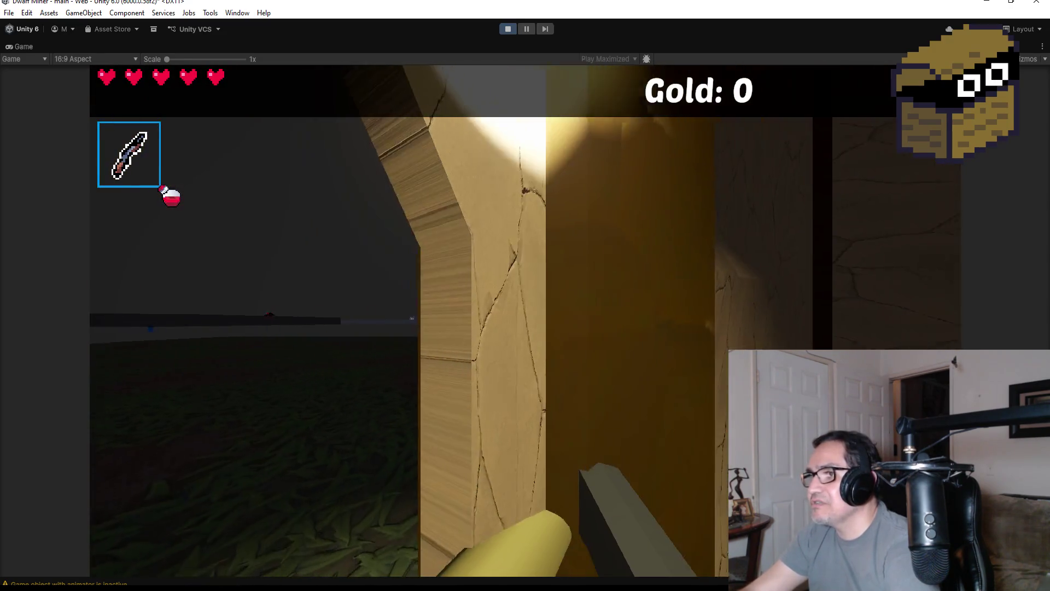
pyautogui.press('w')
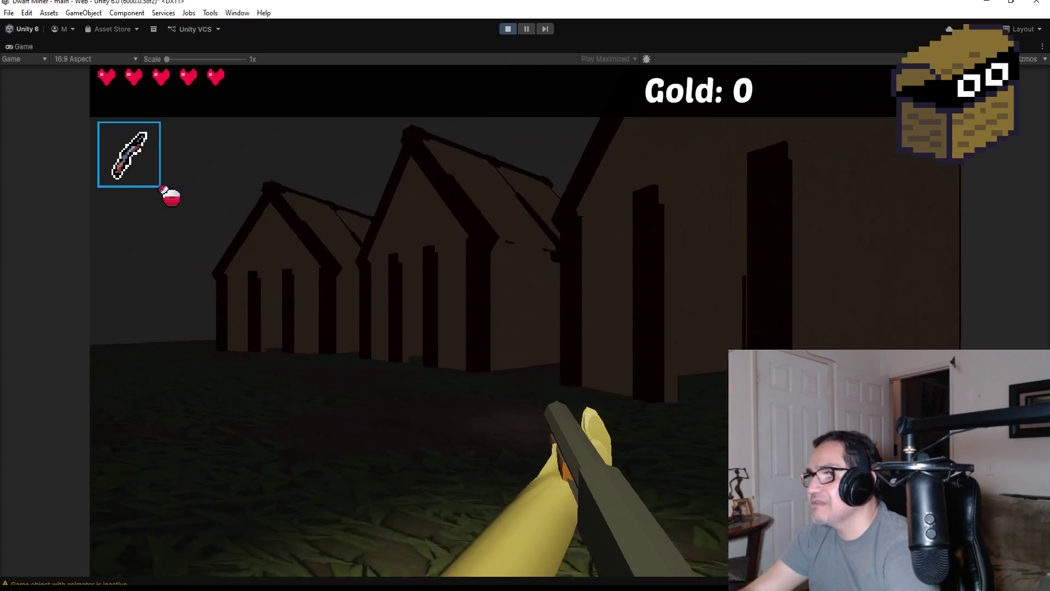
pyautogui.click(526, 321)
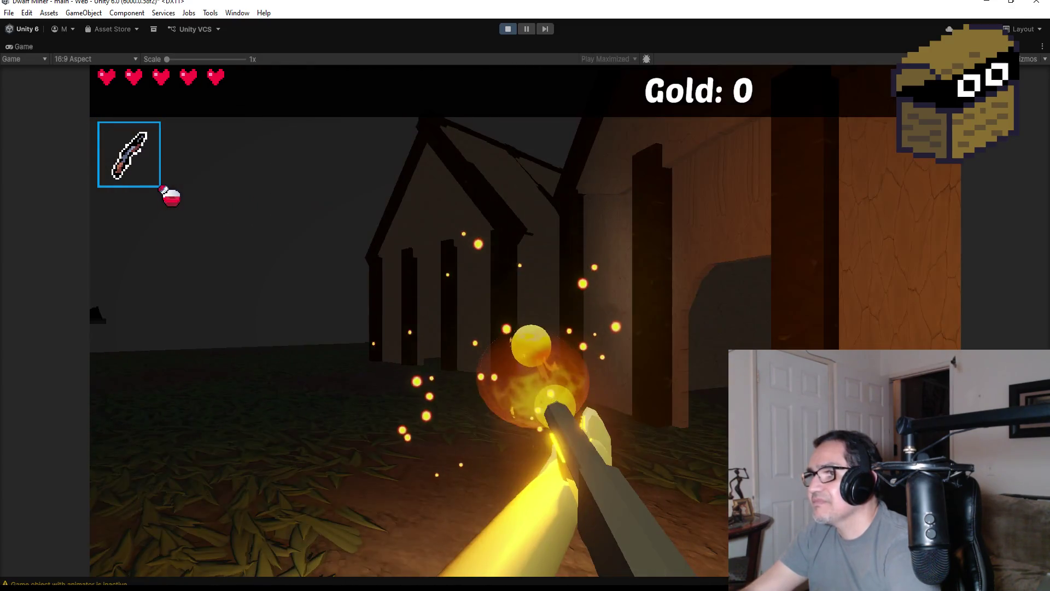
pyautogui.click(525, 321)
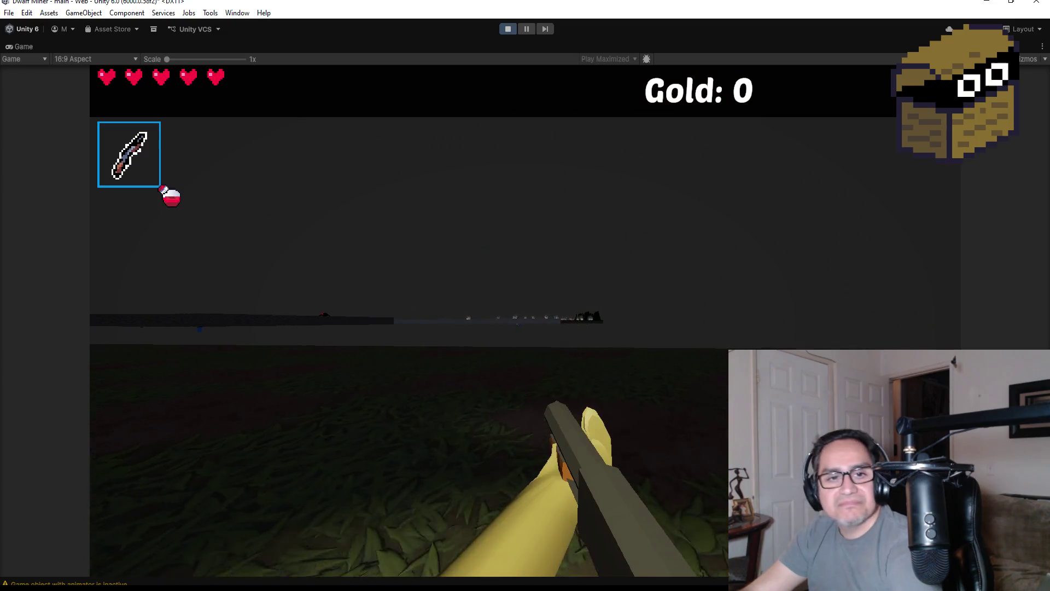
pyautogui.press('Escape')
pyautogui.click(506, 30)
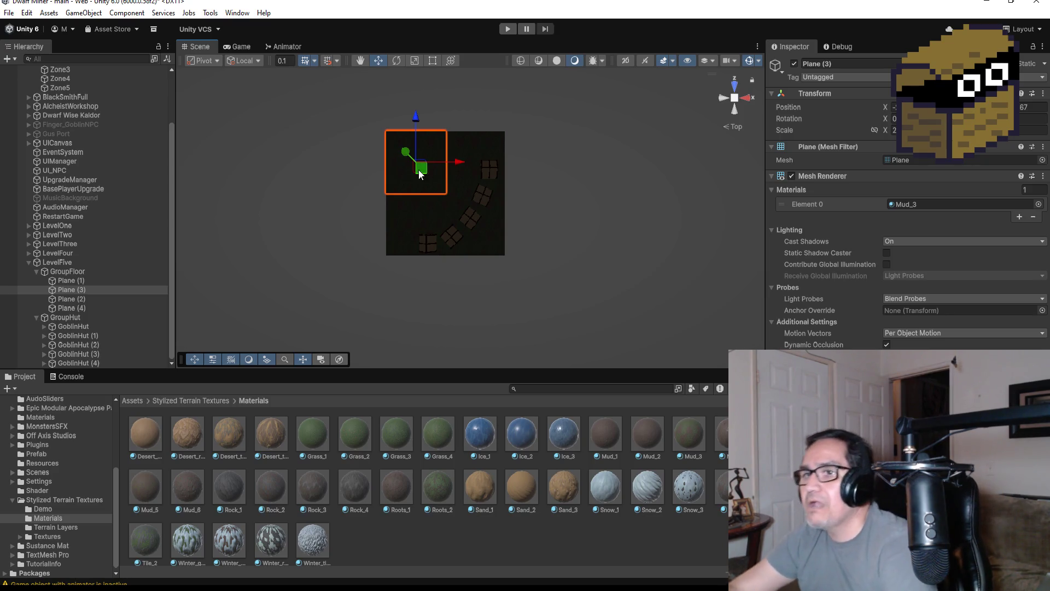
# Duplicate Plane (1) into Plane (5), move it left and vertex-snap it to the floor.
pyautogui.click(83, 303)
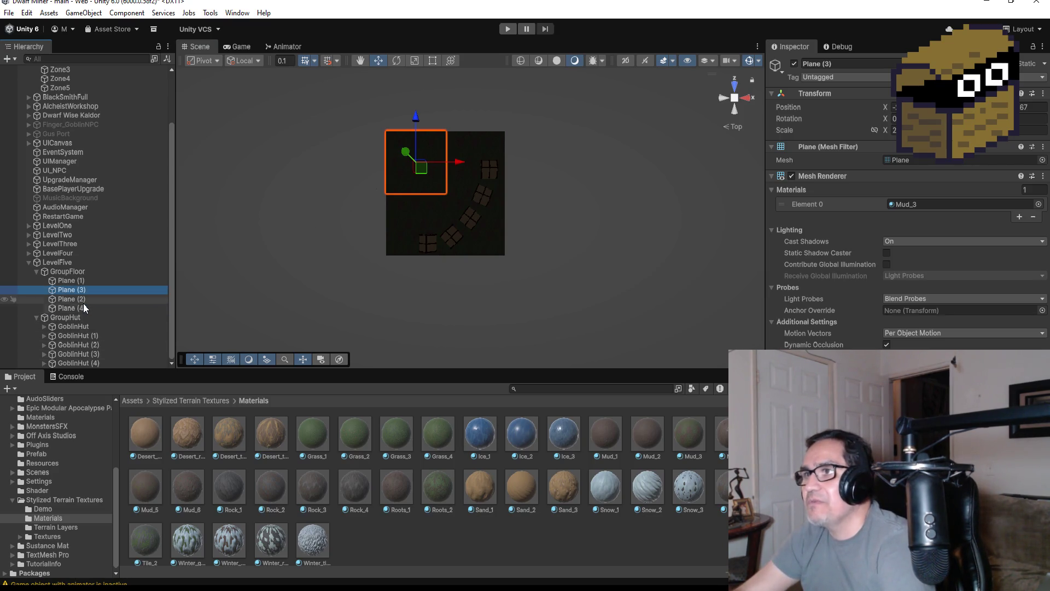
pyautogui.click(84, 279)
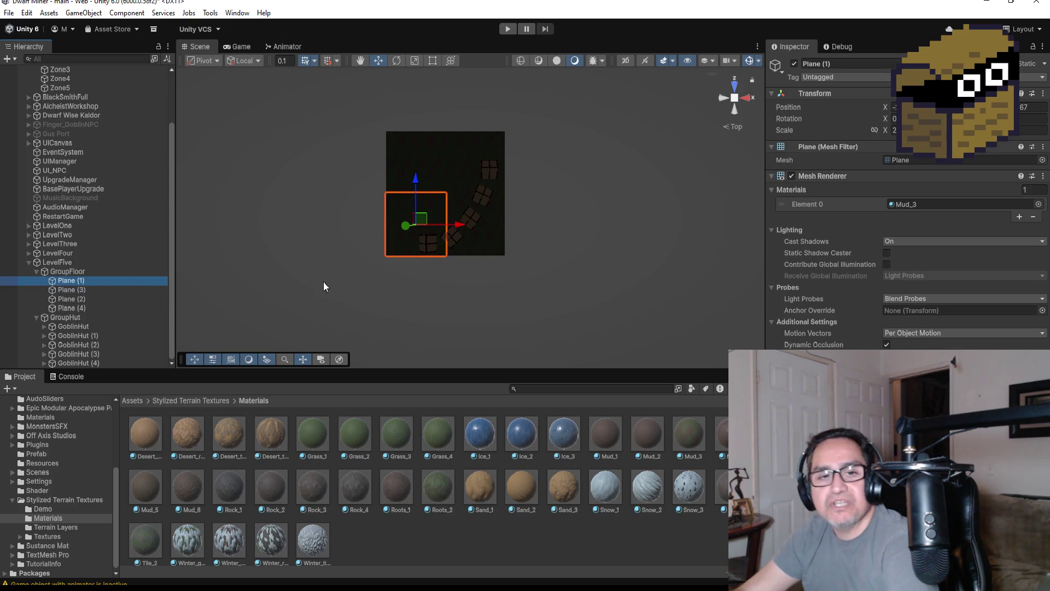
pyautogui.scroll(3, 366, 263)
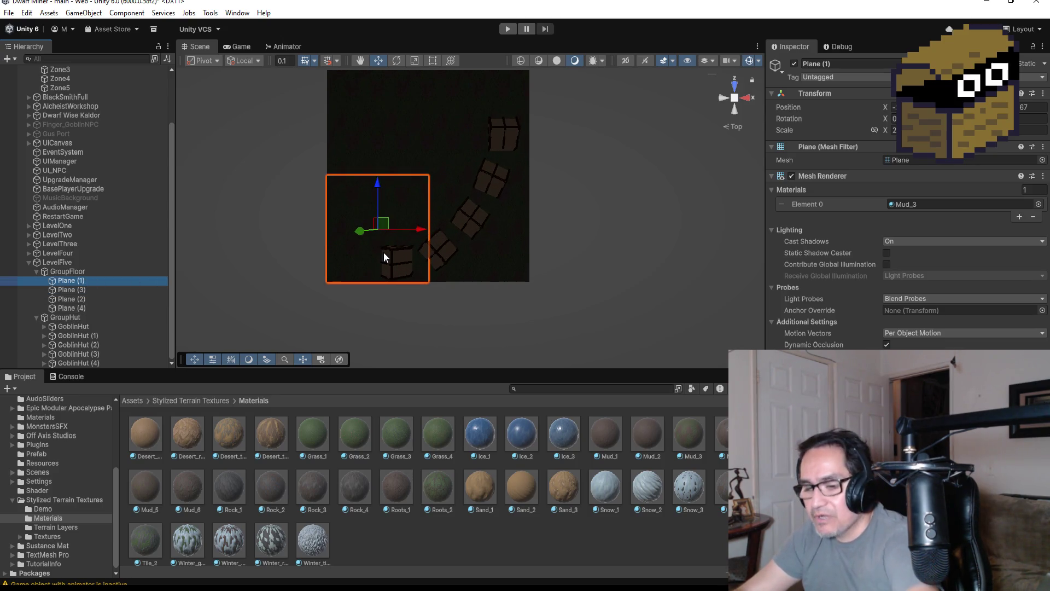
pyautogui.hotkey('ctrl', 'd')
pyautogui.moveTo(424, 234); pyautogui.dragTo(316, 227)
pyautogui.scroll(1, 369, 270)
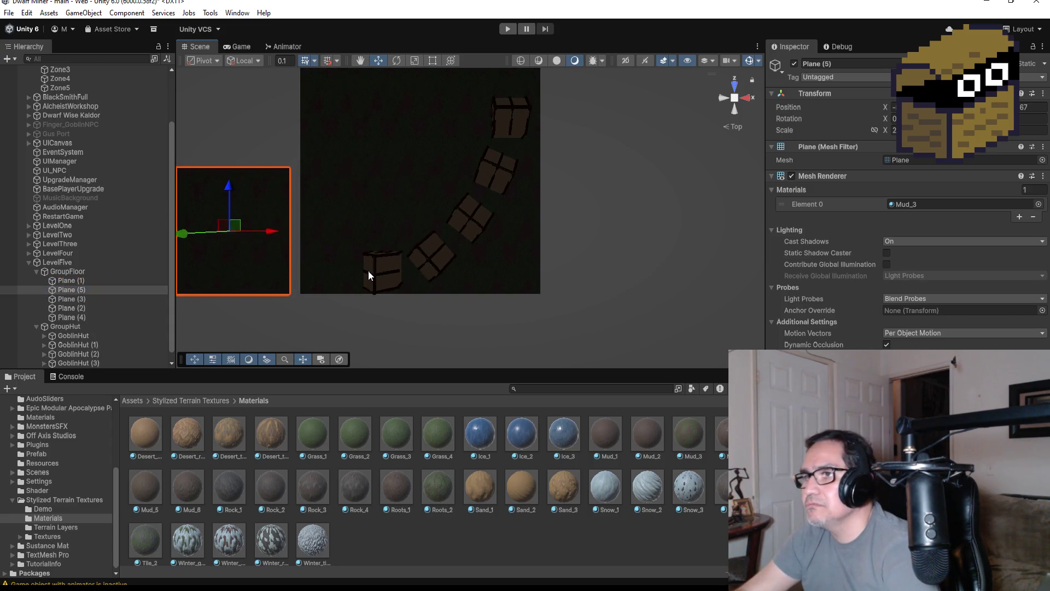
pyautogui.moveTo(348, 287)
pyautogui.mouseDown()
pyautogui.moveTo(383, 117)
pyautogui.moveTo(316, 214)
pyautogui.mouseUp()
pyautogui.scroll(-1, 316, 214)
pyautogui.press('super')
pyautogui.click(267, 185)
pyautogui.moveTo(294, 277)
pyautogui.mouseDown()
pyautogui.moveTo(351, 145)
pyautogui.moveTo(341, 186)
pyautogui.moveTo(360, 221)
pyautogui.moveTo(544, 300)
pyautogui.moveTo(574, 294)
pyautogui.moveTo(550, 266)
pyautogui.moveTo(595, 302)
pyautogui.moveTo(557, 278)
pyautogui.mouseUp()
pyautogui.press('v')
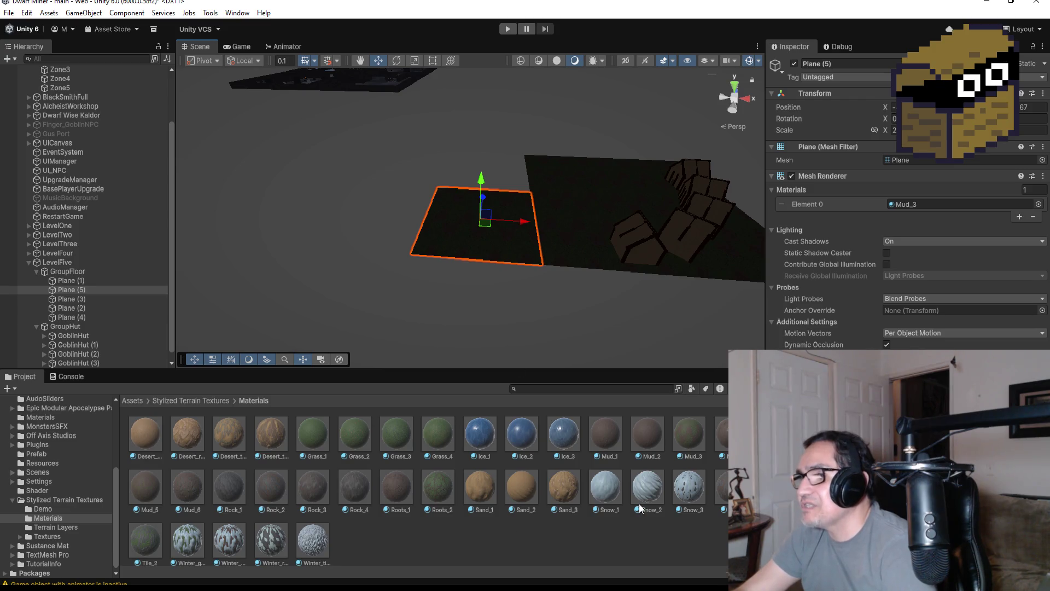
# Apply Mud_1 to Plane (5) and move it above Plane (1) in GroupFloor.
pyautogui.moveTo(605, 434)
pyautogui.mouseDown()
pyautogui.moveTo(510, 230)
pyautogui.moveTo(575, 225)
pyautogui.moveTo(586, 301)
pyautogui.mouseUp()
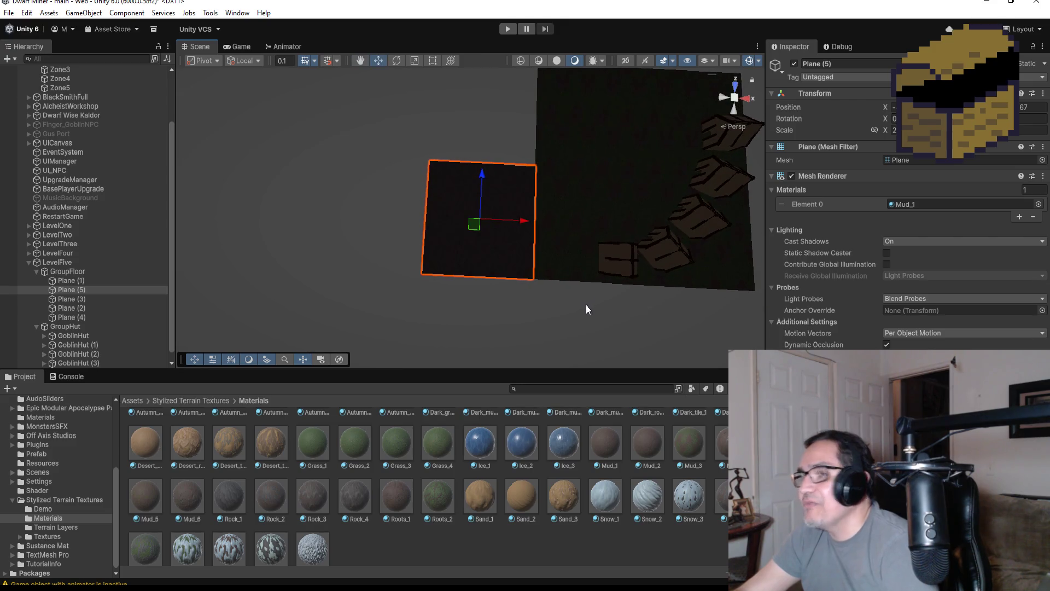
pyautogui.click(99, 290)
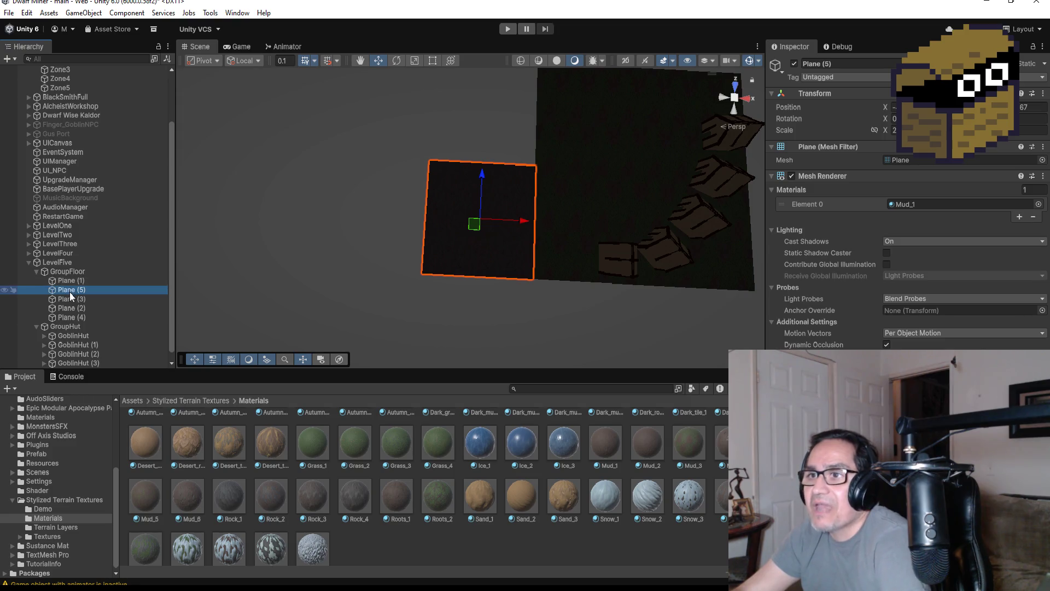
pyautogui.moveTo(70, 290); pyautogui.dragTo(70, 278)
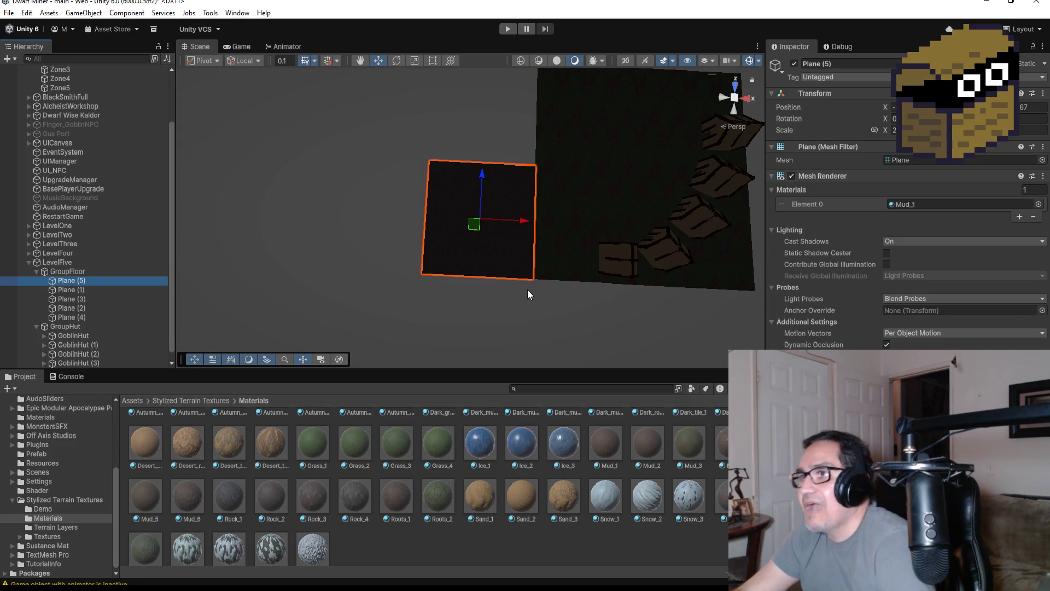
# Duplicate Plane (5) into Plane (6) and snap it edge-to-edge further left.
pyautogui.hotkey('ctrl', 'd')
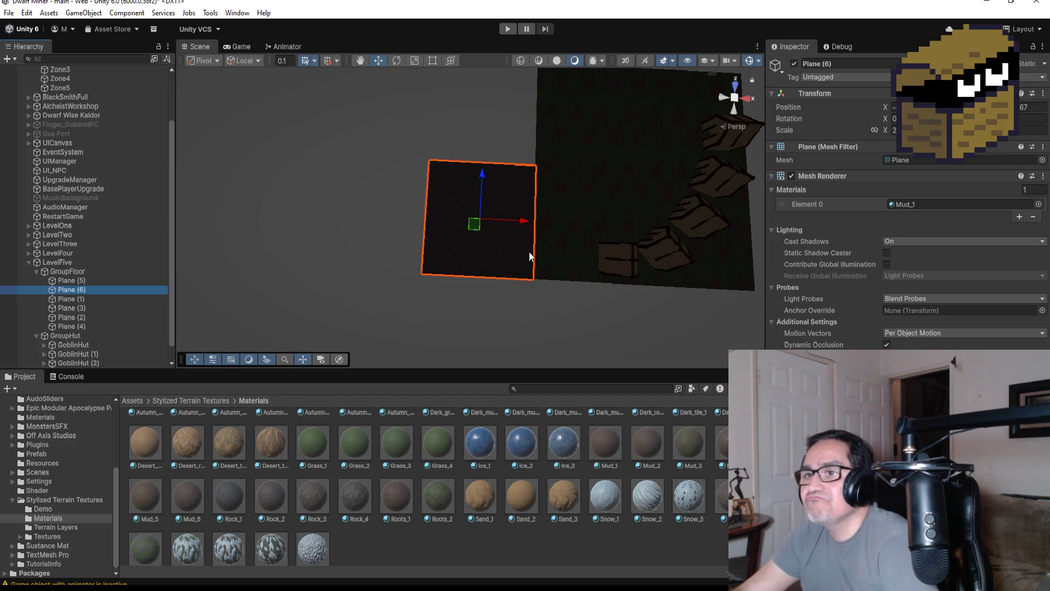
pyautogui.moveTo(527, 226); pyautogui.dragTo(405, 219)
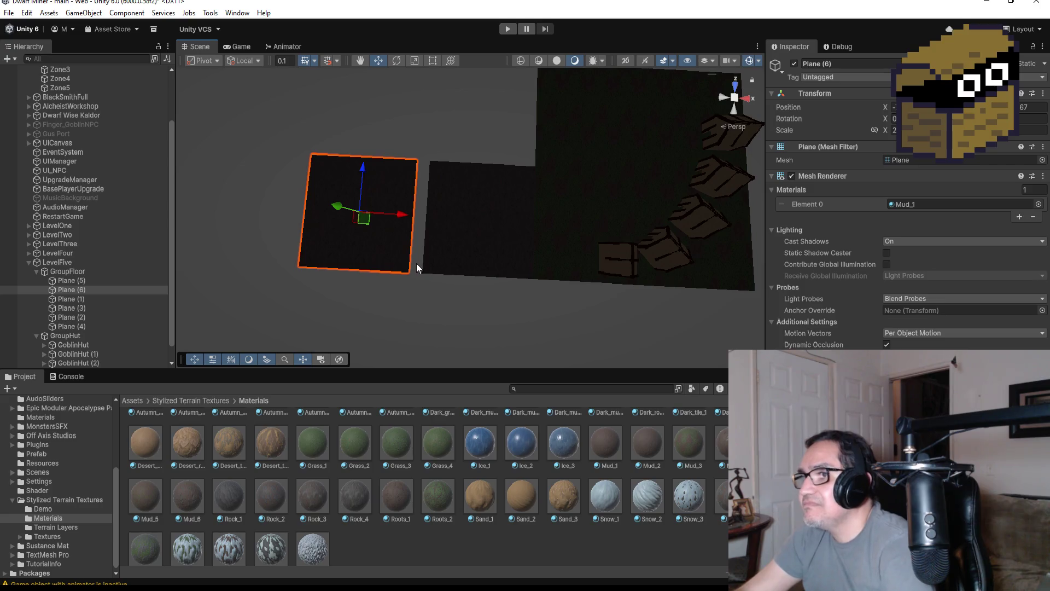
pyautogui.press('v')
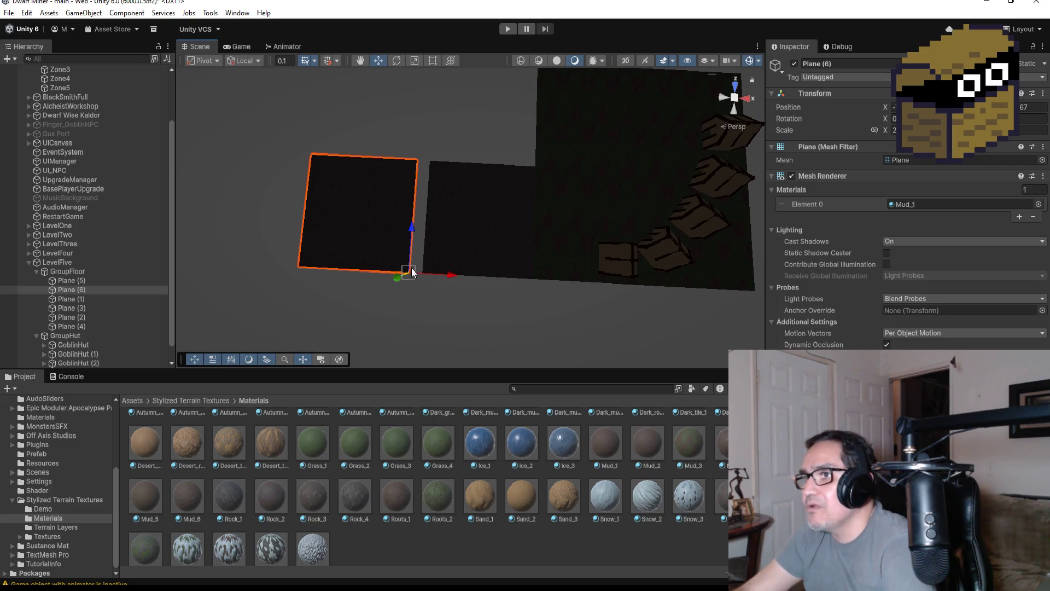
pyautogui.moveTo(412, 268); pyautogui.dragTo(424, 274)
pyautogui.moveTo(497, 262); pyautogui.dragTo(575, 179)
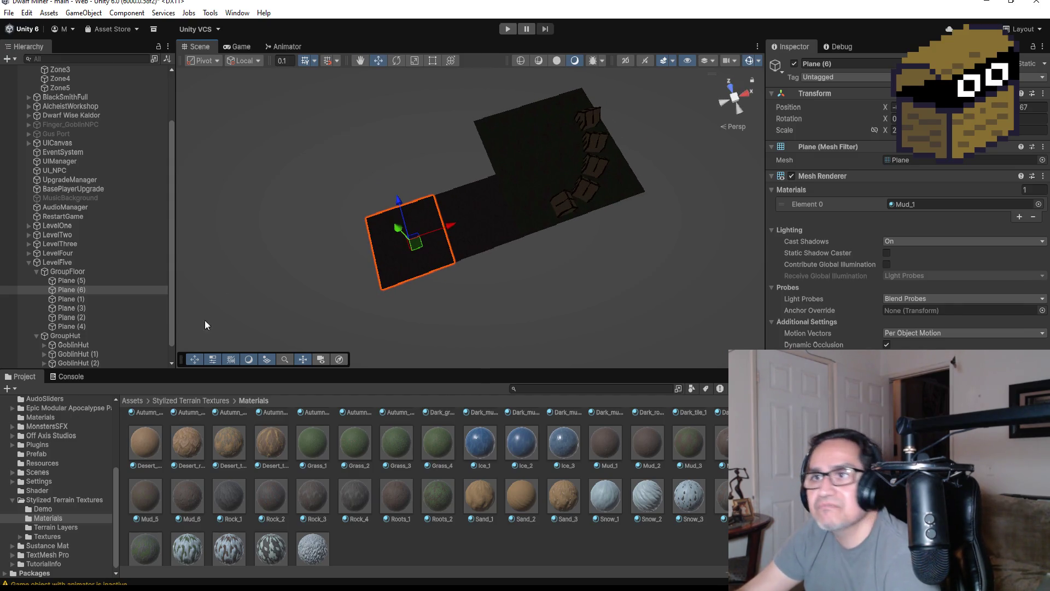
pyautogui.scroll(3, 47, 137)
# Move Zone5 along X onto the new left floor planes, then enter Play Mode.
pyautogui.click(60, 153)
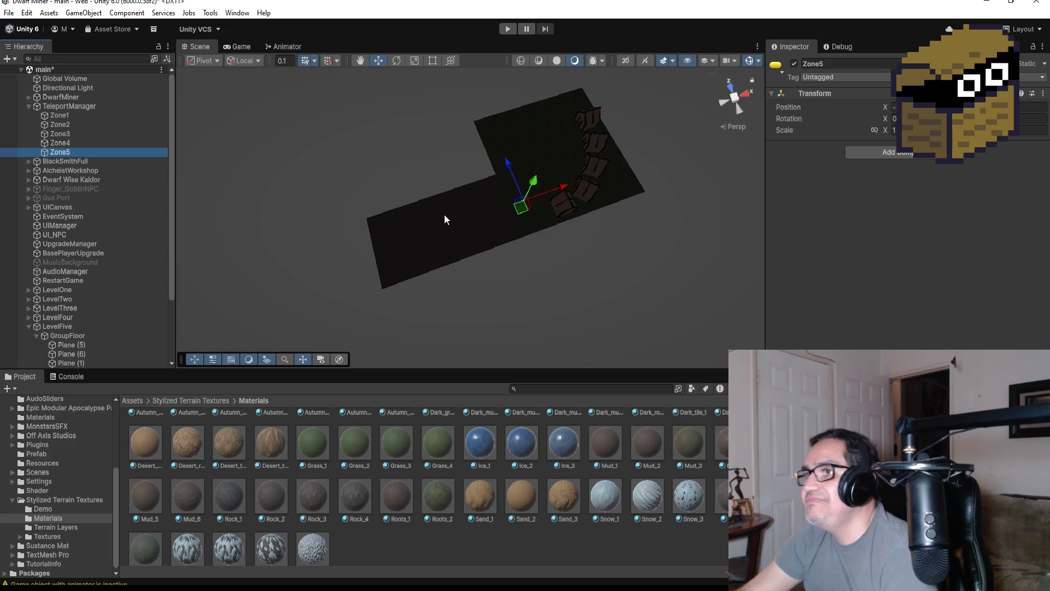
pyautogui.moveTo(564, 189); pyautogui.dragTo(542, 195)
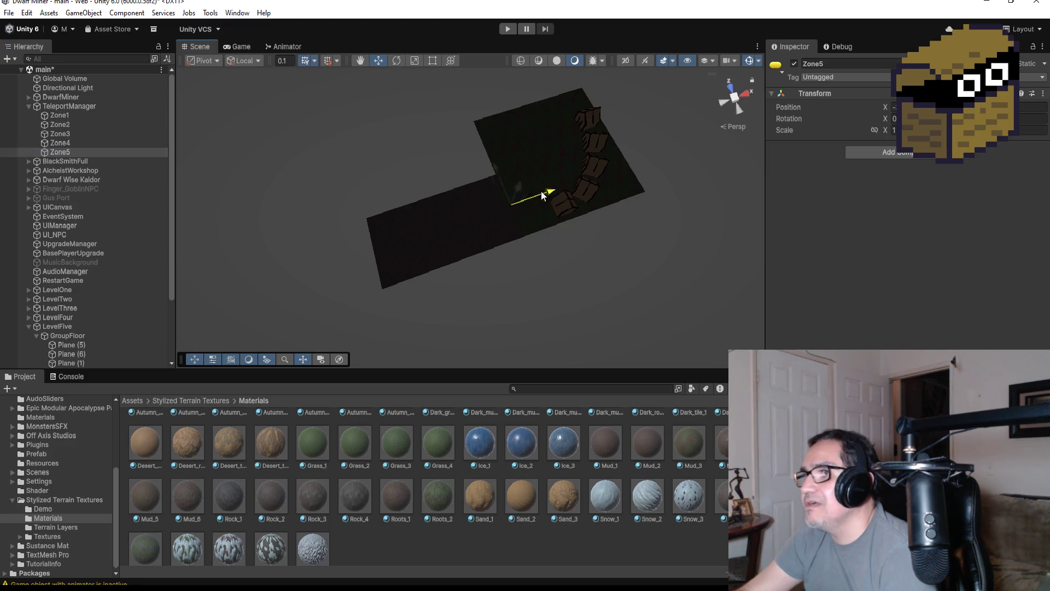
pyautogui.moveTo(442, 215); pyautogui.dragTo(448, 220)
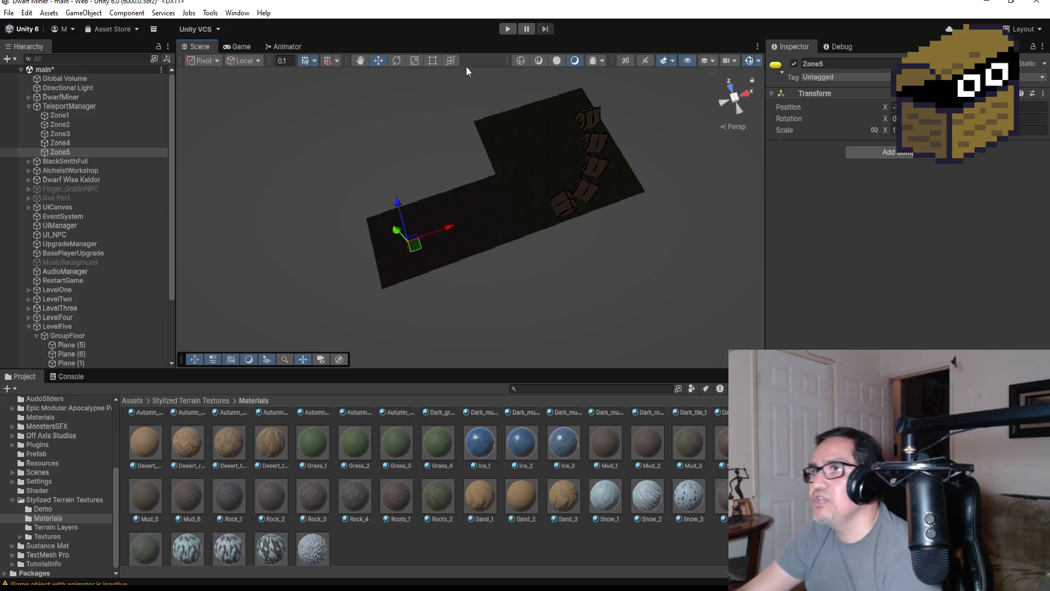
pyautogui.click(507, 29)
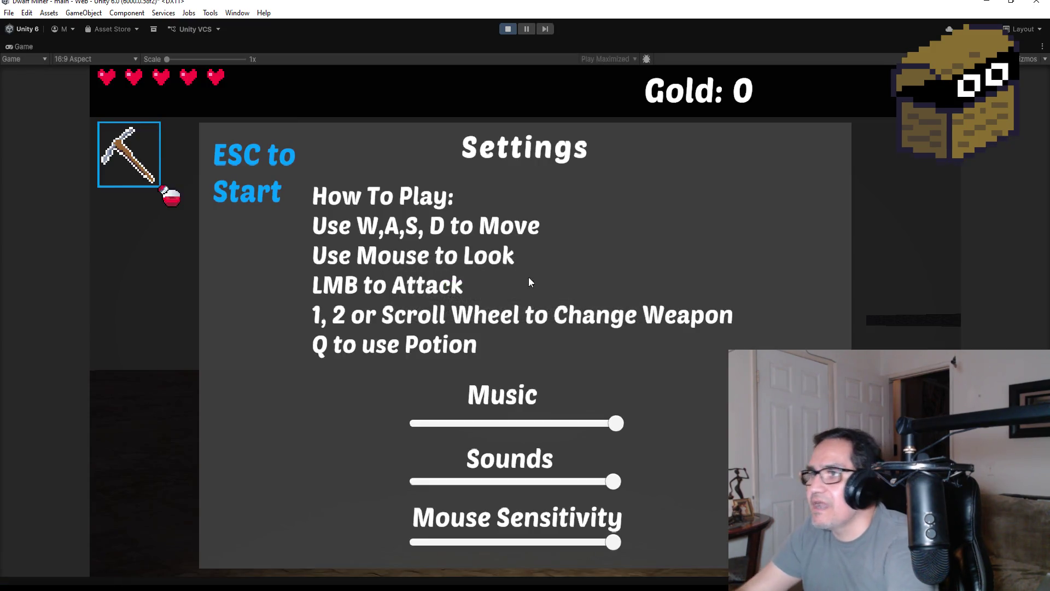
# Walk up to a goblin hut's doorway, back out, then pause and stop Play Mode.
pyautogui.press('Escape')
pyautogui.press('2')
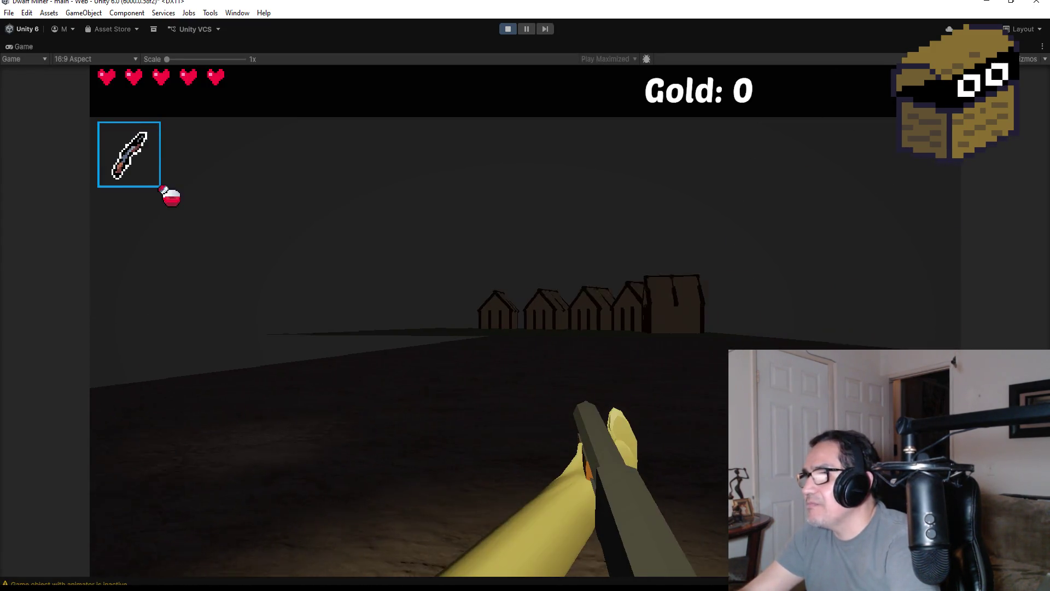
pyautogui.press('w')
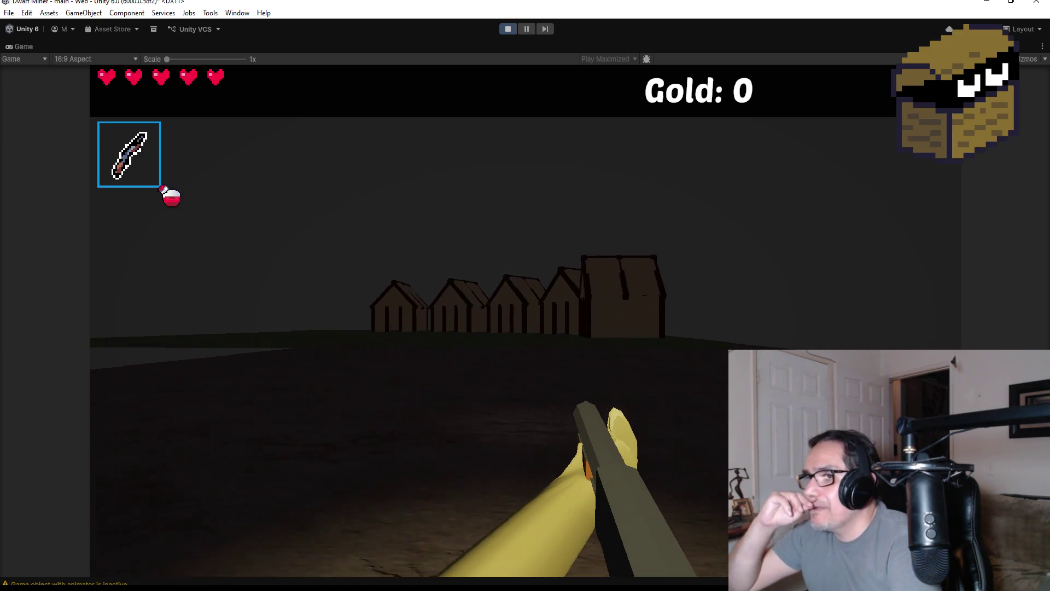
pyautogui.press('w')
pyautogui.press('w')
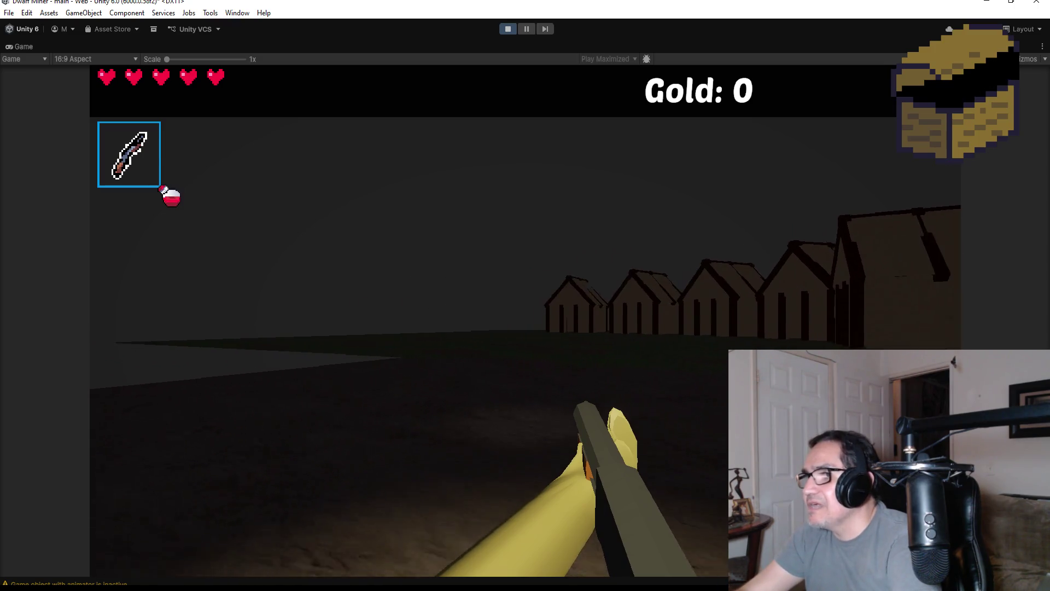
pyautogui.press('w')
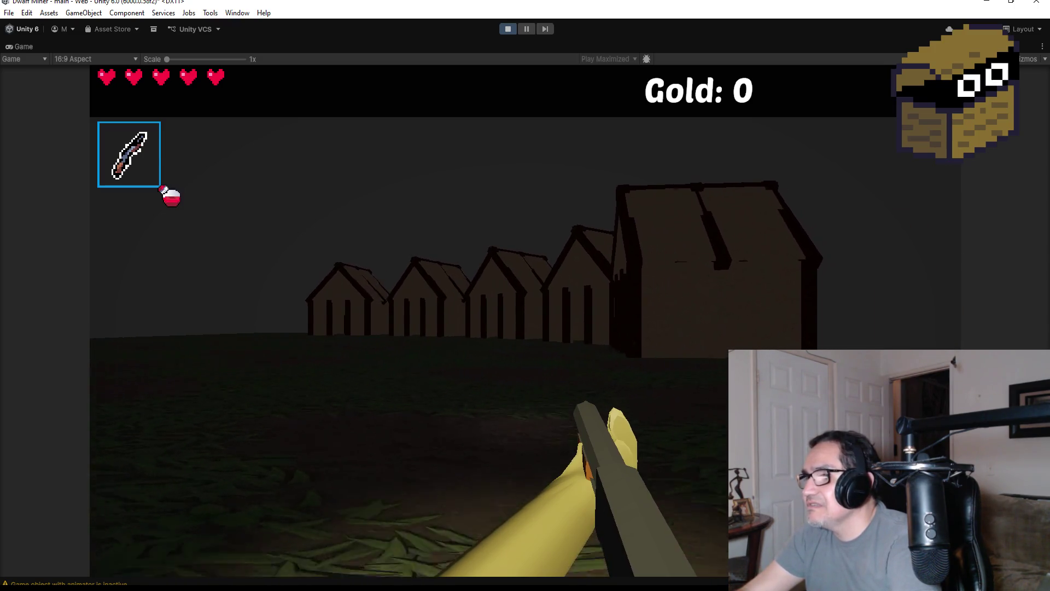
pyautogui.press('w')
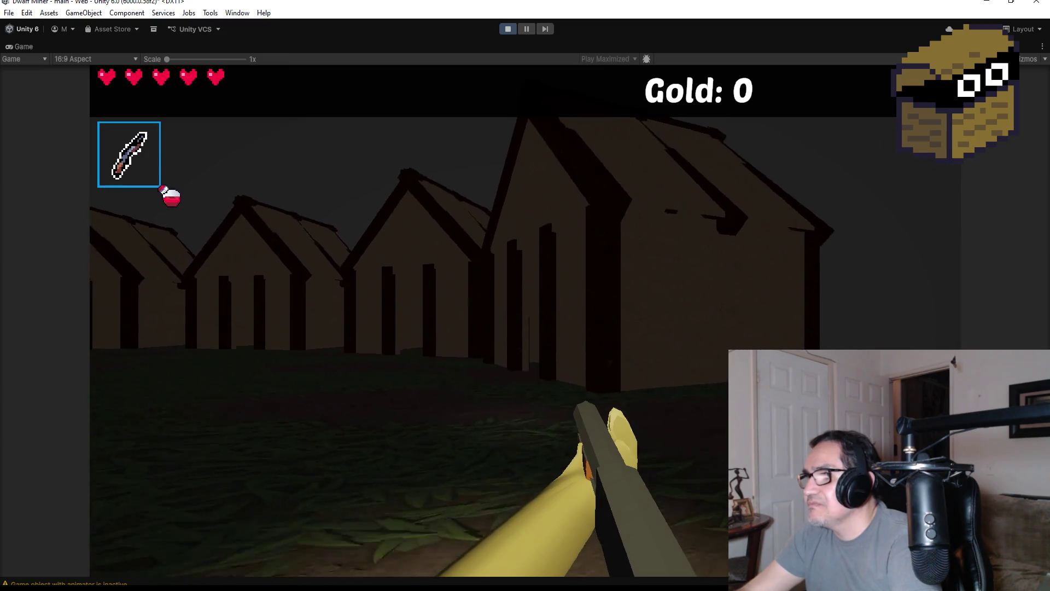
pyautogui.press('w')
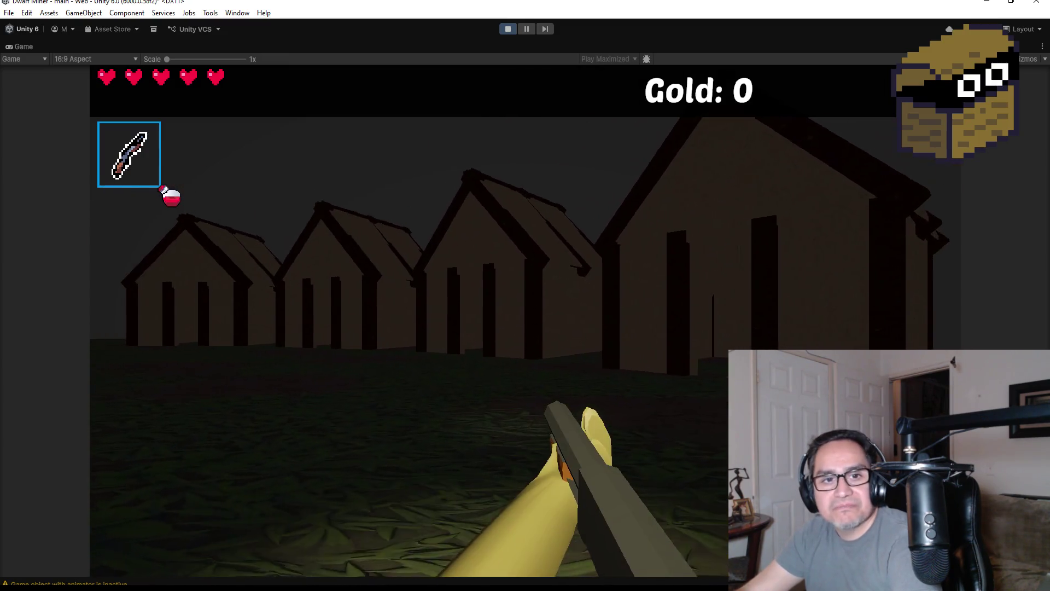
pyautogui.press('w')
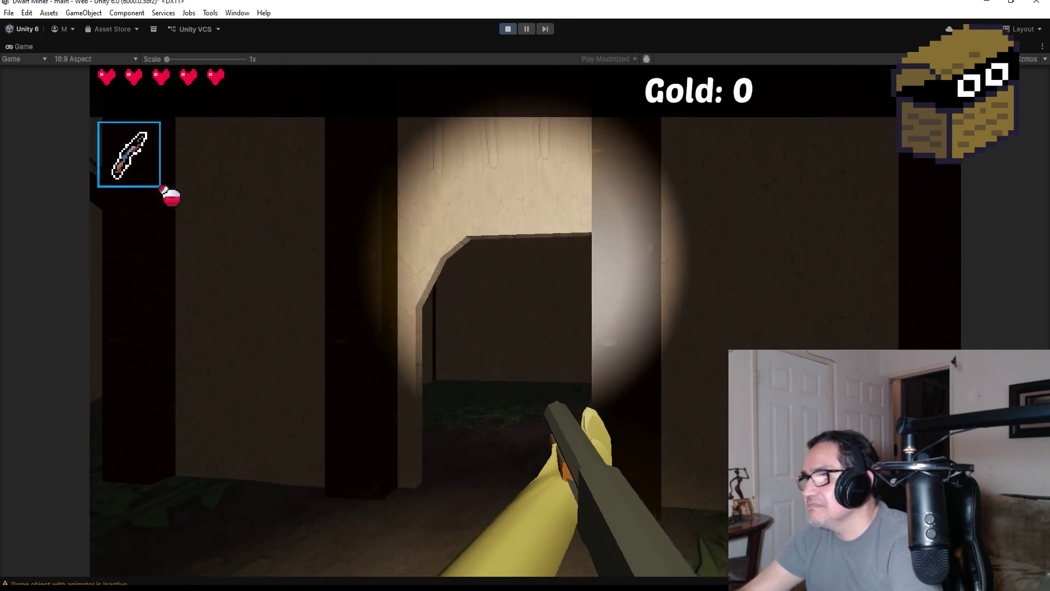
pyautogui.press('s')
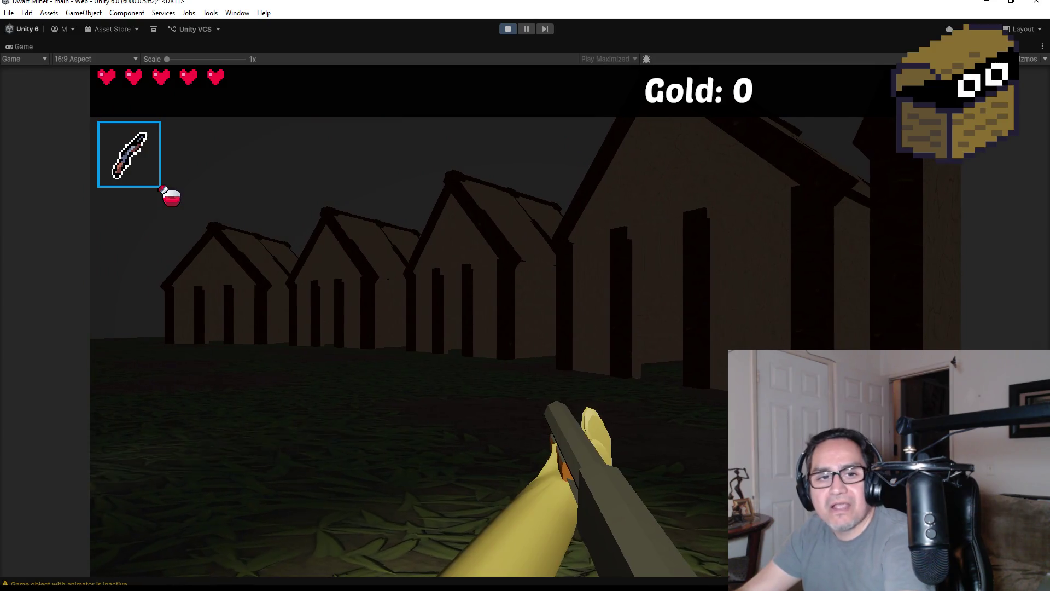
pyautogui.press('Escape')
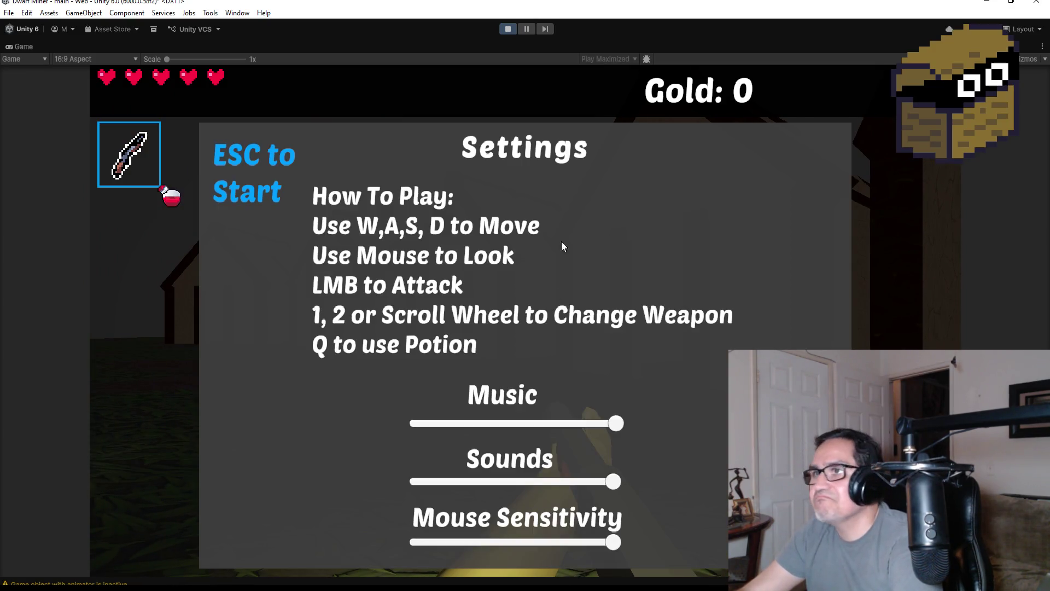
pyautogui.click(509, 30)
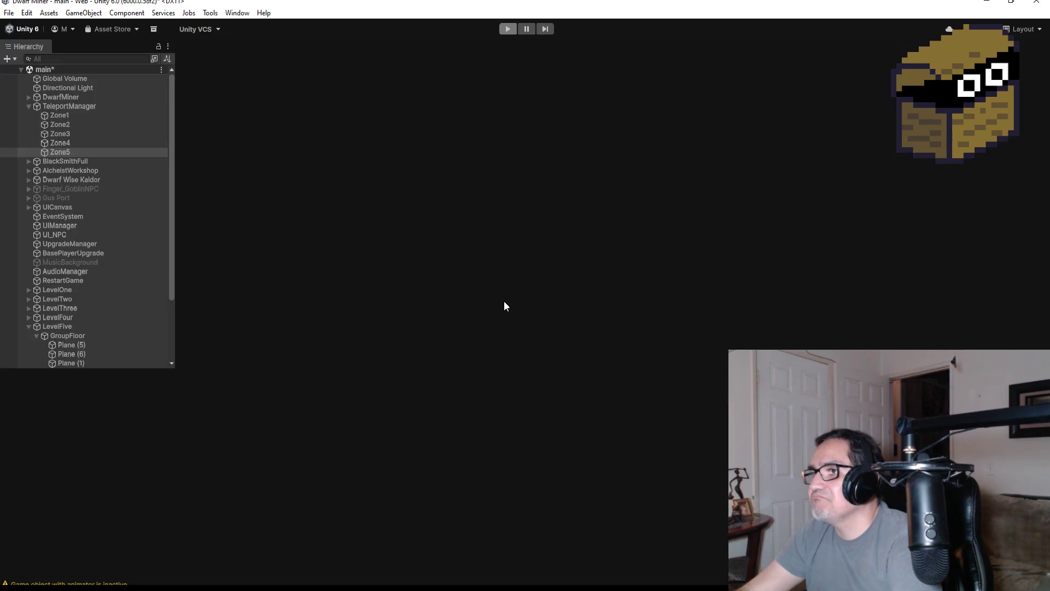
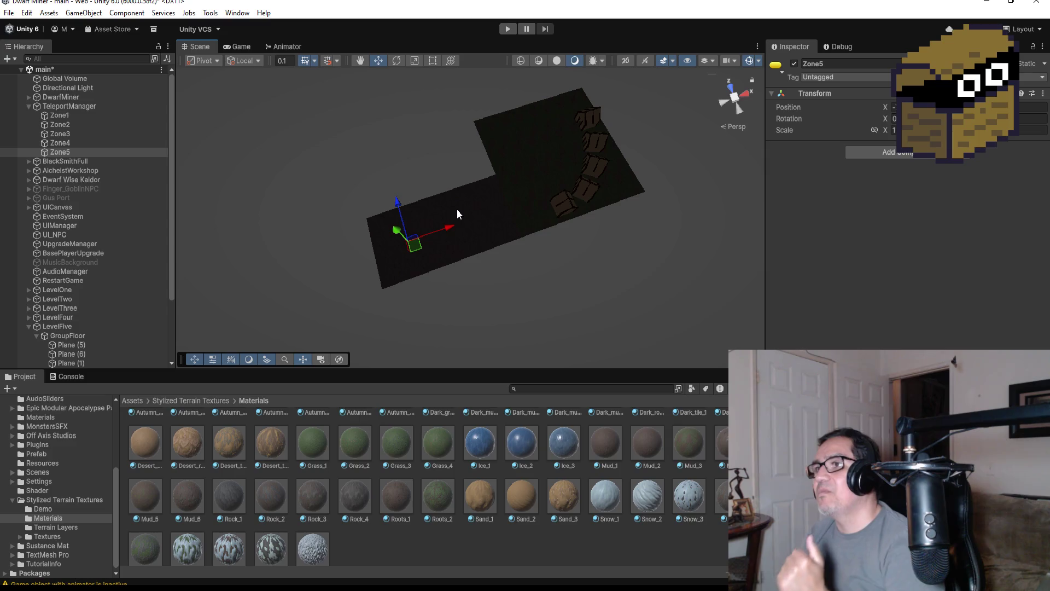
# Try moving Zone5 along the X axis, then undo that move.
pyautogui.scroll(2, 572, 217)
pyautogui.scroll(2, 530, 241)
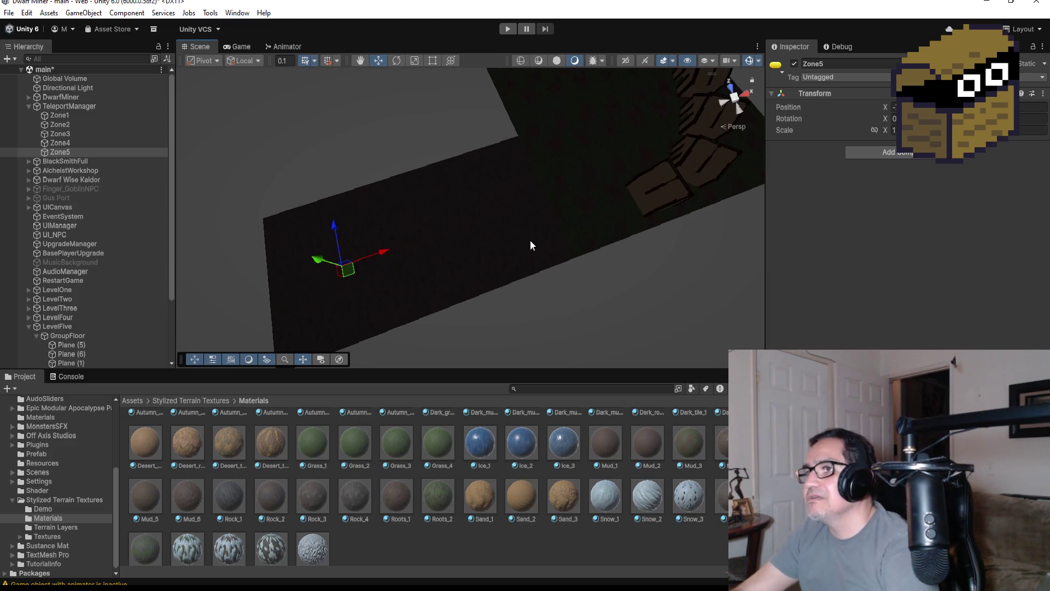
pyautogui.moveTo(383, 254); pyautogui.dragTo(426, 241)
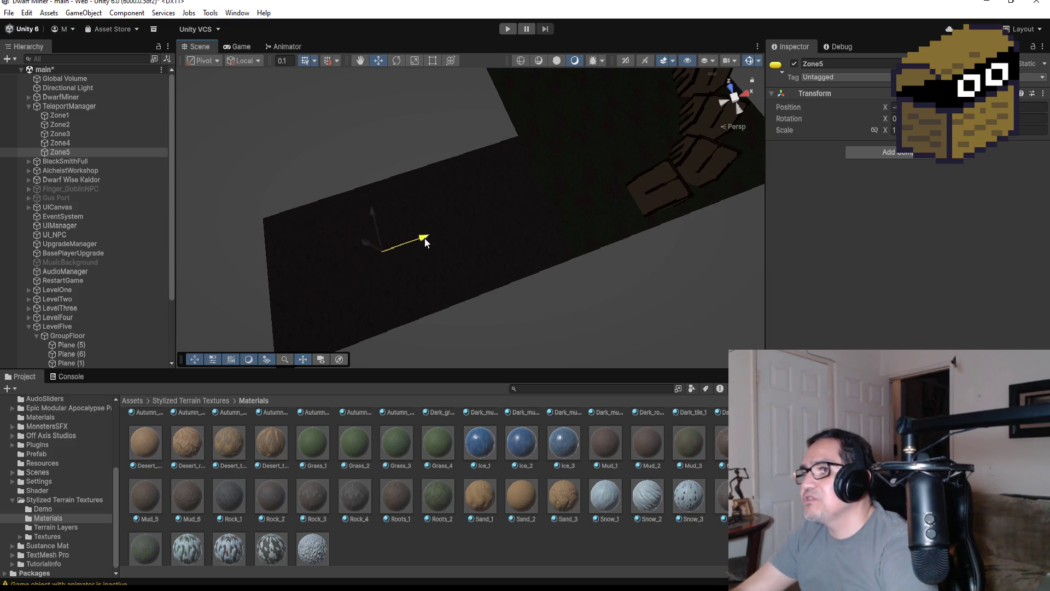
pyautogui.hotkey('ctrl', 'z')
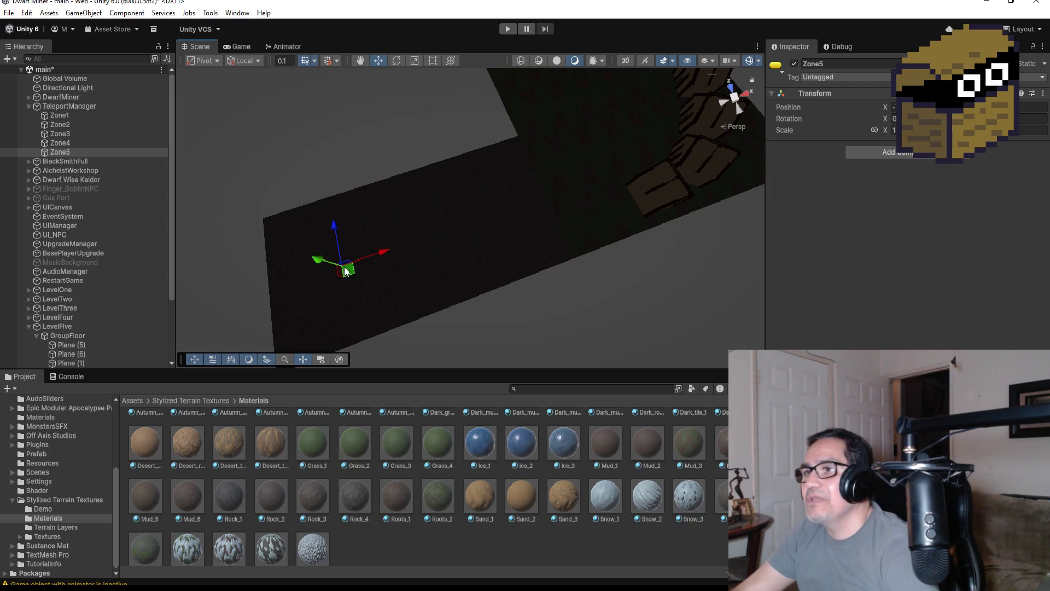
pyautogui.scroll(-3, 74, 285)
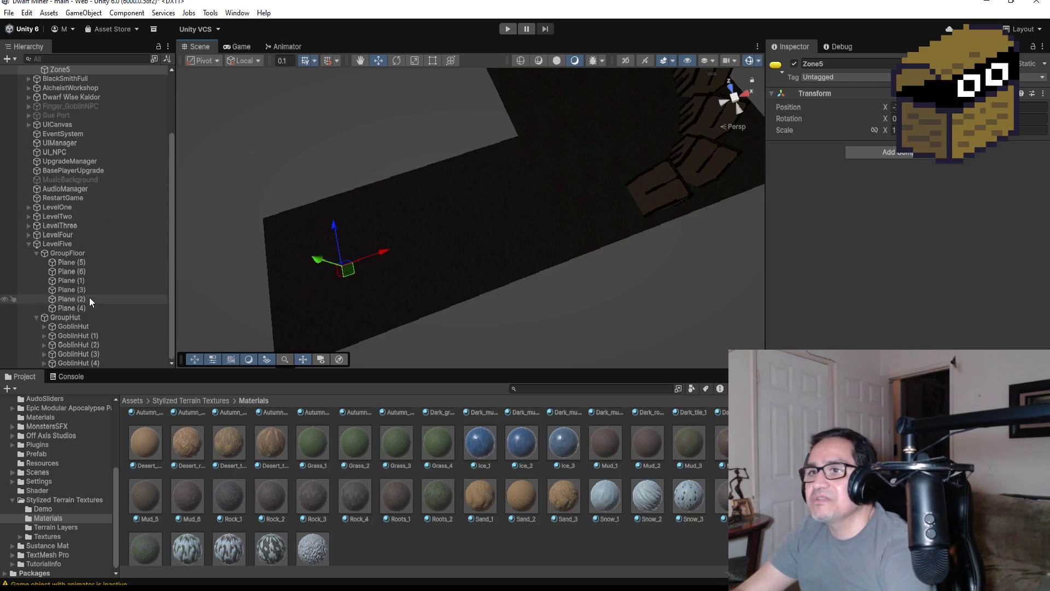
# Shift the next Level Five floor plane to the right.
pyautogui.click(84, 263)
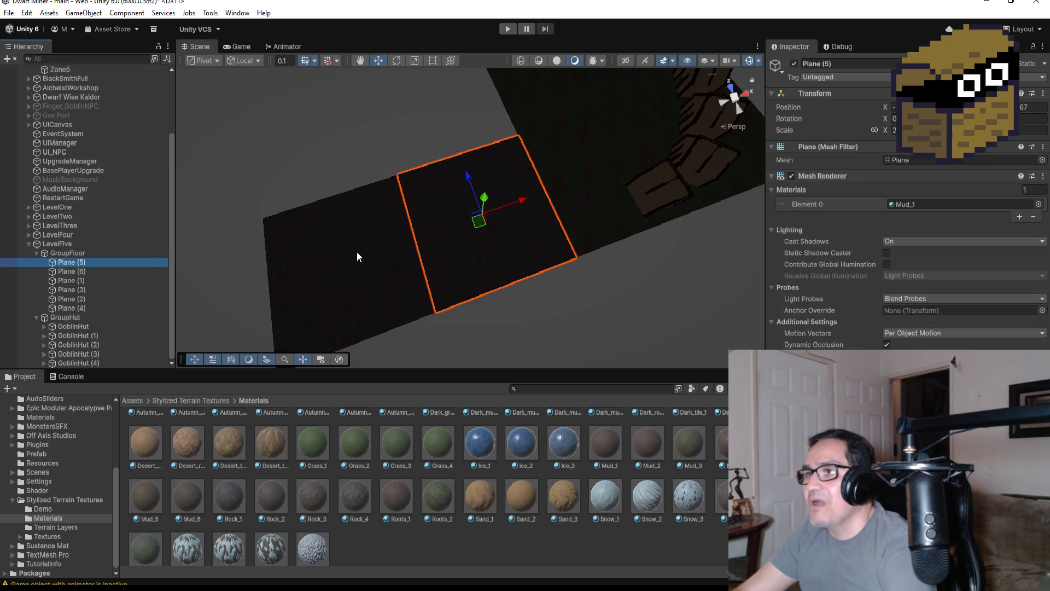
pyautogui.click(94, 272)
pyautogui.moveTo(384, 247)
pyautogui.mouseDown()
pyautogui.moveTo(463, 234)
pyautogui.moveTo(454, 238)
pyautogui.mouseUp()
# Move Zone5 along X onto the Level Five floor and collapse LevelFive.
pyautogui.scroll(3, 98, 153)
pyautogui.click(74, 151)
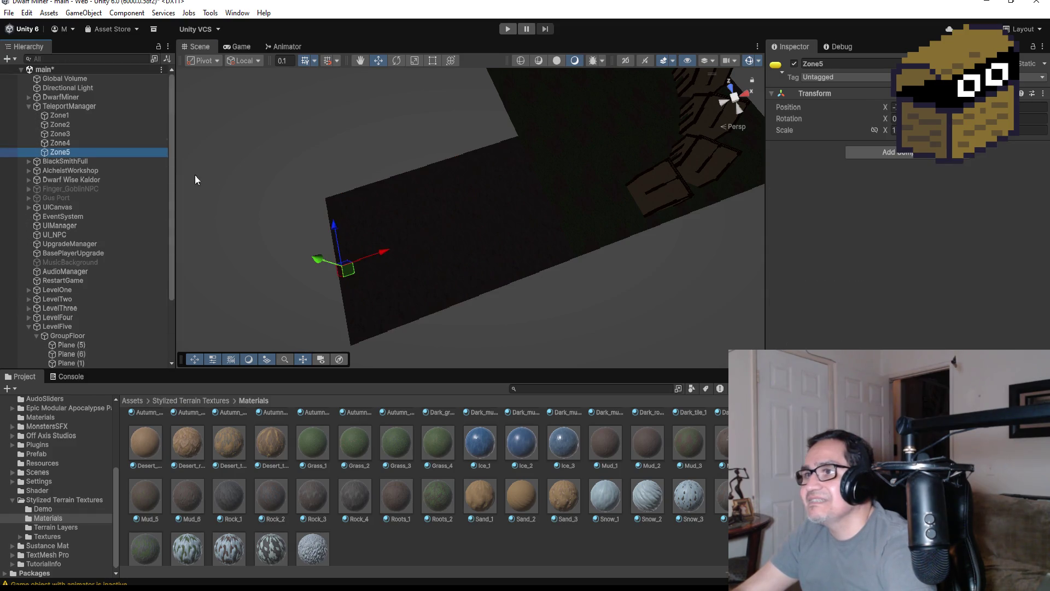
pyautogui.moveTo(383, 253); pyautogui.dragTo(438, 239)
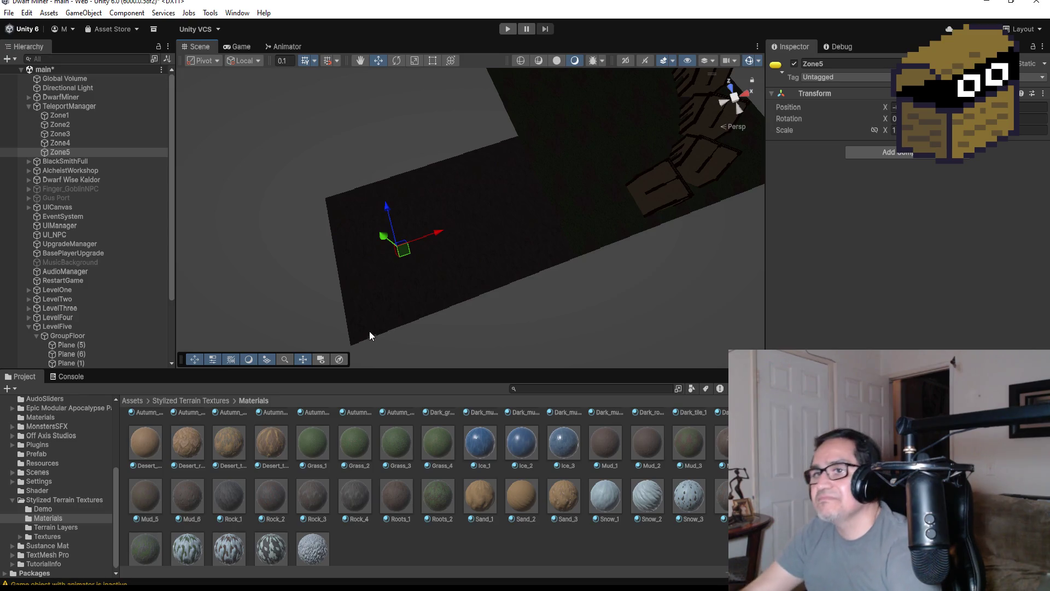
pyautogui.click(28, 326)
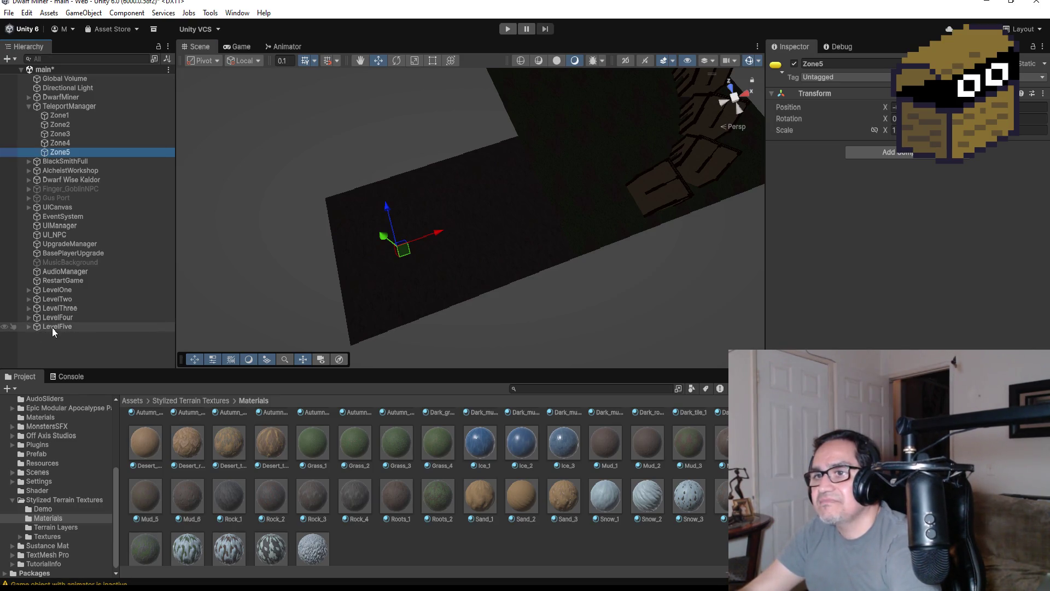
# Collapse TeleportManager in the Hierarchy and zoom out the Scene view.
pyautogui.click(28, 107)
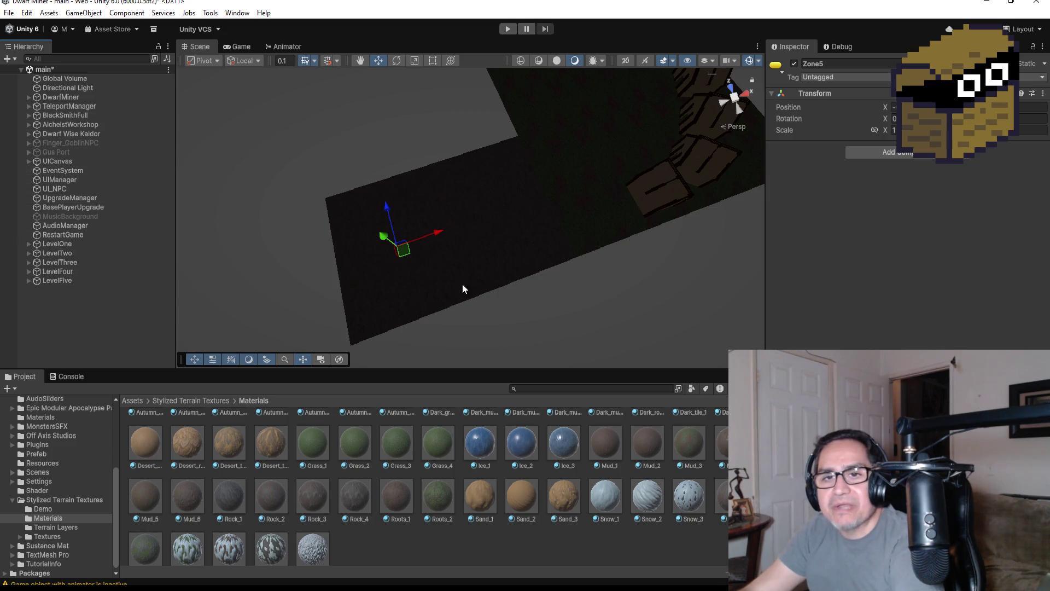
pyautogui.scroll(-5, 680, 155)
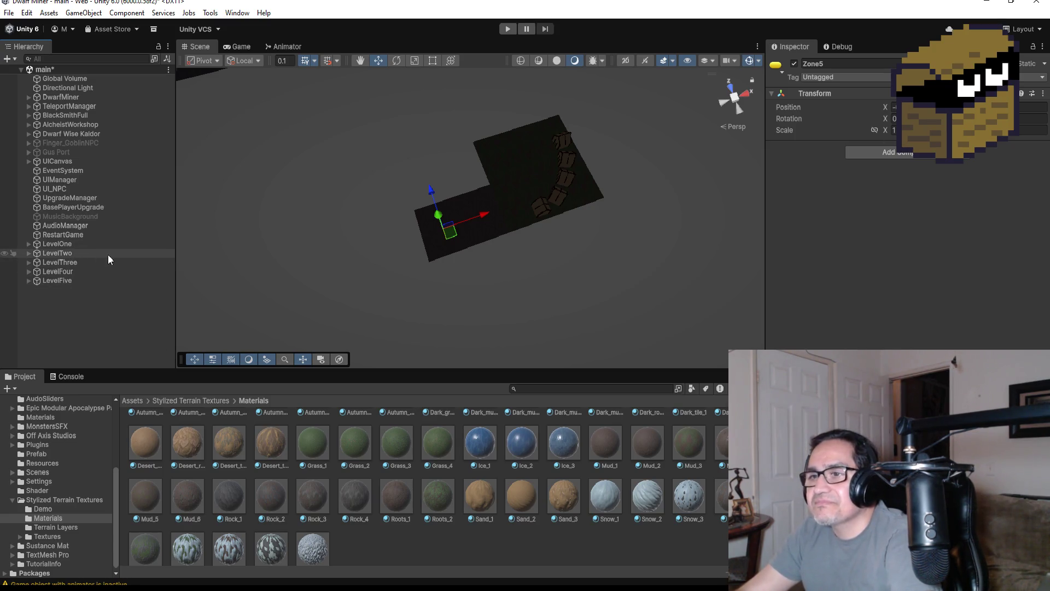
# Expand LevelThree > BossArea and select the ShooterPos object.
pyautogui.click(28, 262)
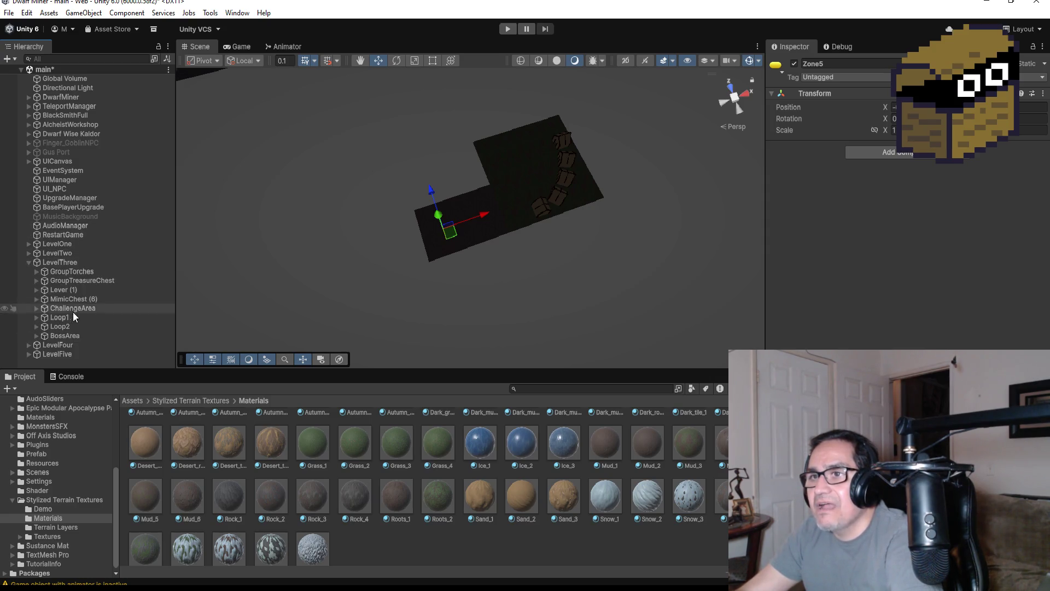
pyautogui.click(36, 334)
pyautogui.scroll(-4, 95, 326)
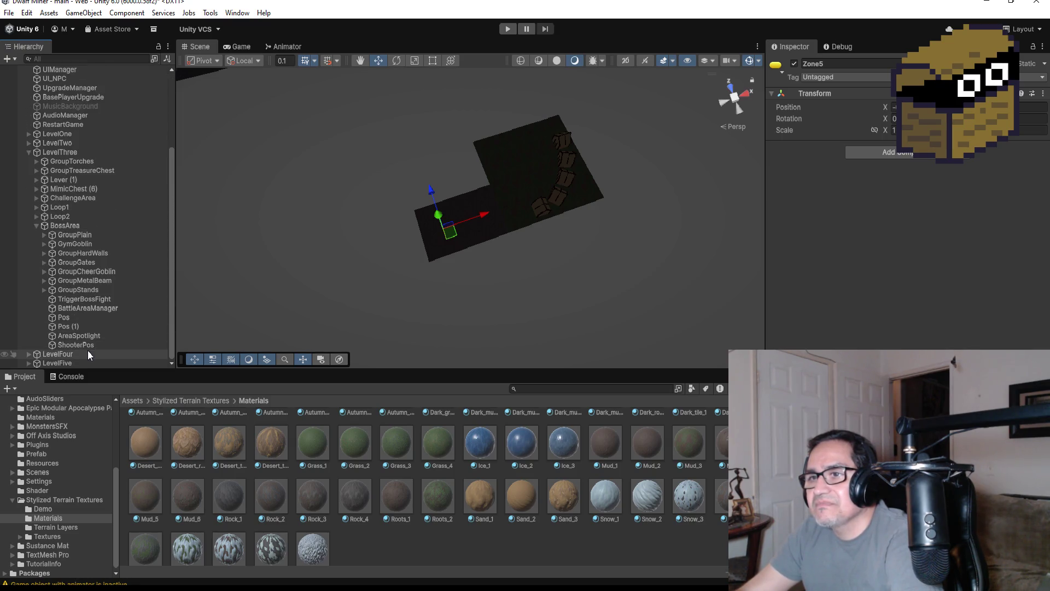
pyautogui.click(77, 346)
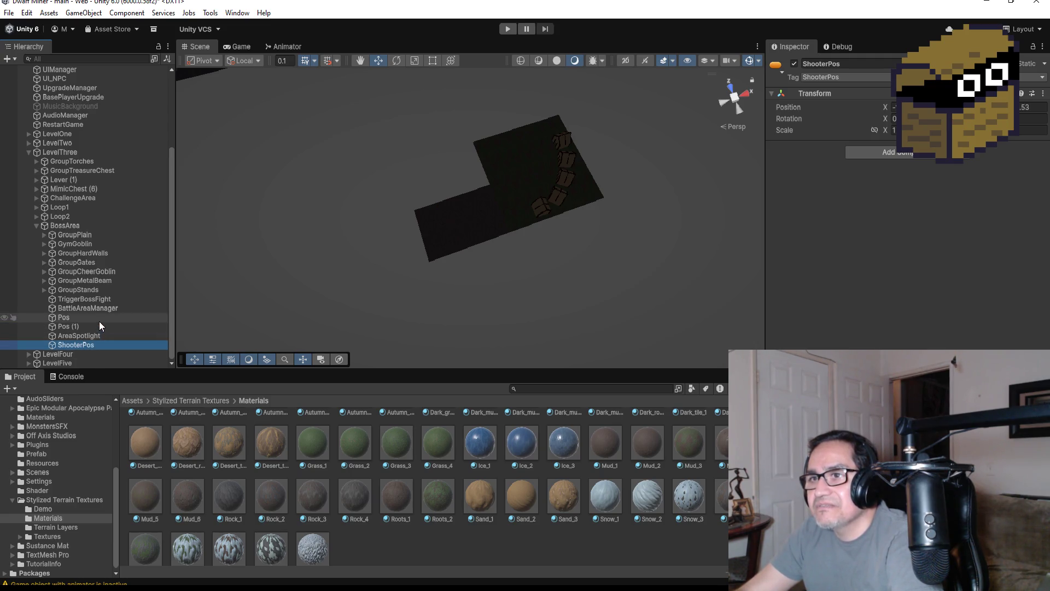
# Show the top-level Assets folder, collapse BossArea, and pick the Prefab folder.
pyautogui.click(135, 402)
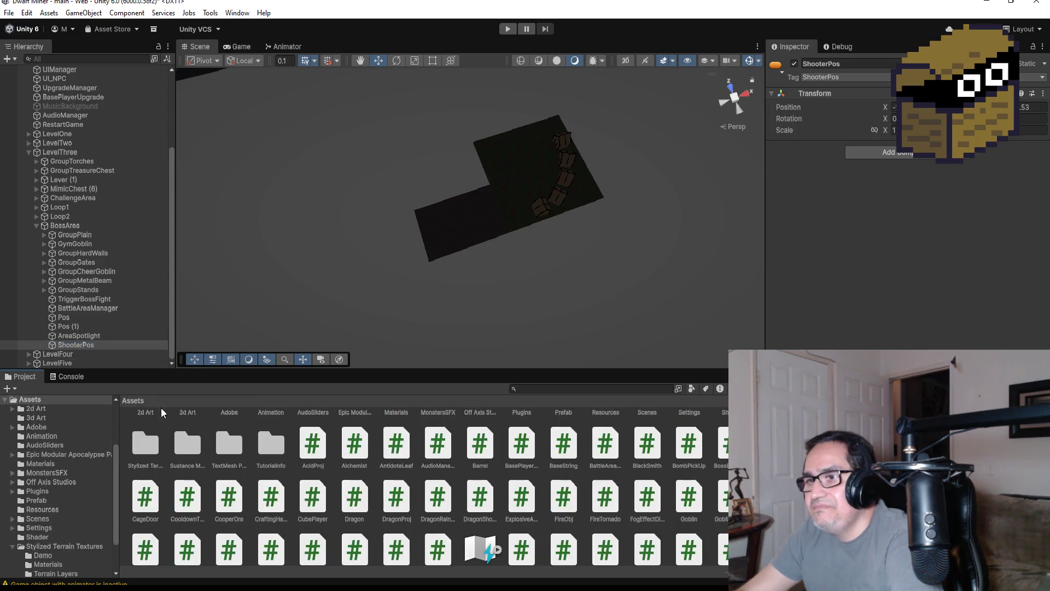
pyautogui.scroll(2, 373, 452)
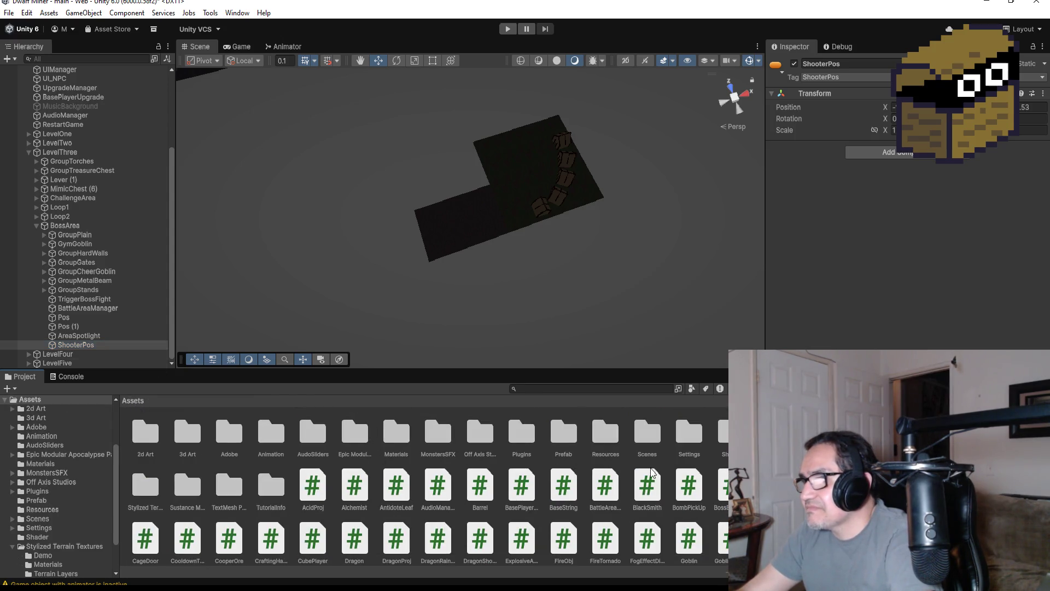
pyautogui.click(92, 346)
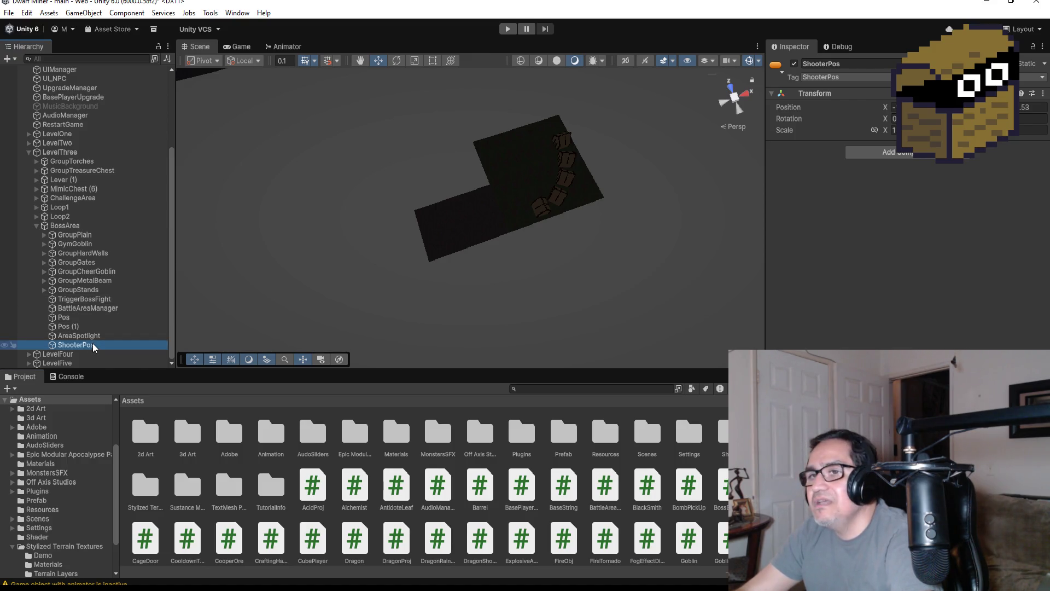
pyautogui.click(37, 226)
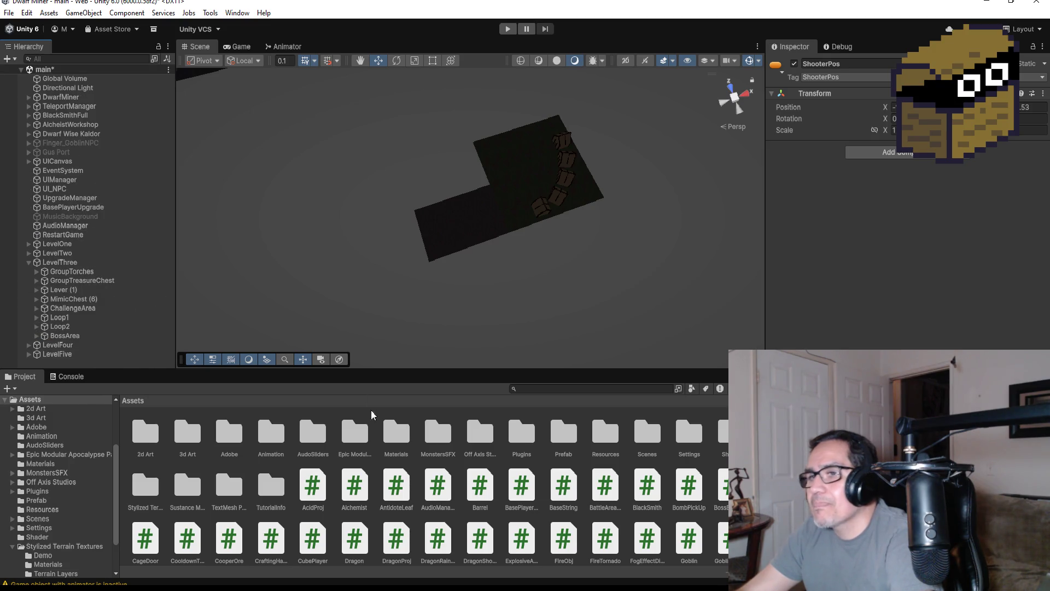
pyautogui.click(565, 433)
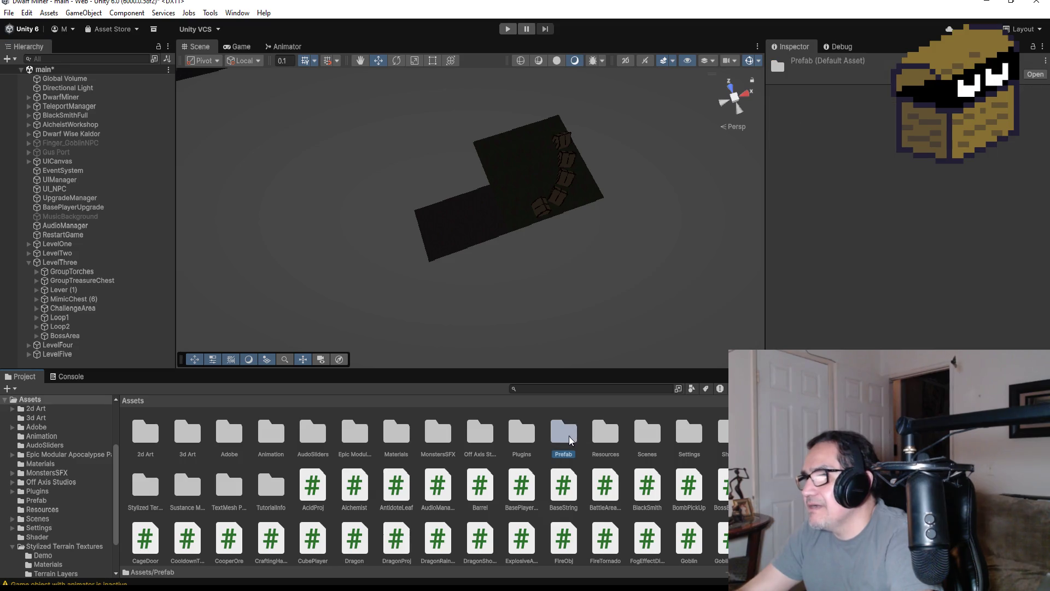
# View GoblinShooter's prefab settings (Max HP 5, Speed 3) and drag one into the scene.
pyautogui.doubleClick(565, 433)
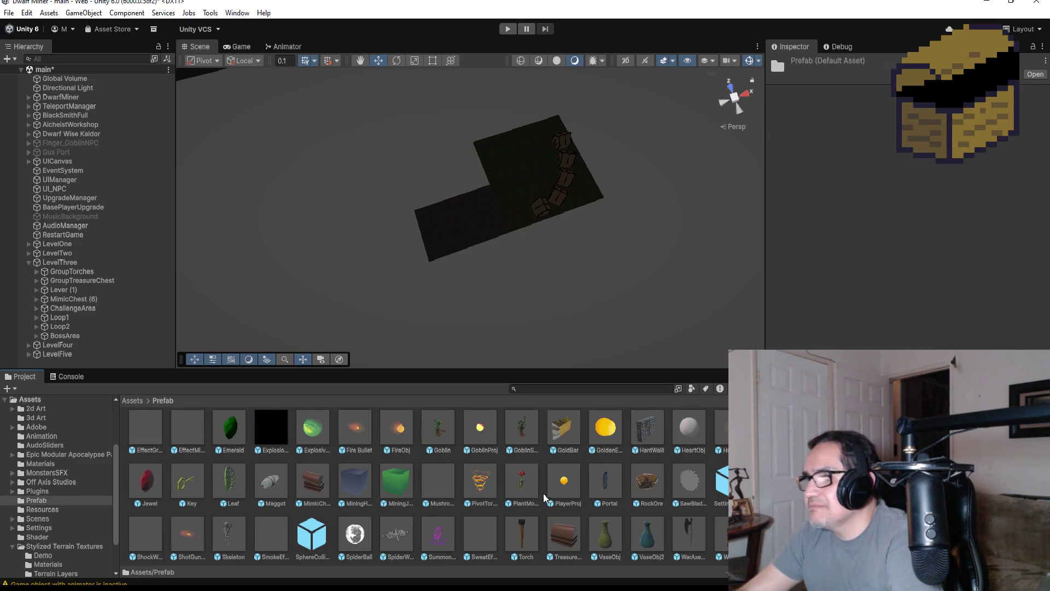
pyautogui.scroll(1, 525, 430)
pyautogui.click(525, 437)
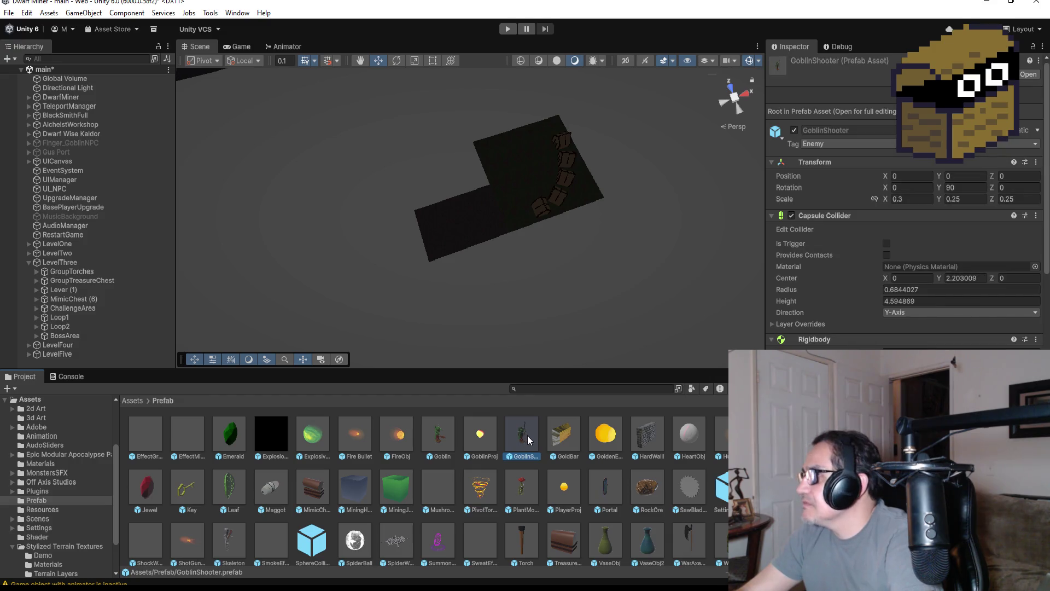
pyautogui.scroll(-10, 903, 246)
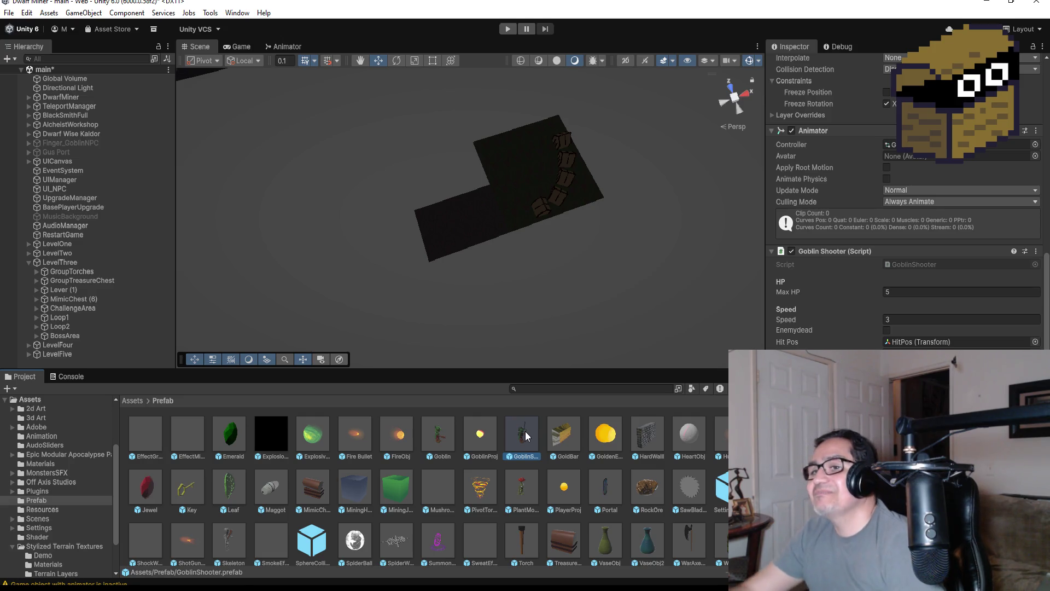
pyautogui.moveTo(524, 433)
pyautogui.mouseDown()
pyautogui.moveTo(508, 350)
pyautogui.moveTo(517, 172)
pyautogui.moveTo(520, 194)
pyautogui.mouseUp()
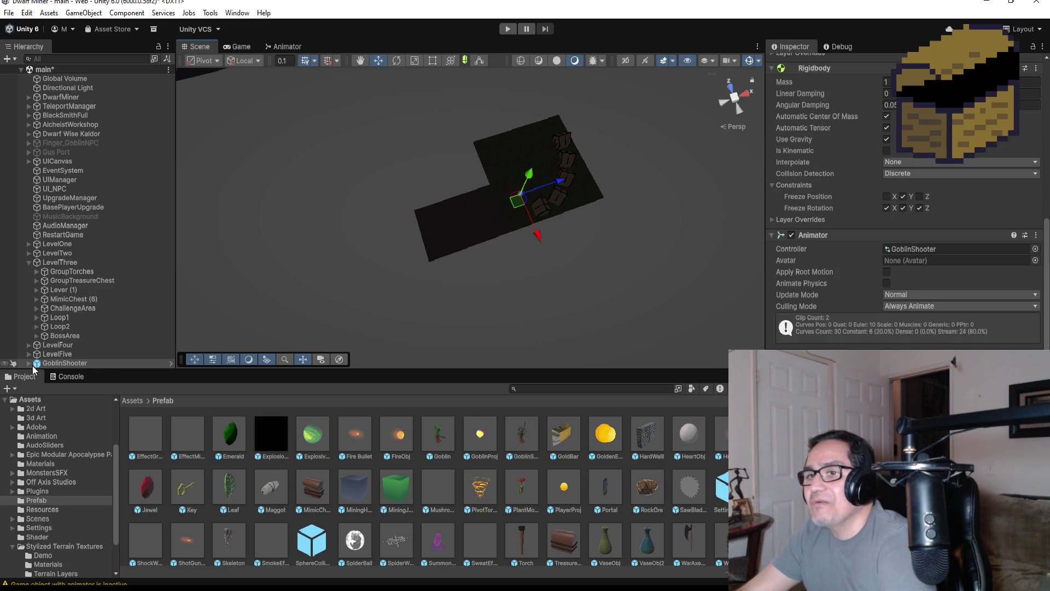
# Unpack the new GoblinShooter prefab instance completely.
pyautogui.rightClick(63, 362)
pyautogui.moveTo(112, 377)
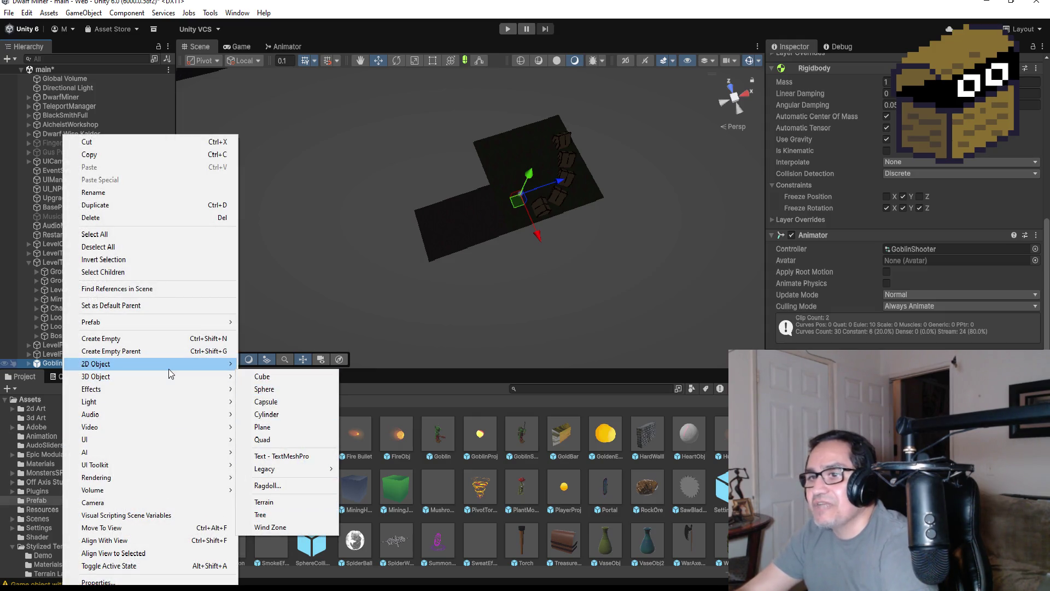
pyautogui.moveTo(163, 323)
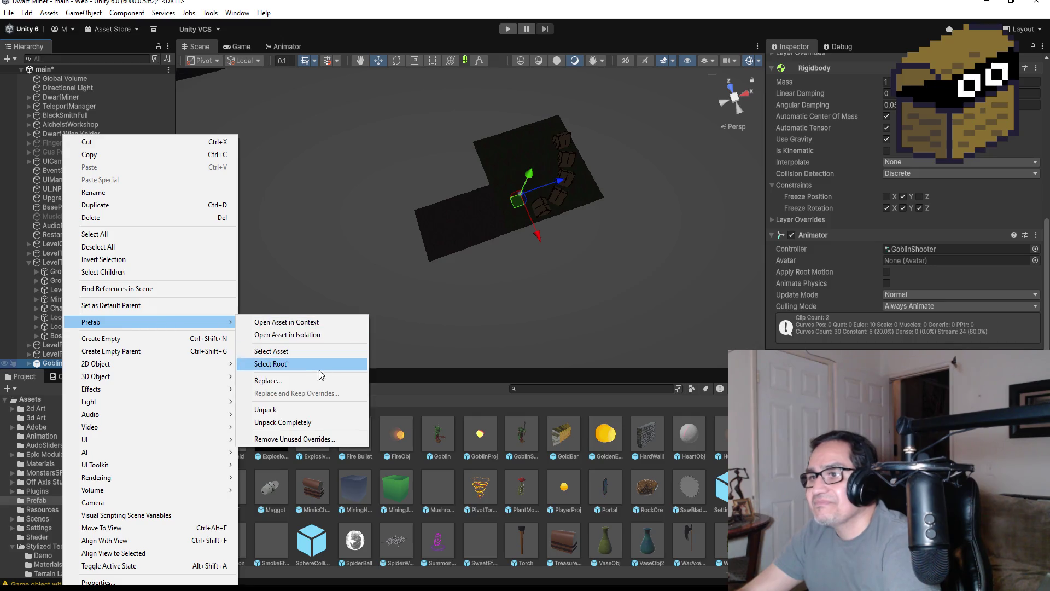
pyautogui.click(298, 419)
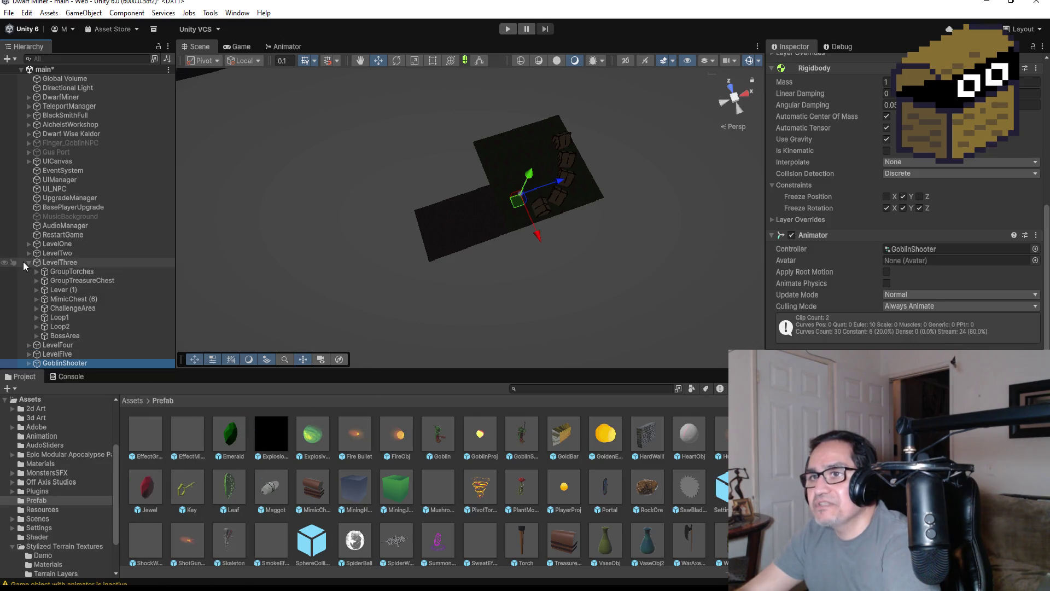
# Collapse LevelThree, then select and frame the GoblinShooter in the Scene view.
pyautogui.click(24, 262)
pyautogui.click(29, 262)
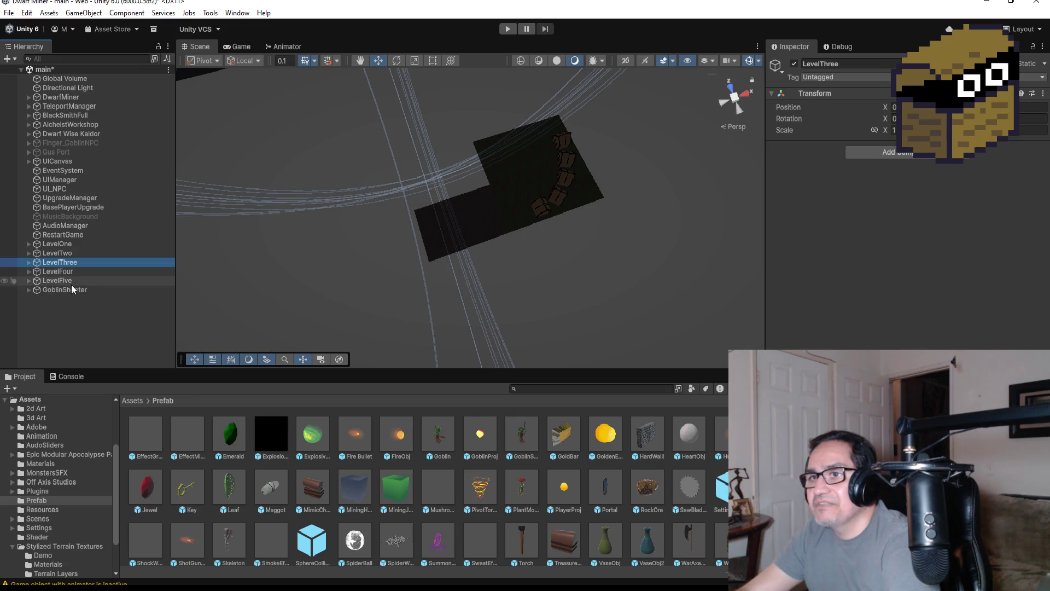
pyautogui.click(72, 290)
pyautogui.press('f')
pyautogui.moveTo(616, 230)
pyautogui.mouseDown()
pyautogui.moveTo(455, 277)
pyautogui.moveTo(532, 286)
pyautogui.moveTo(629, 257)
pyautogui.moveTo(747, 254)
pyautogui.moveTo(624, 263)
pyautogui.moveTo(584, 277)
pyautogui.mouseUp()
# Move the GoblinShooter along Z and X so it stands beside a Level Five hut.
pyautogui.scroll(-3, 584, 277)
pyautogui.moveTo(439, 256)
pyautogui.mouseDown()
pyautogui.moveTo(353, 265)
pyautogui.moveTo(366, 261)
pyautogui.moveTo(296, 183)
pyautogui.moveTo(296, 220)
pyautogui.moveTo(202, 220)
pyautogui.moveTo(210, 225)
pyautogui.mouseUp()
pyautogui.moveTo(325, 234)
pyautogui.mouseDown()
pyautogui.moveTo(469, 181)
pyautogui.moveTo(356, 219)
pyautogui.moveTo(388, 240)
pyautogui.moveTo(300, 257)
pyautogui.mouseUp()
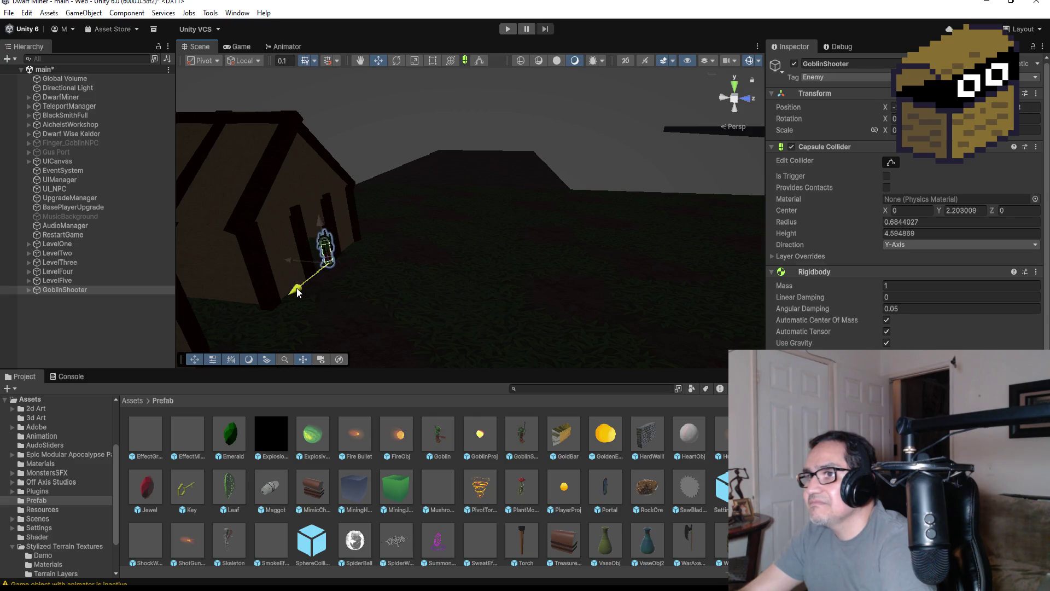
pyautogui.moveTo(291, 256)
pyautogui.mouseDown()
pyautogui.moveTo(287, 266)
pyautogui.moveTo(296, 265)
pyautogui.mouseUp()
pyautogui.click(733, 87)
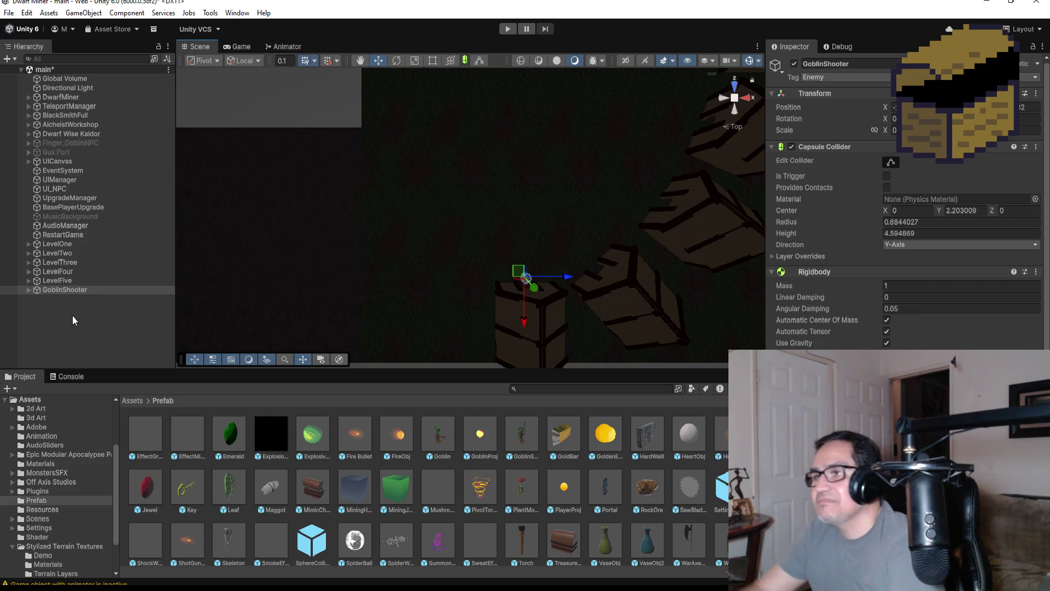
pyautogui.click(28, 290)
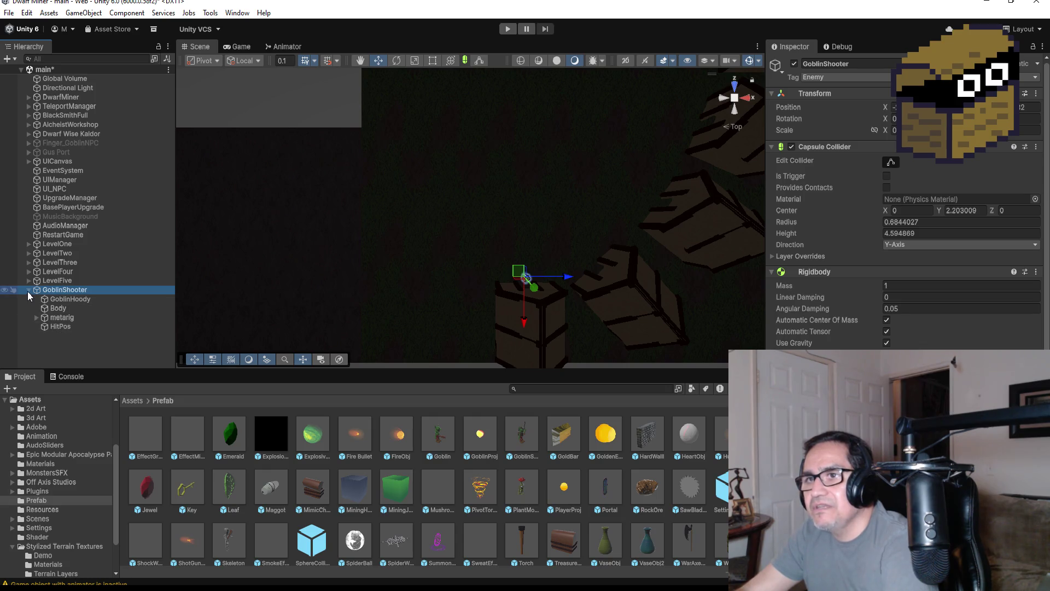
pyautogui.click(29, 290)
pyautogui.scroll(-5, 902, 219)
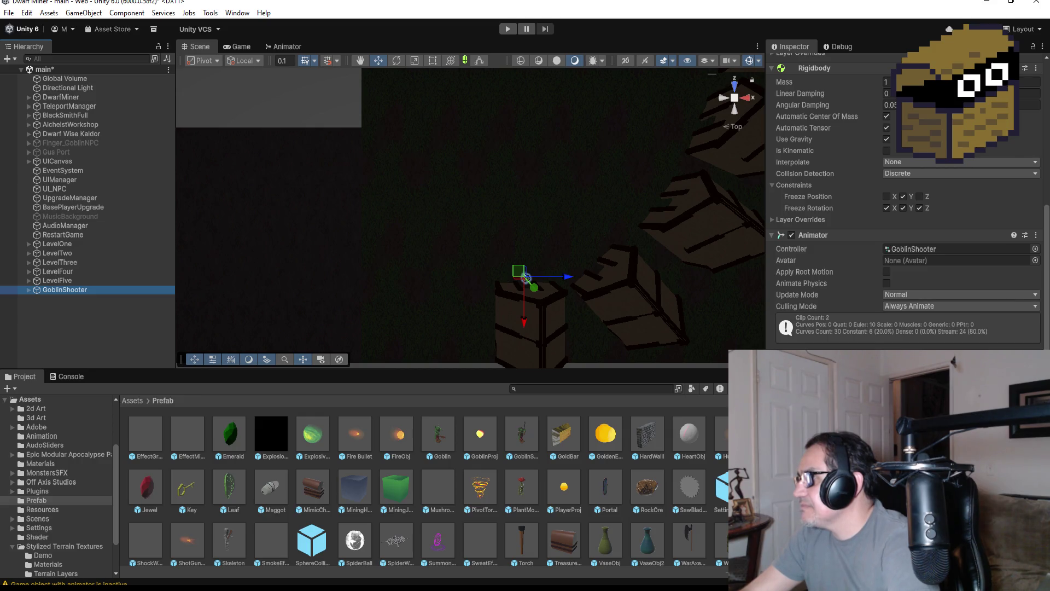
# Select the ShootPos point inside the GoblinShooter's shotgun and collapse the metarig bones.
pyautogui.click(526, 277)
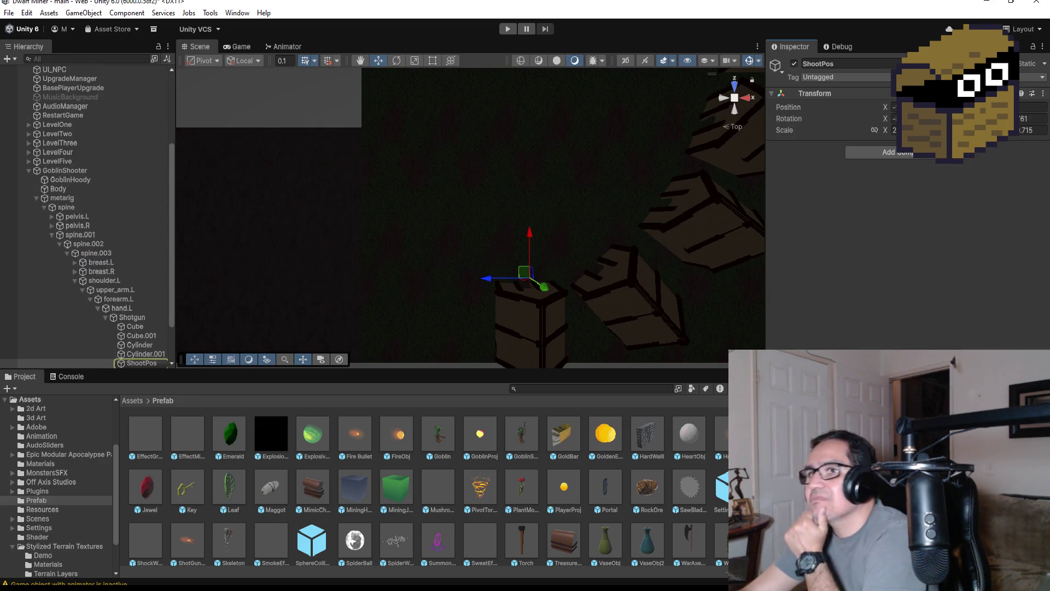
pyautogui.scroll(-2, 121, 253)
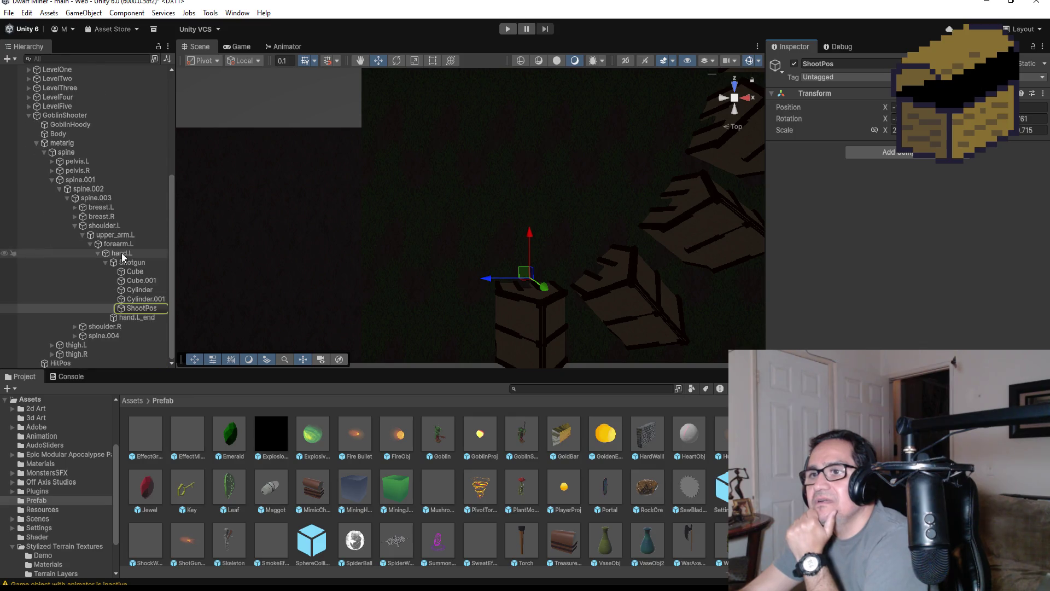
pyautogui.click(138, 309)
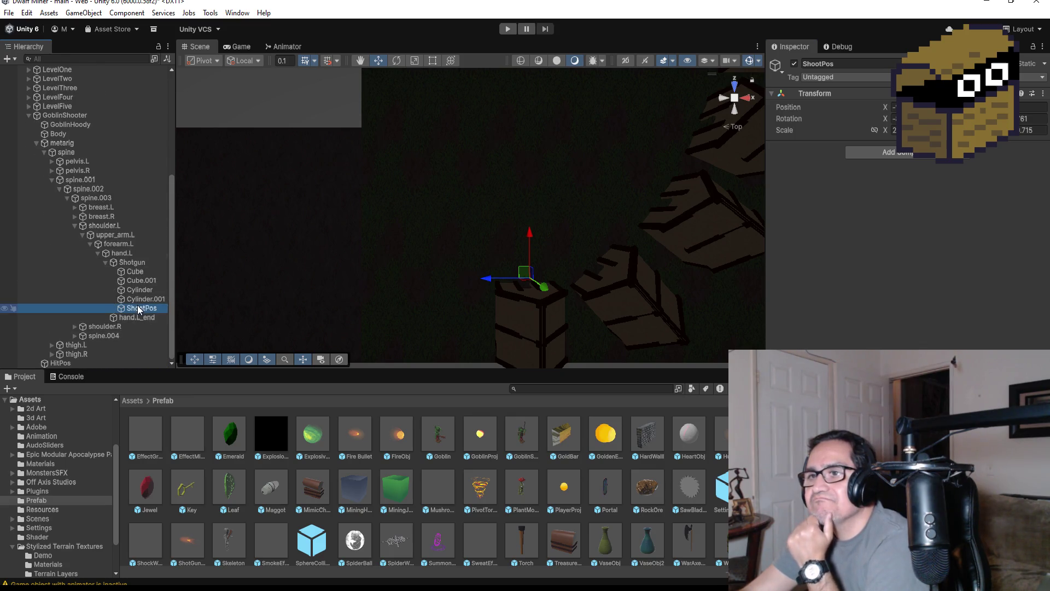
pyautogui.click(37, 144)
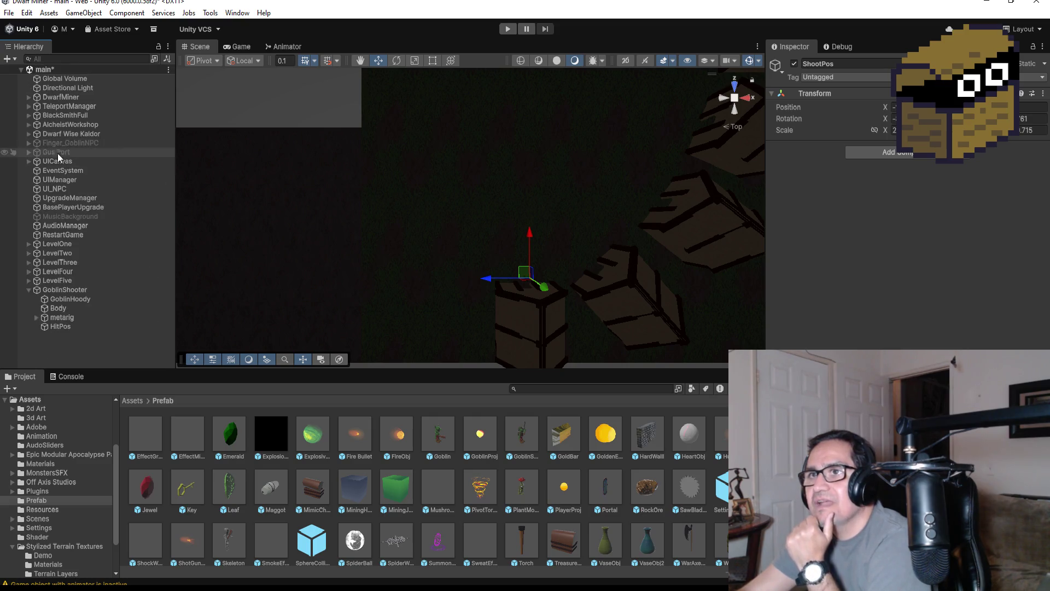
# Reselect GoblinShooter, review its components, and start Play mode.
pyautogui.click(28, 290)
pyautogui.click(63, 290)
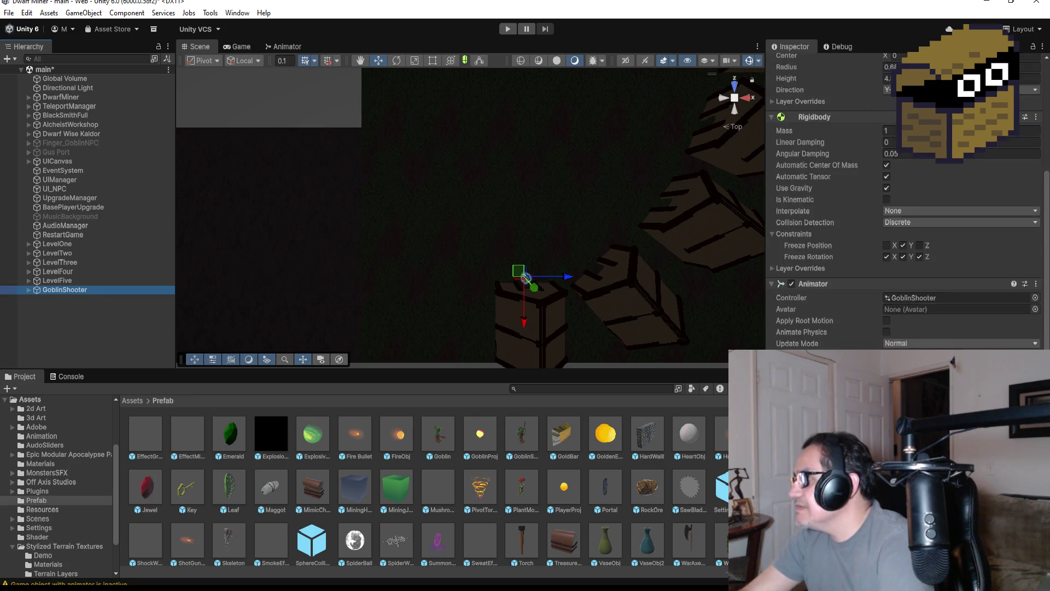
pyautogui.scroll(-2, 902, 219)
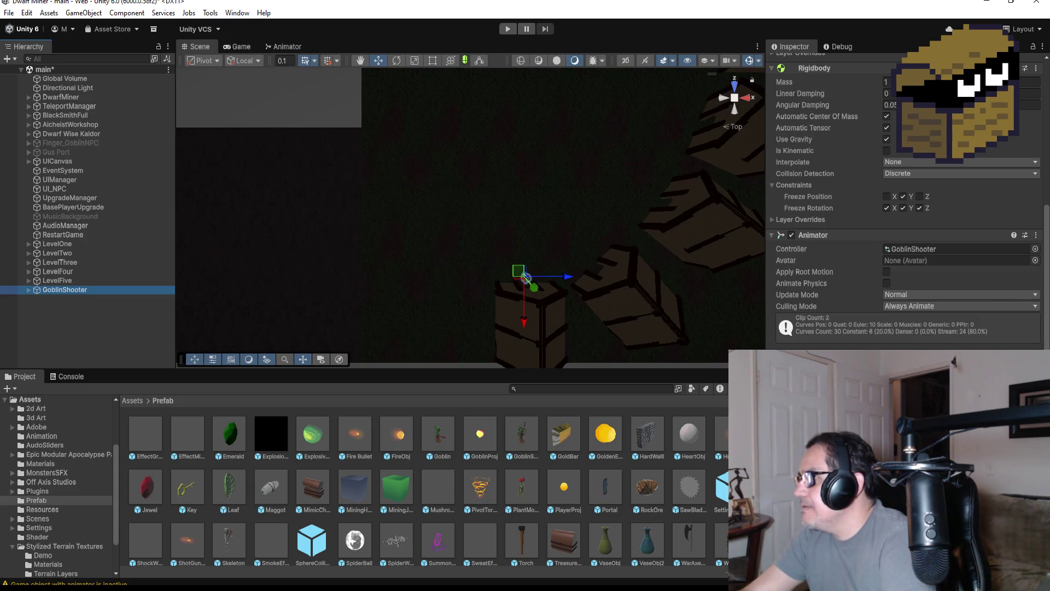
pyautogui.scroll(-2, 501, 238)
pyautogui.click(508, 29)
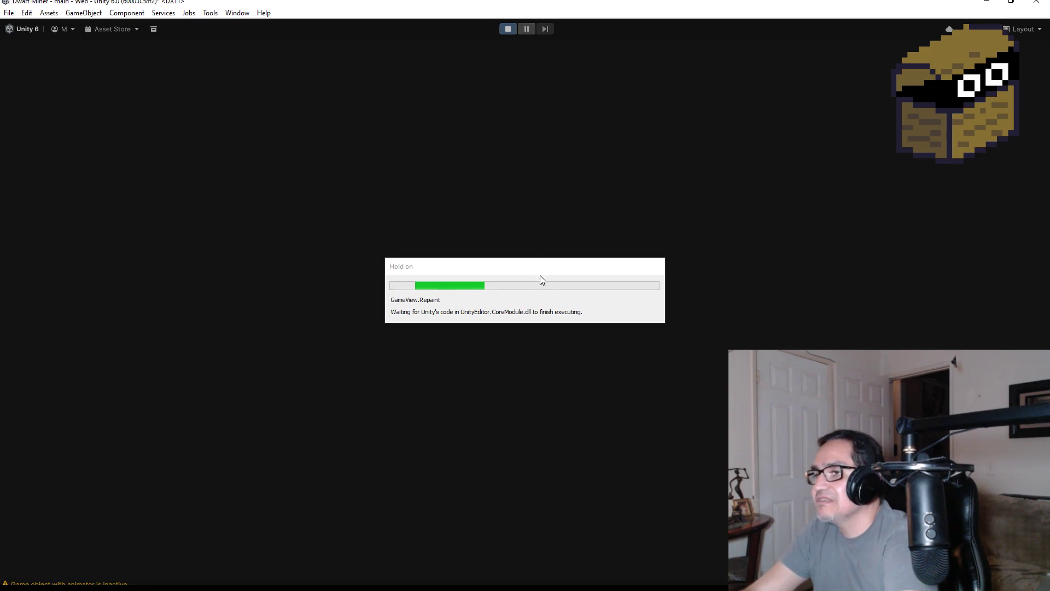
# Switch to the gun, walk forward and turn left to track the goblin, then stop play.
pyautogui.press('Escape')
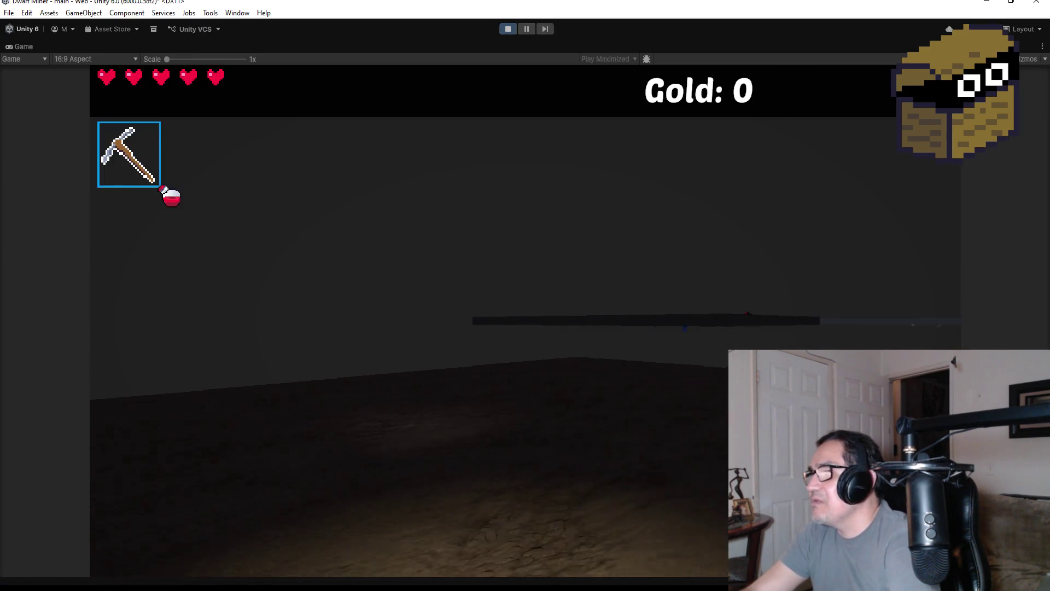
pyautogui.scroll(-1, 525, 295)
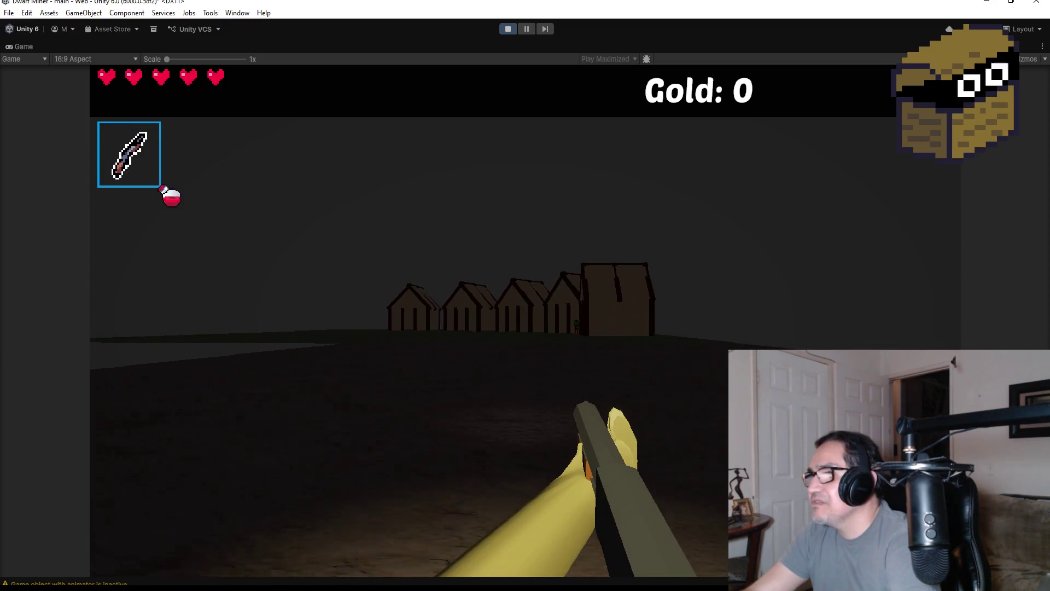
pyautogui.press('w')
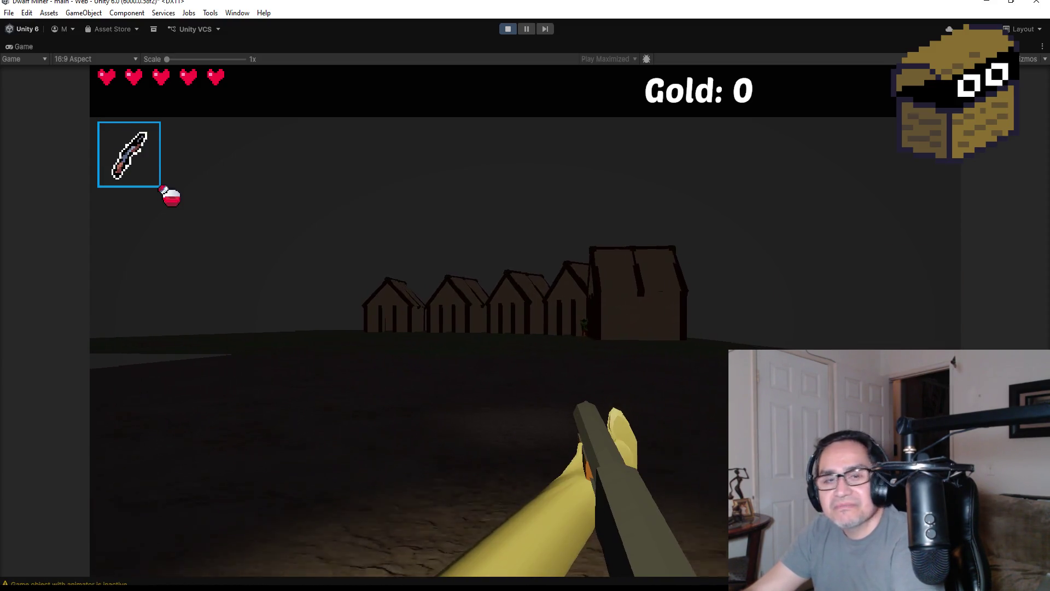
pyautogui.press('w')
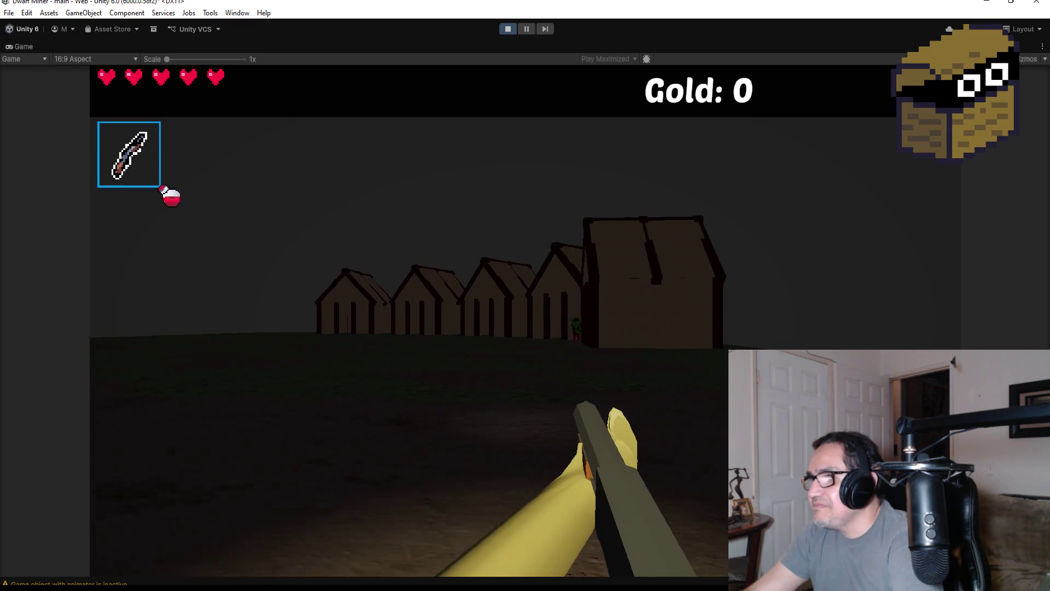
pyautogui.press('w')
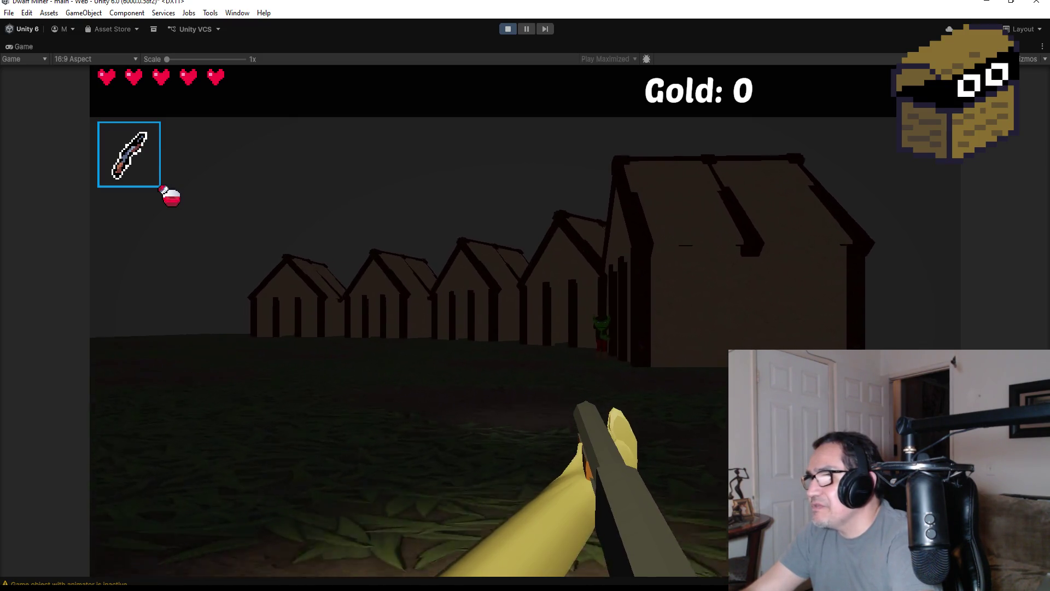
pyautogui.press('w')
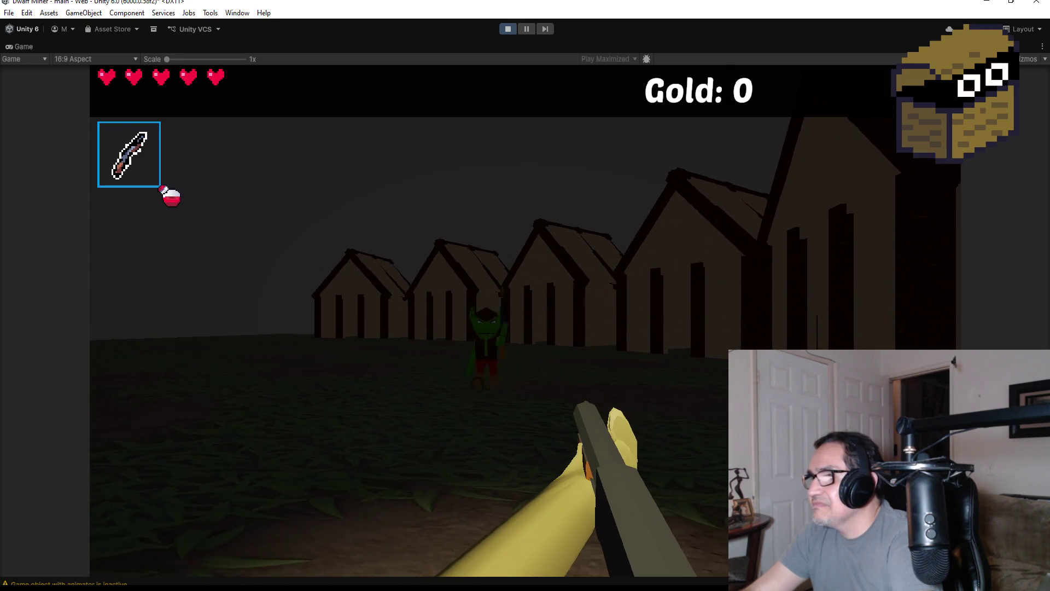
pyautogui.press('a')
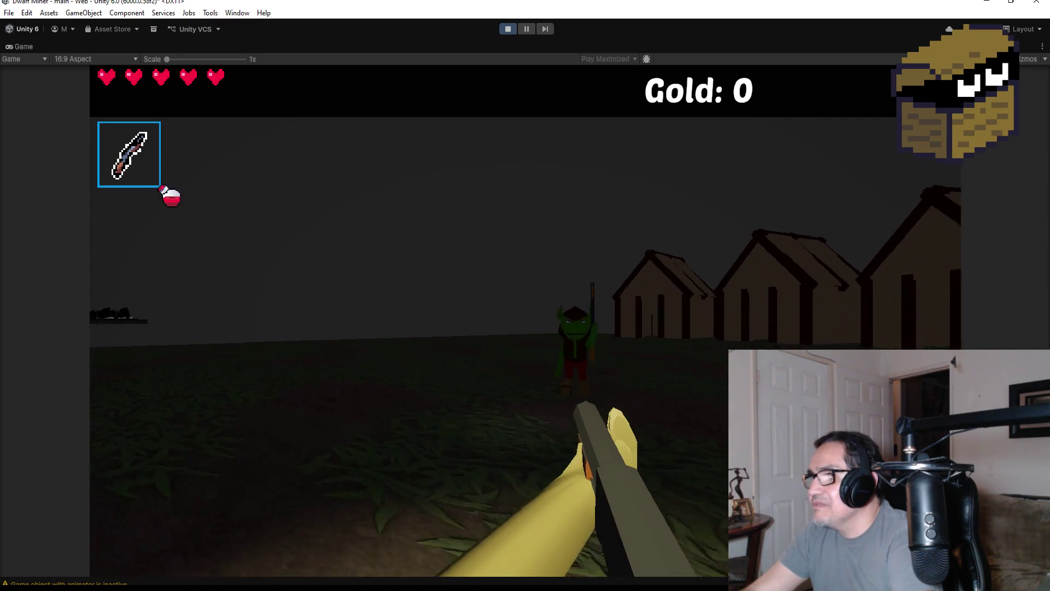
pyautogui.press('a')
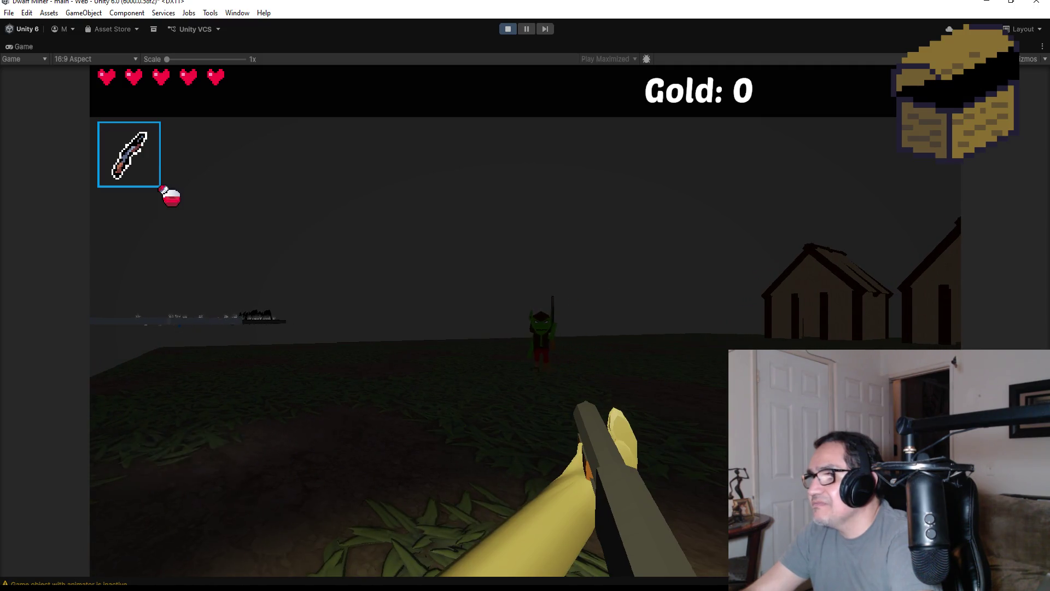
pyautogui.press('Escape')
pyautogui.click(503, 30)
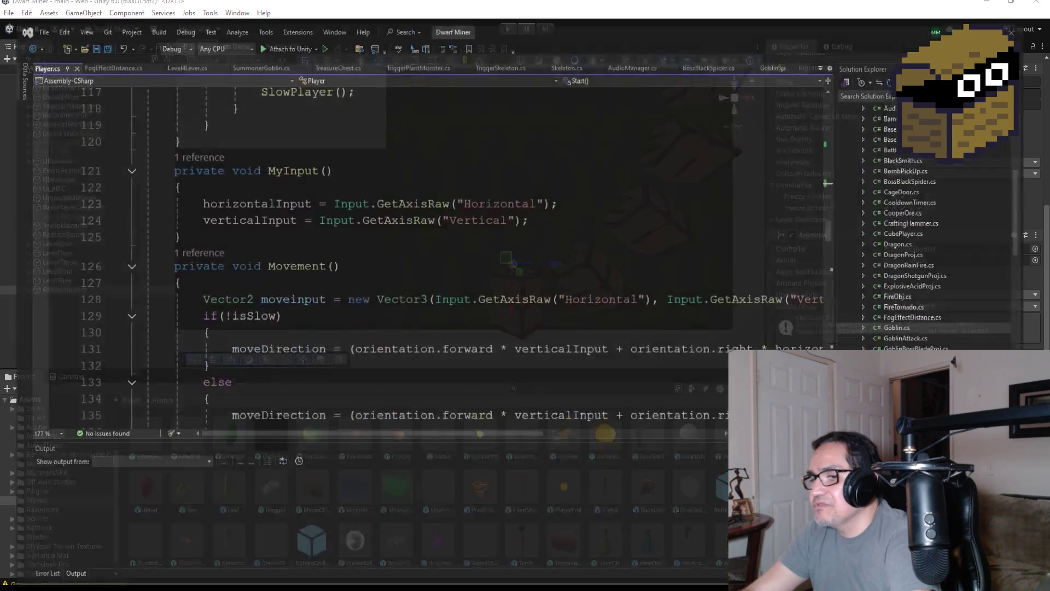
# Save all open scripts in Visual Studio.
pyautogui.scroll(11, 377, 155)
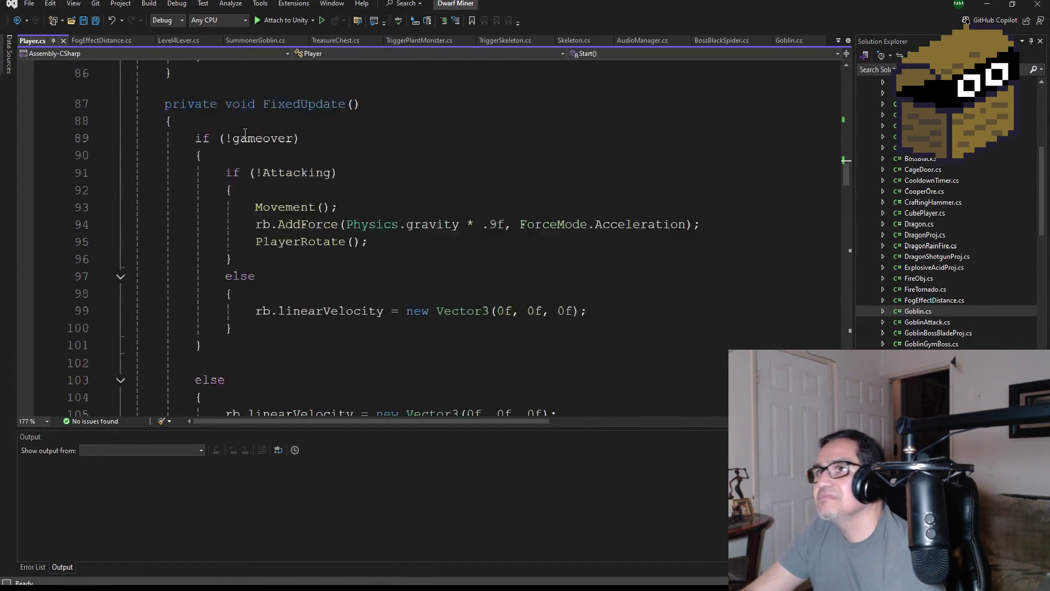
pyautogui.click(94, 26)
pyautogui.scroll(12, 484, 169)
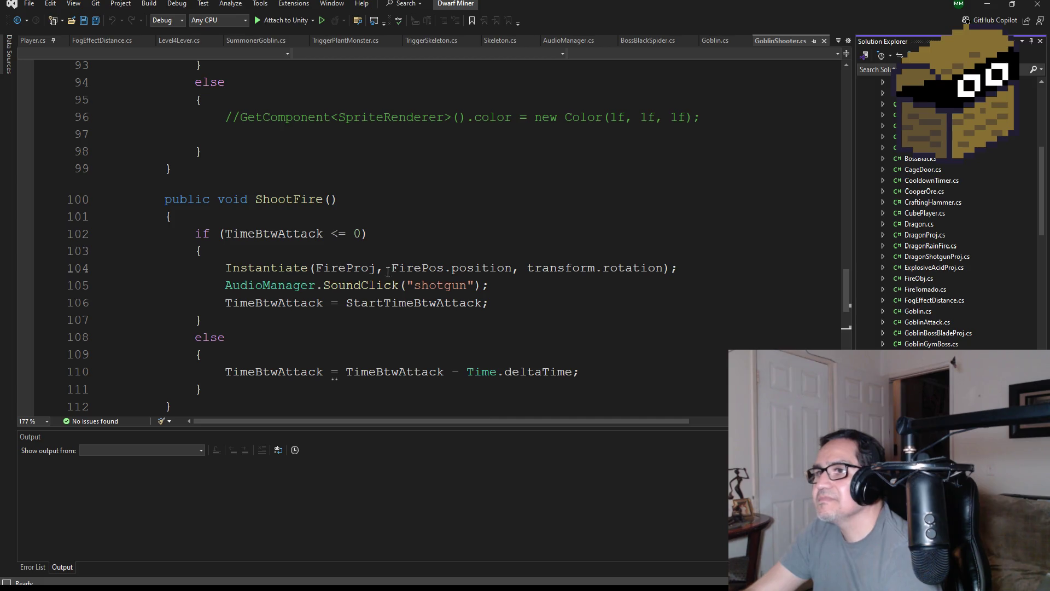
# Read GoblinShooter.cs, highlight the ShooterPos tag in Start(), then minimize Visual Studio.
pyautogui.scroll(5, 460, 298)
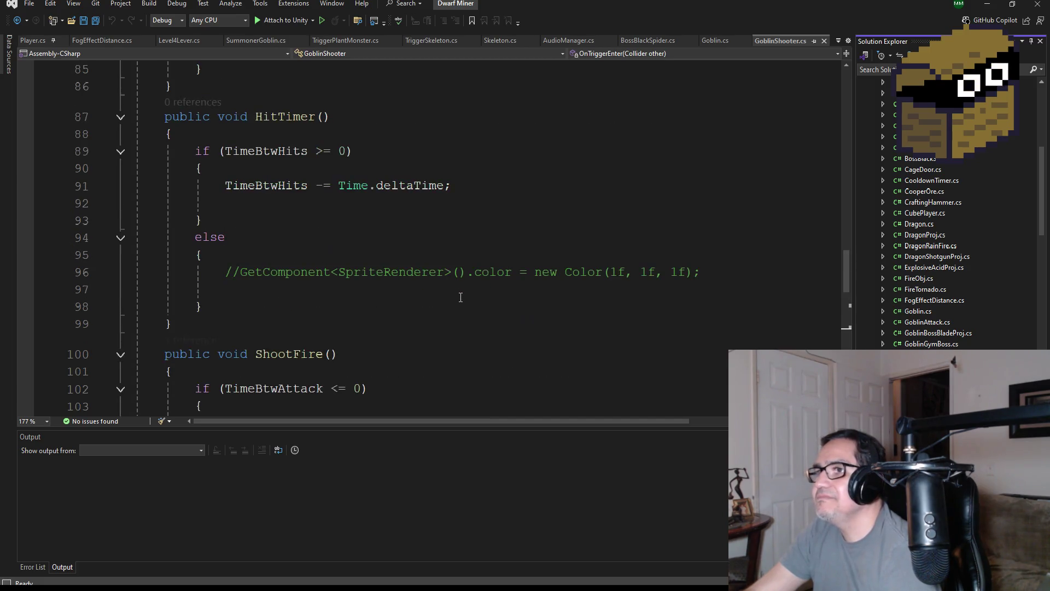
pyautogui.scroll(6, 461, 297)
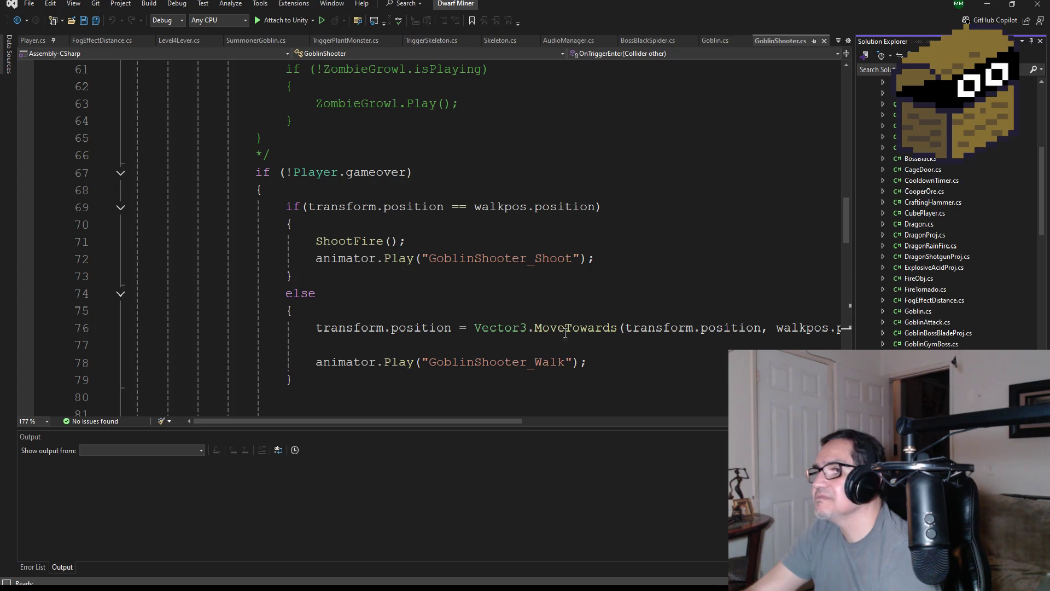
pyautogui.moveTo(517, 418)
pyautogui.mouseDown()
pyautogui.moveTo(638, 420)
pyautogui.moveTo(363, 406)
pyautogui.mouseUp()
pyautogui.scroll(20, 415, 287)
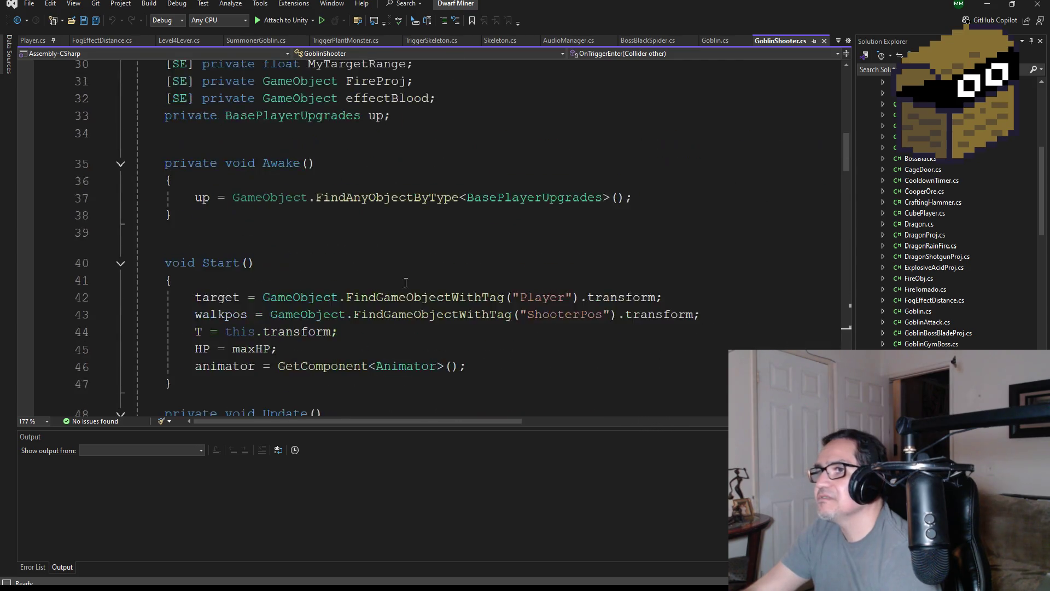
pyautogui.scroll(-3, 421, 307)
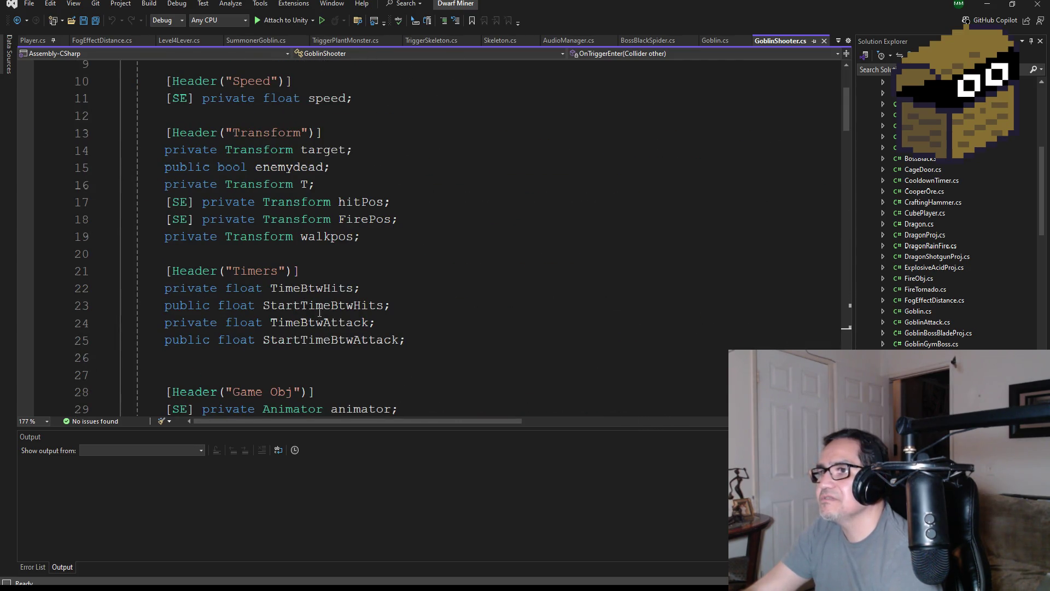
pyautogui.scroll(-6, 288, 265)
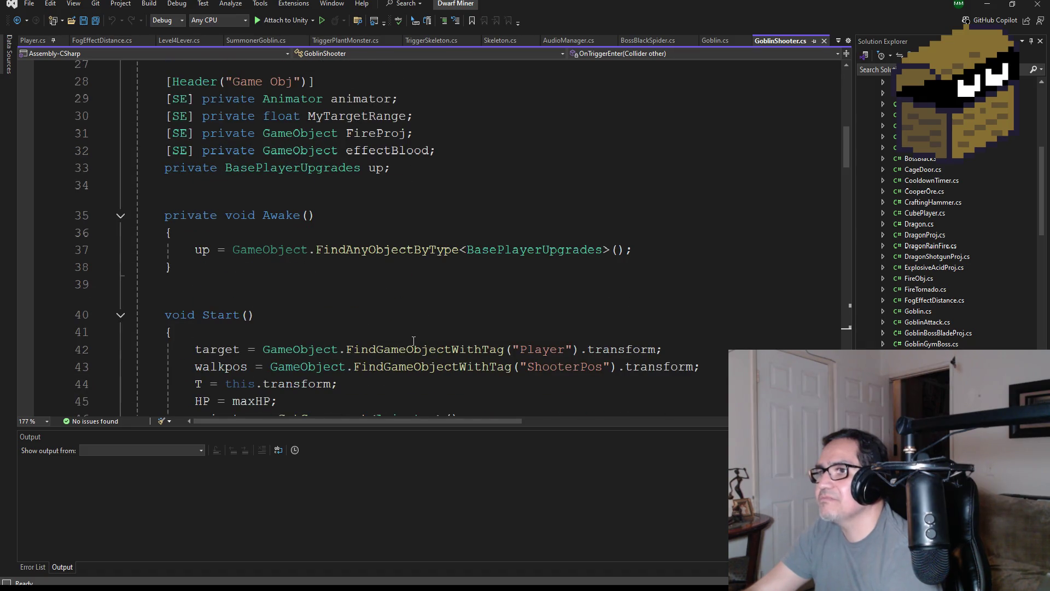
pyautogui.scroll(-2, 366, 313)
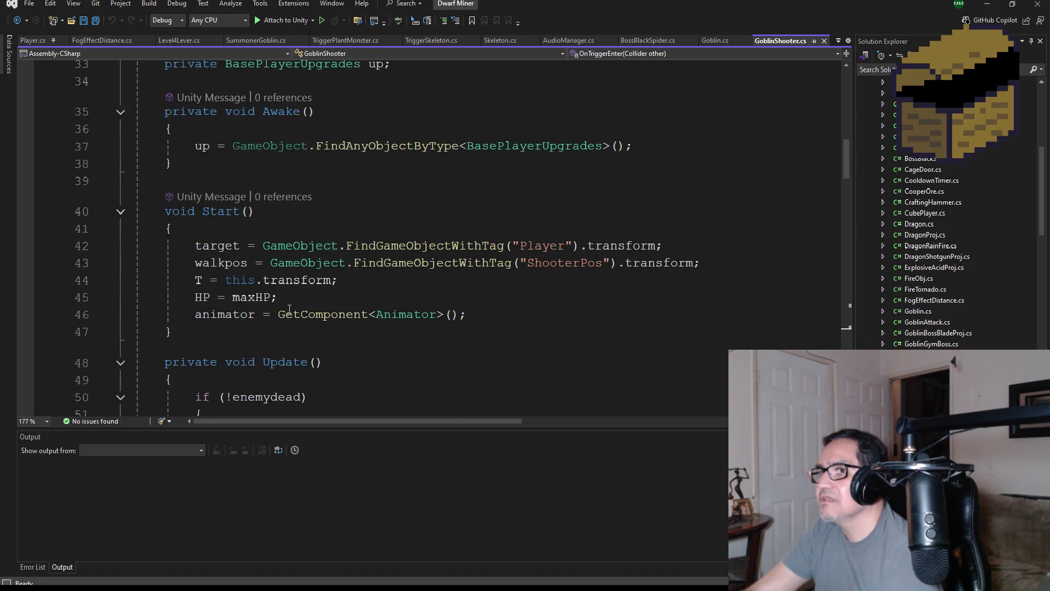
pyautogui.doubleClick(567, 267)
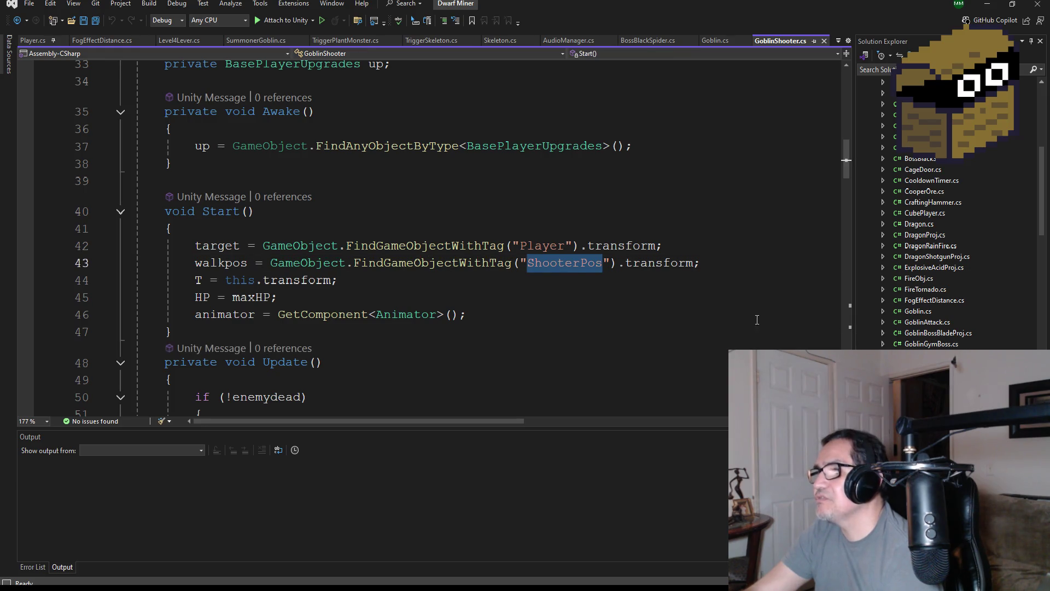
pyautogui.click(990, 5)
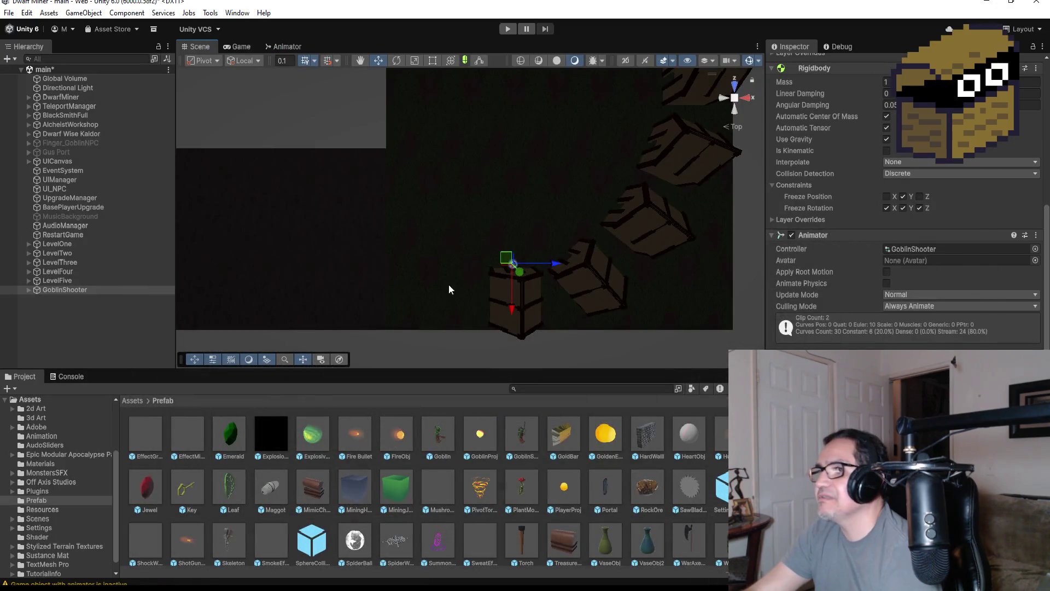
# Create an empty GameObject next to GoblinShooter and rename it ShooterPos.
pyautogui.scroll(-2, 364, 250)
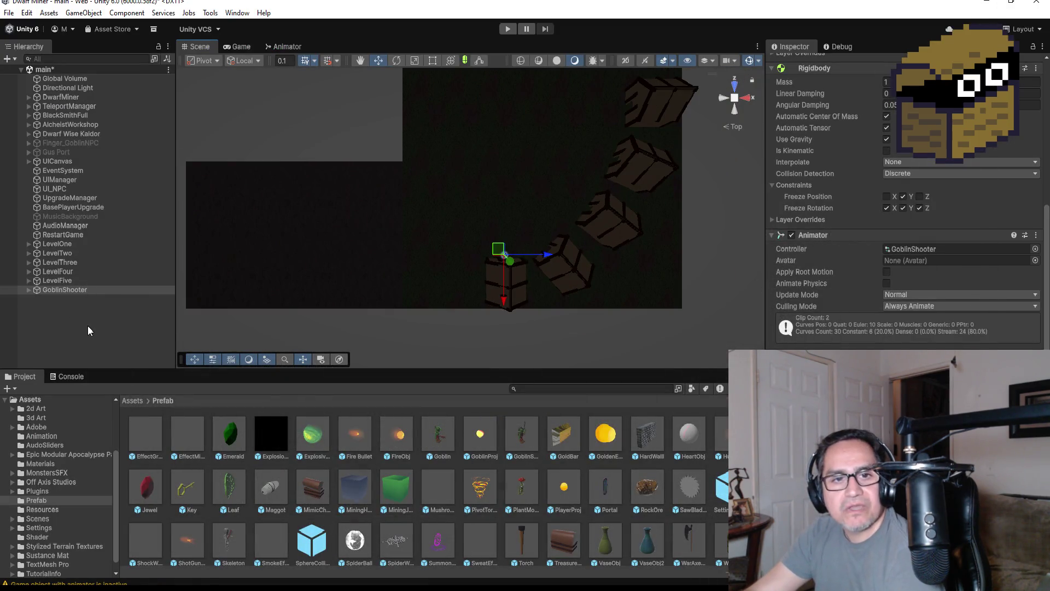
pyautogui.click(69, 289)
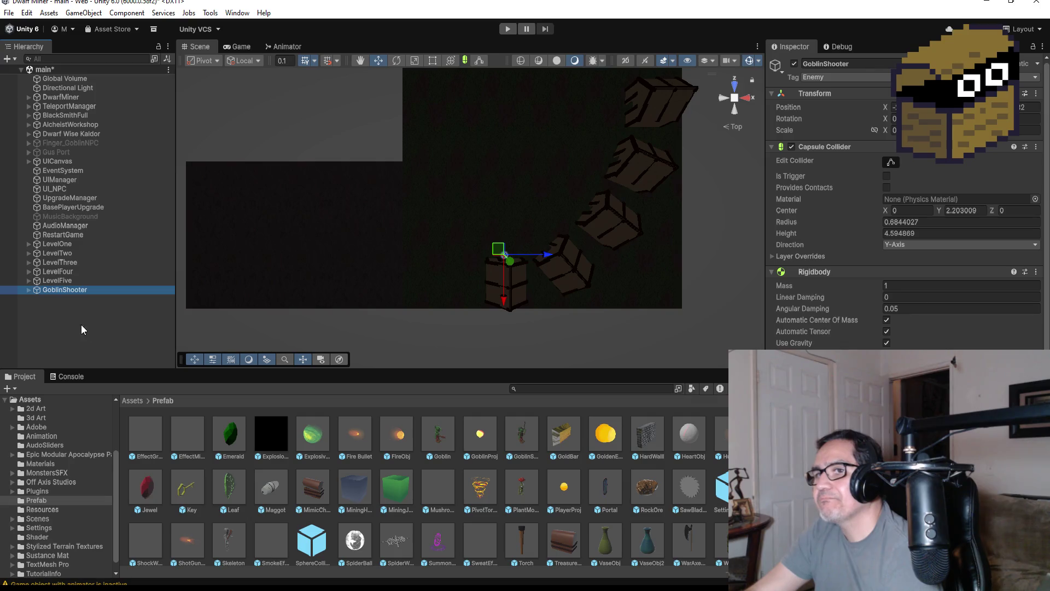
pyautogui.rightClick(64, 307)
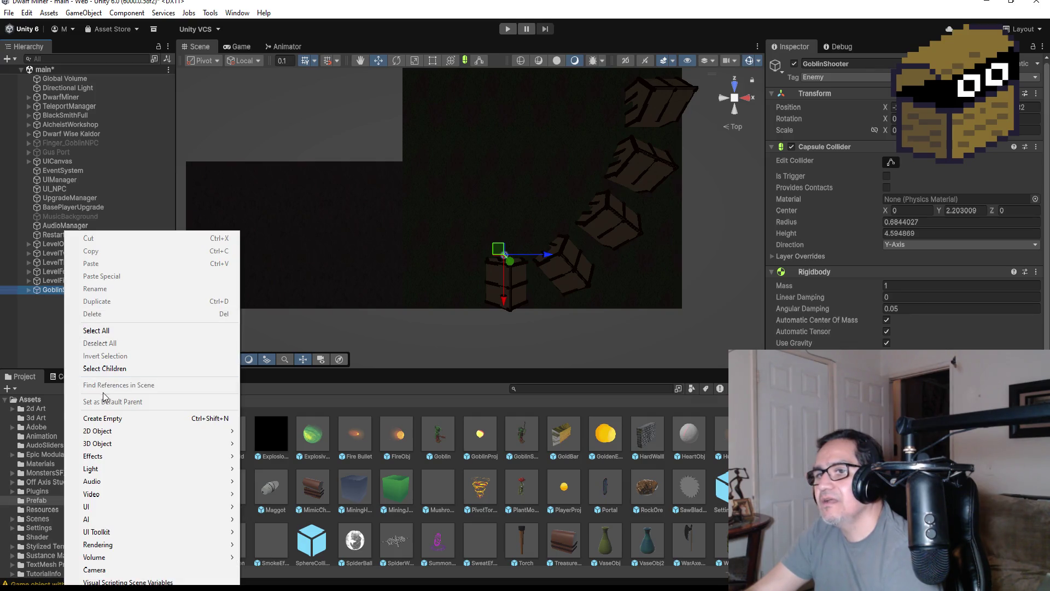
pyautogui.click(108, 422)
pyautogui.click(878, 65)
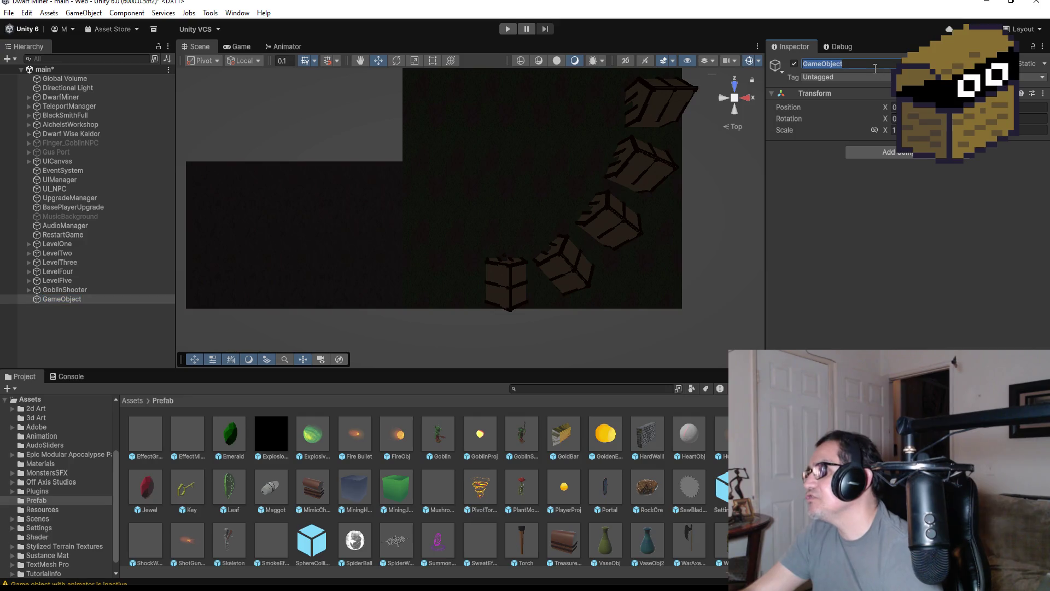
pyautogui.write('ShooterPos')
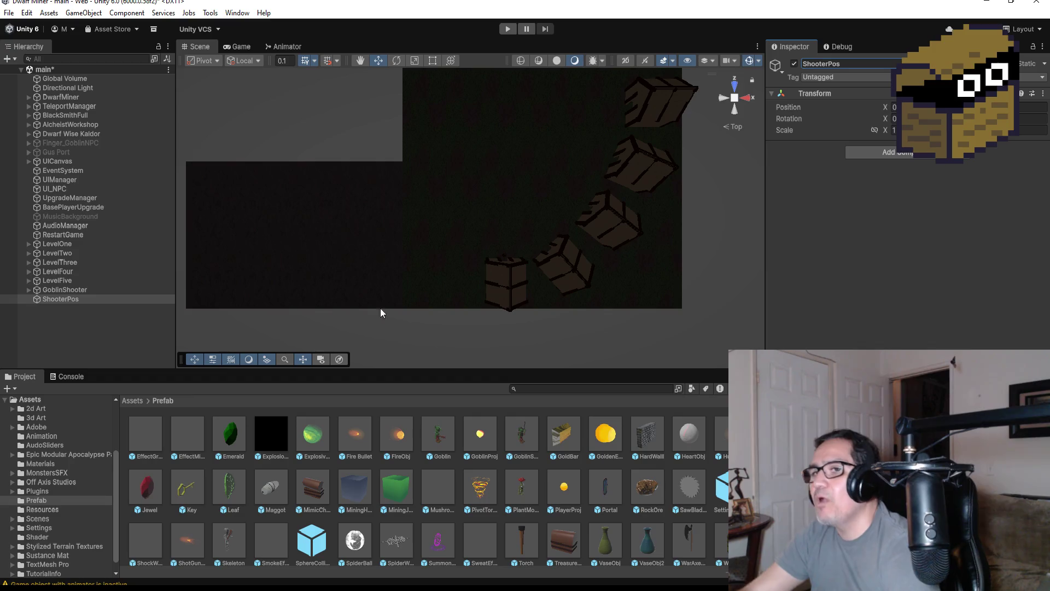
pyautogui.click(59, 296)
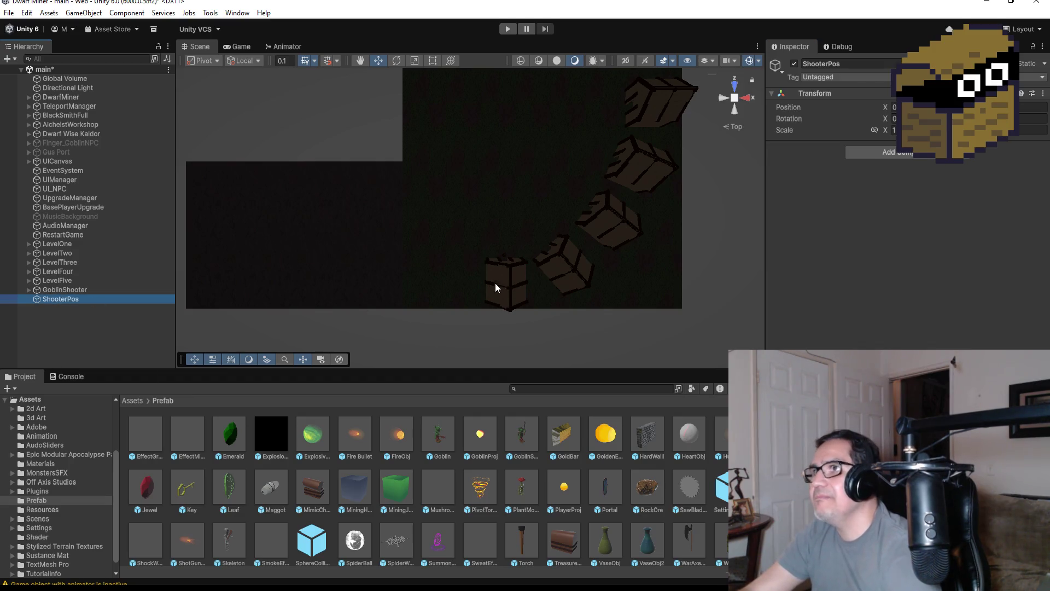
pyautogui.press('Up')
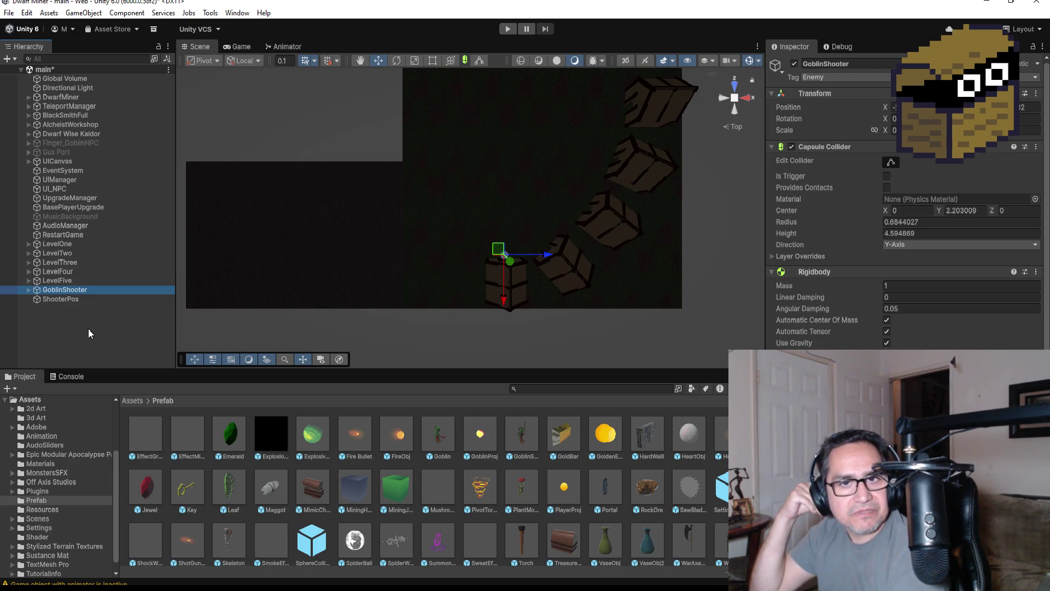
pyautogui.click(83, 300)
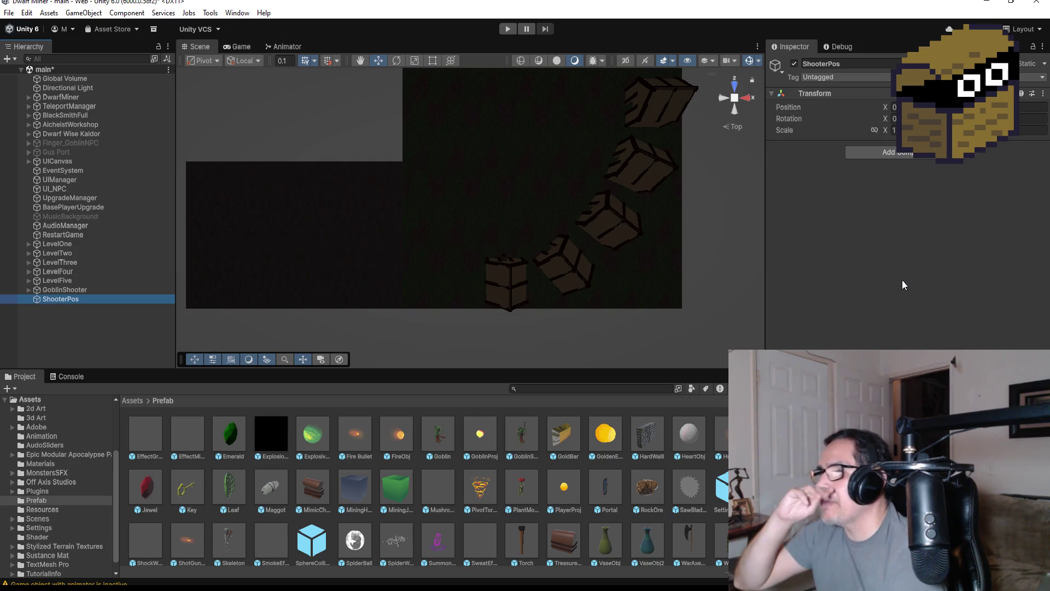
# Give ShooterPos the ShooterPos tag and paste GoblinShooter's Transform position onto it.
pyautogui.click(851, 80)
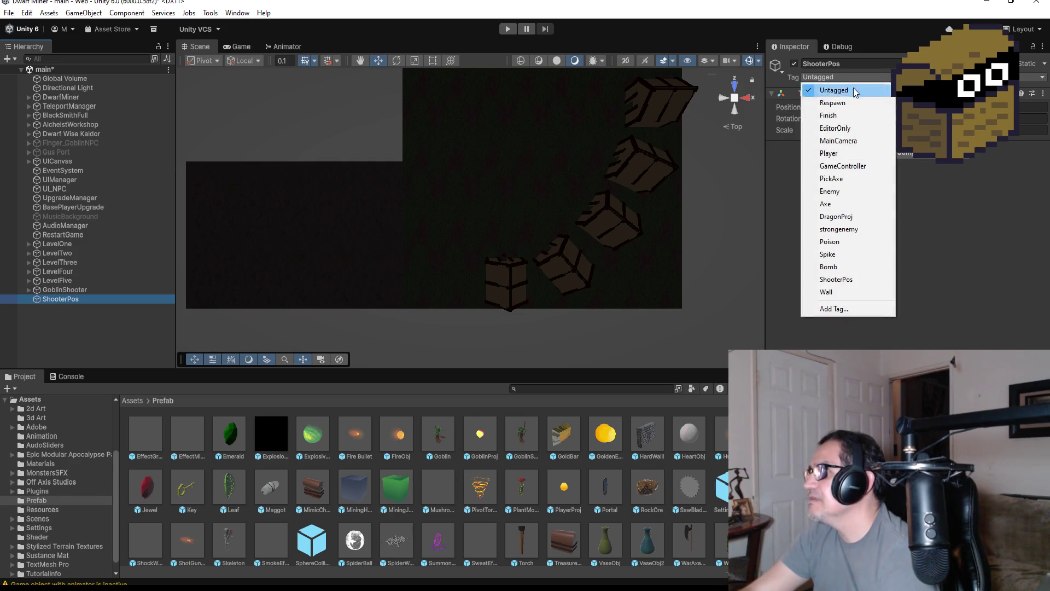
pyautogui.click(851, 279)
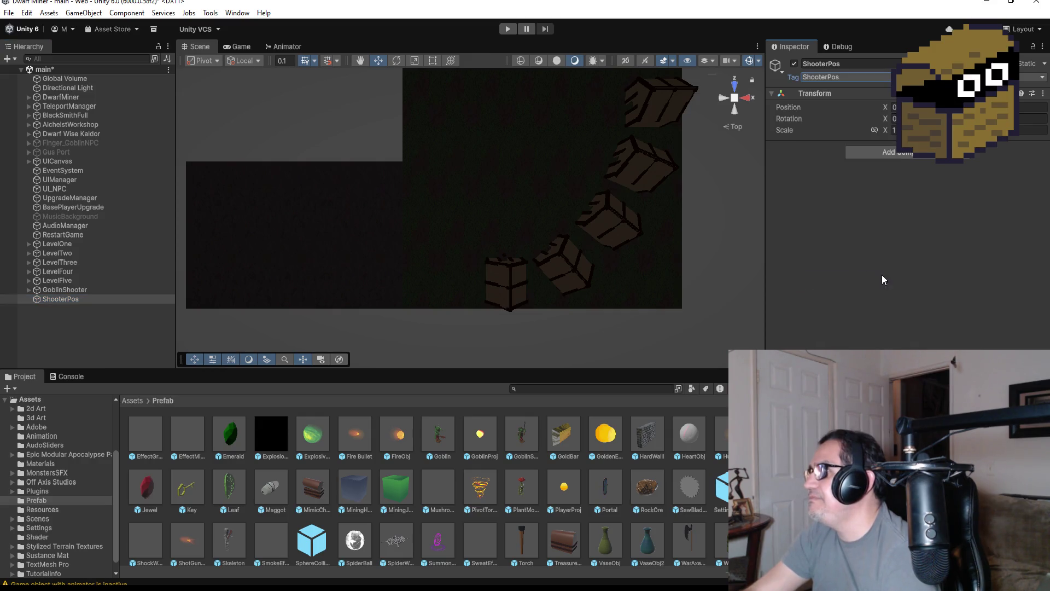
pyautogui.click(82, 289)
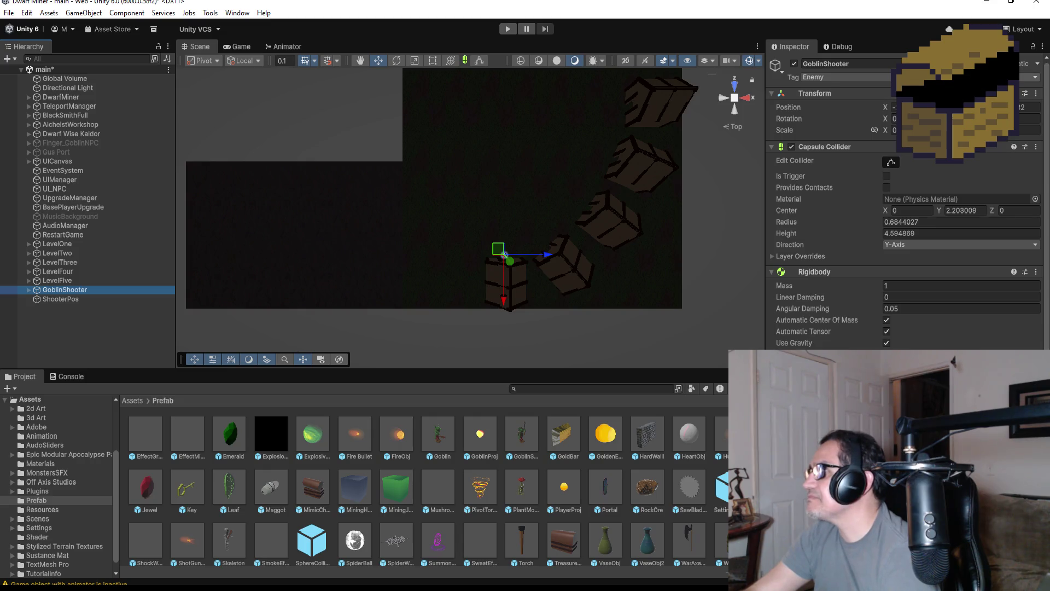
pyautogui.click(1036, 93)
pyautogui.moveTo(989, 195)
pyautogui.click(902, 189)
pyautogui.click(91, 300)
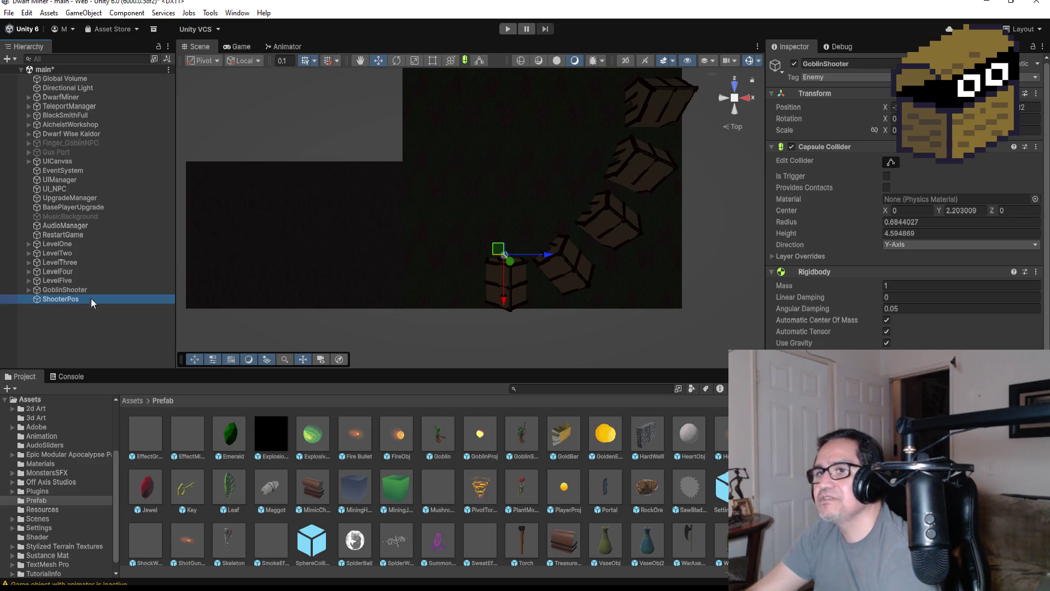
pyautogui.click(1043, 95)
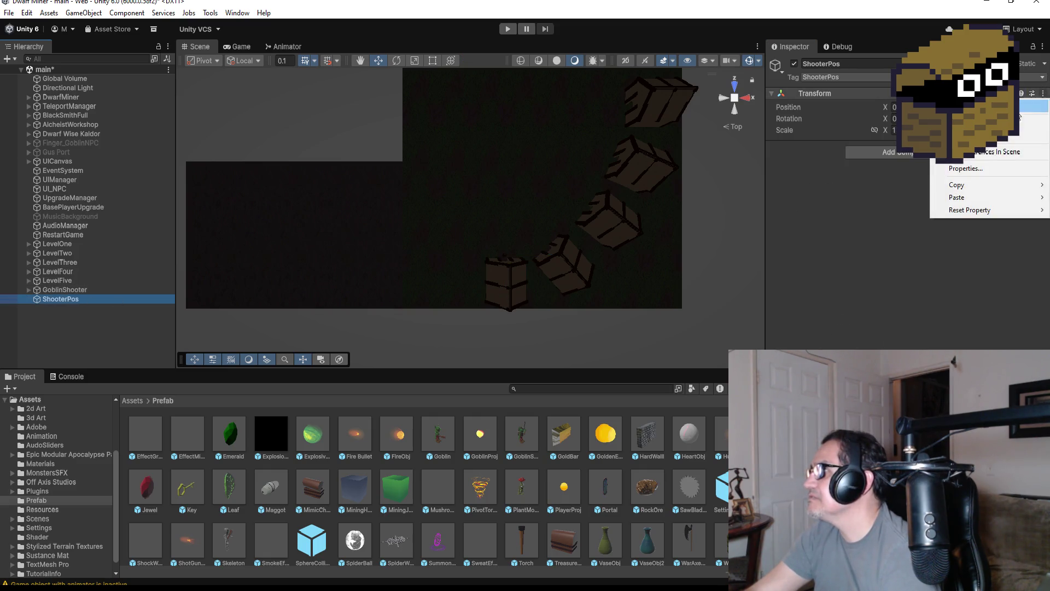
pyautogui.moveTo(979, 197)
pyautogui.click(876, 201)
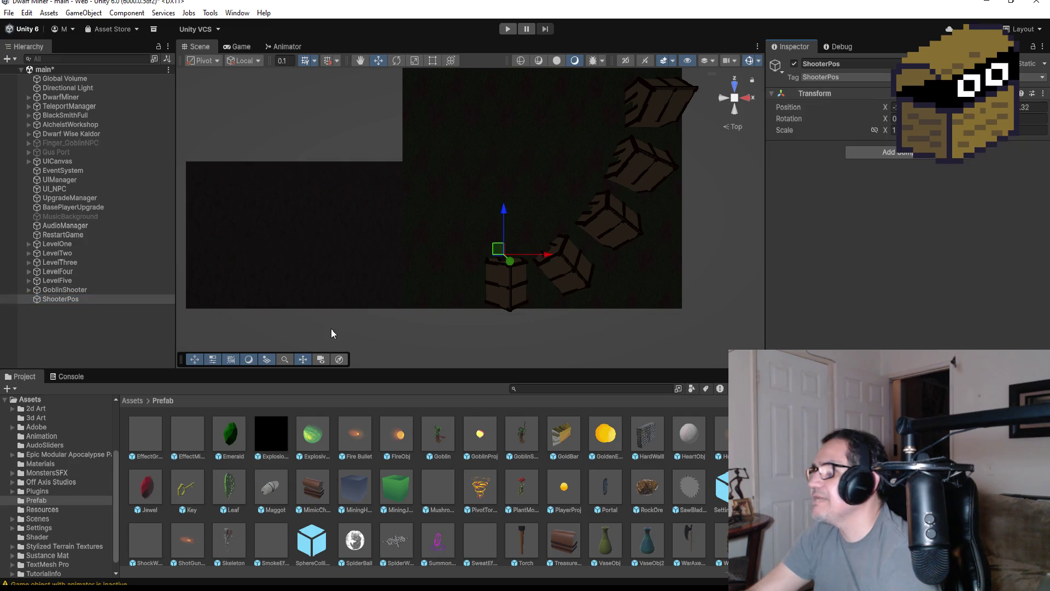
# Nudge ShooterPos slightly upward above the goblin and start a play test.
pyautogui.moveTo(507, 195); pyautogui.dragTo(509, 193)
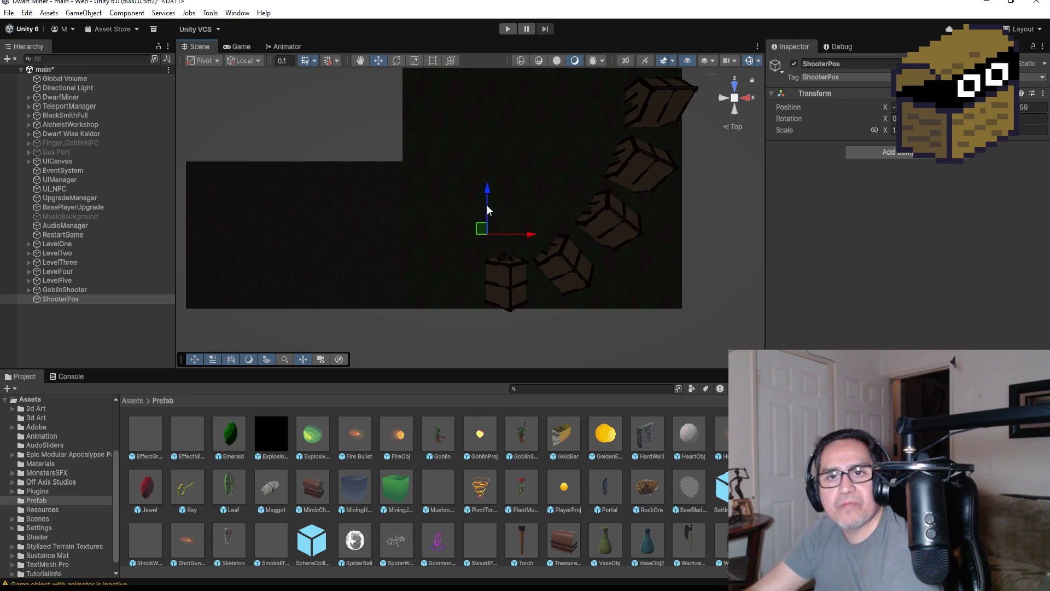
pyautogui.click(504, 33)
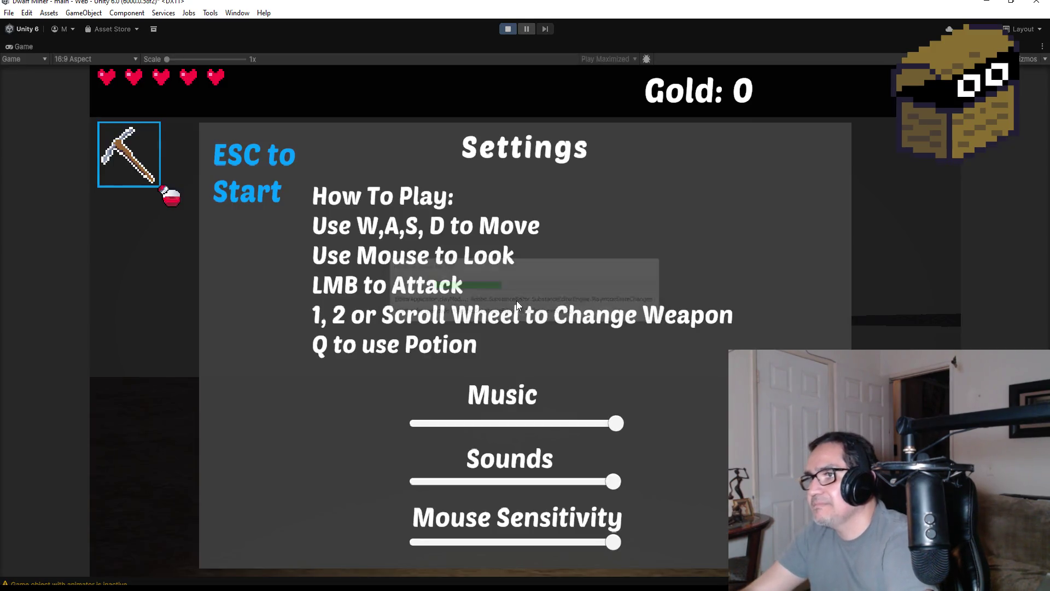
# Begin playing, equip the gun with key 2, and walk toward the village houses.
pyautogui.press('Escape')
pyautogui.click(573, 321)
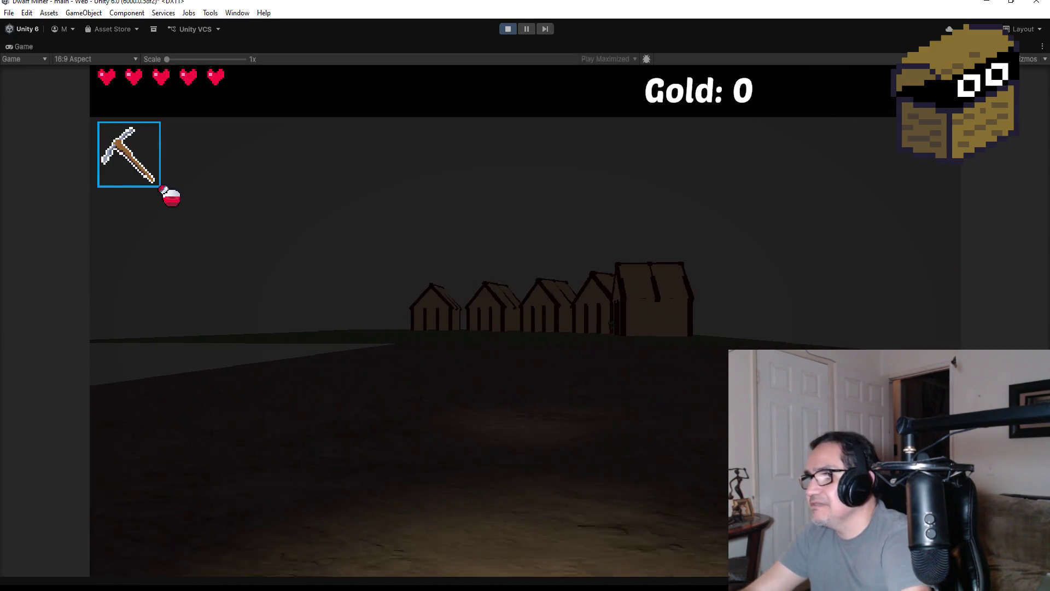
pyautogui.press('2')
pyautogui.press('w')
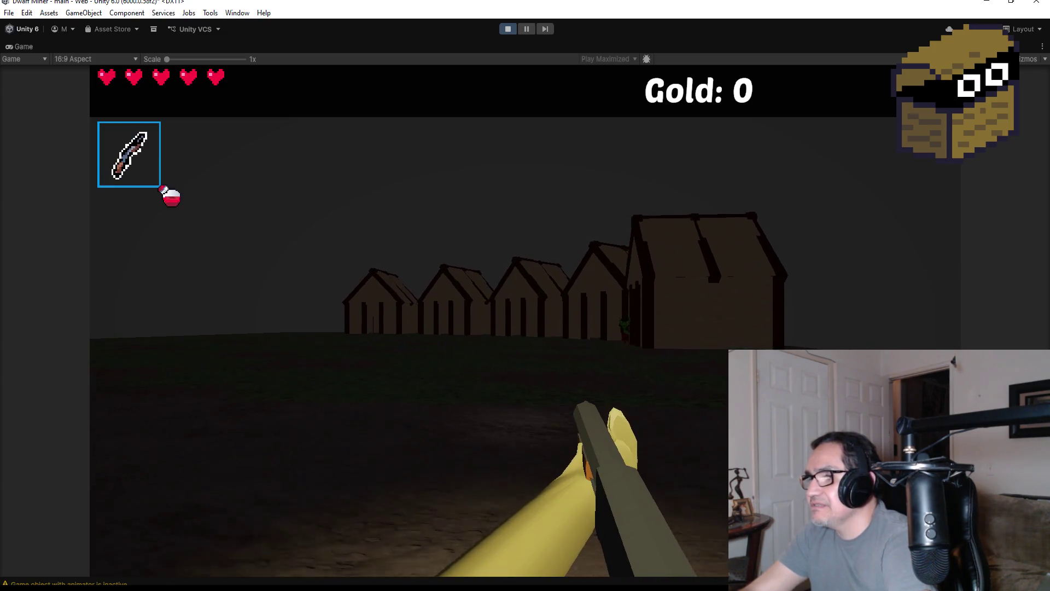
pyautogui.press('w')
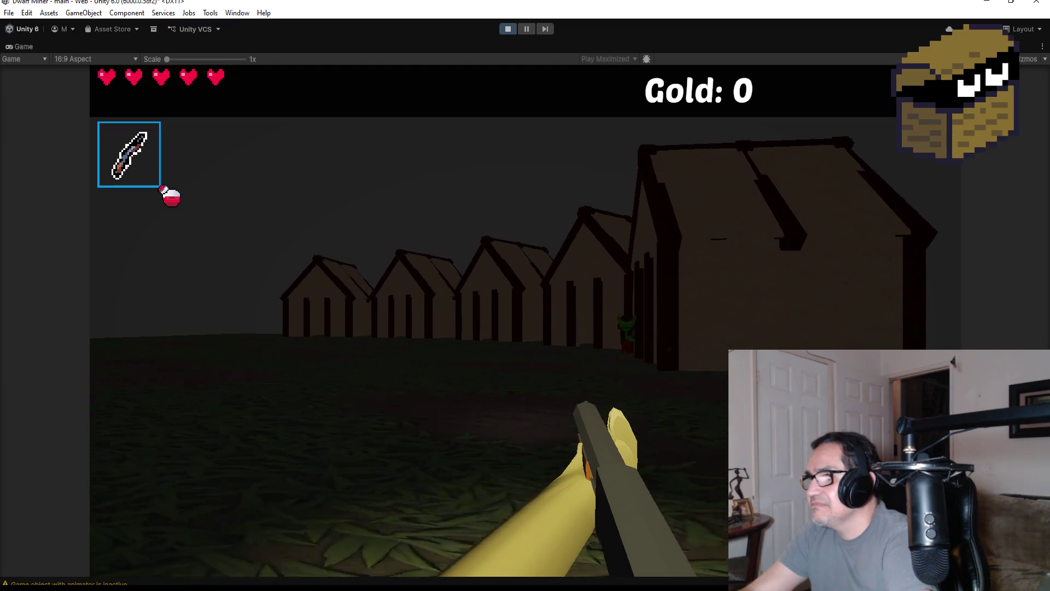
pyautogui.press('w')
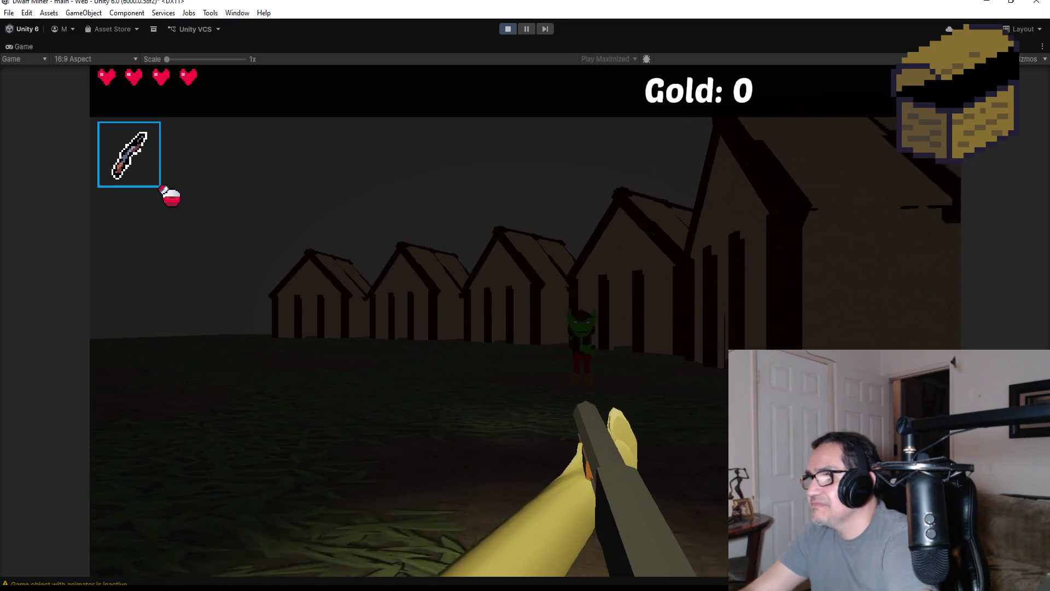
pyautogui.press('w')
# Shoot the goblin shooter repeatedly, then pause the game and stop the play test.
pyautogui.click(409, 320)
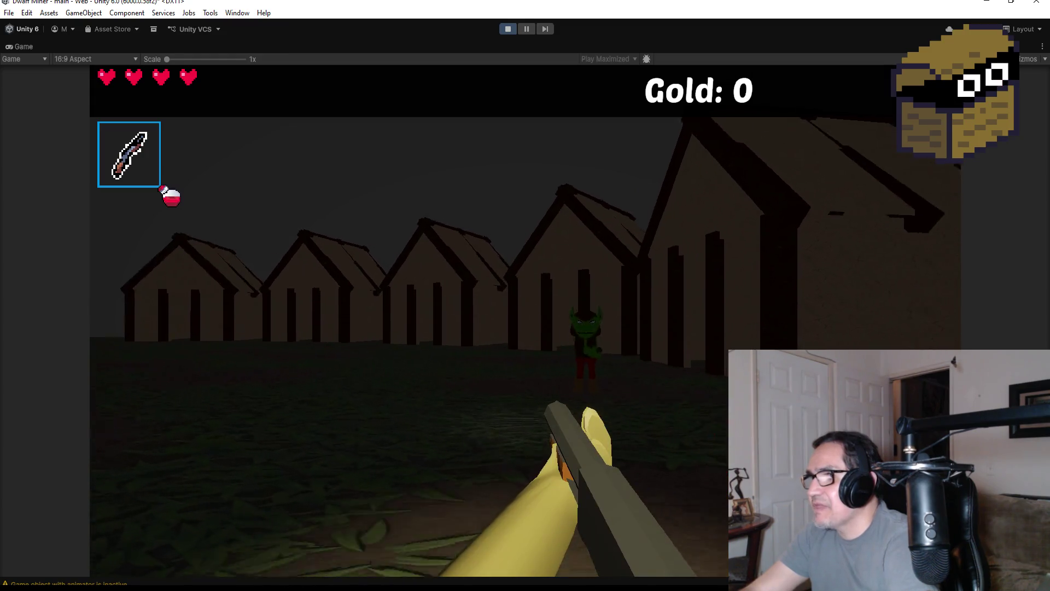
pyautogui.press('w')
pyautogui.click(501, 258)
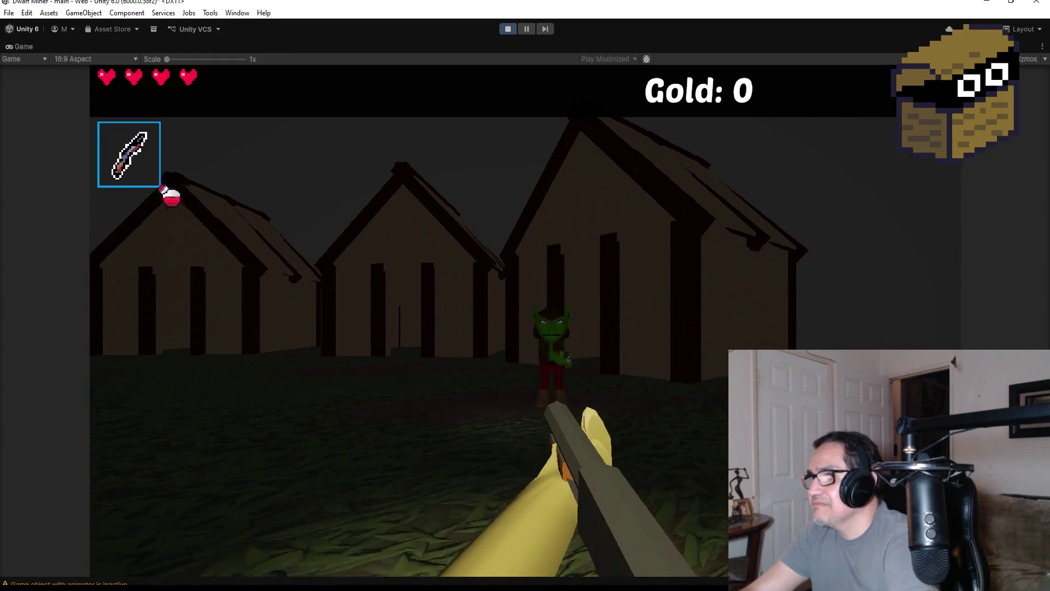
pyautogui.click(525, 321)
pyautogui.click(526, 321)
pyautogui.click(525, 321)
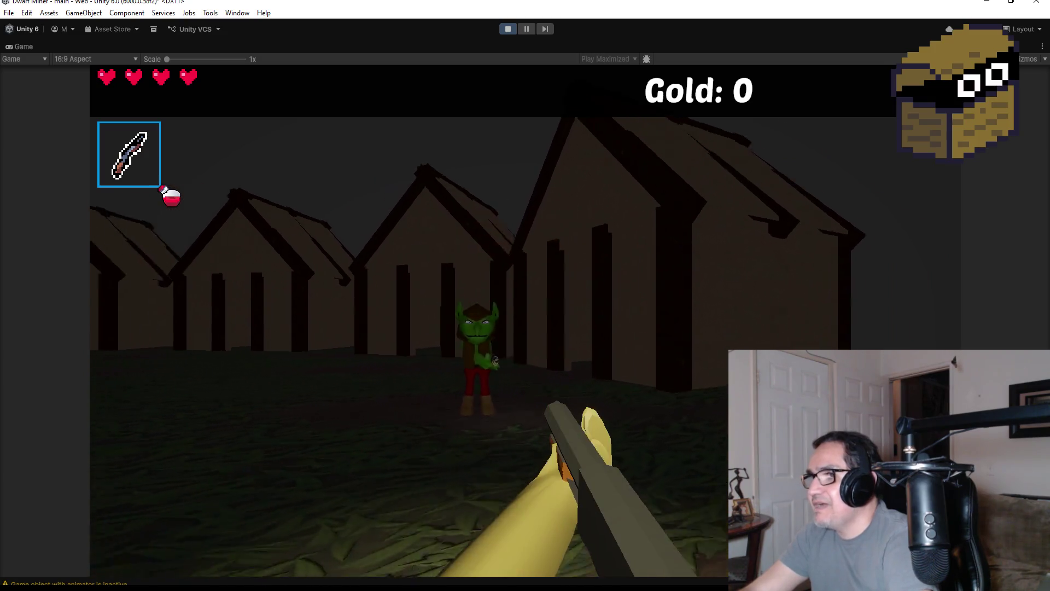
pyautogui.click(525, 321)
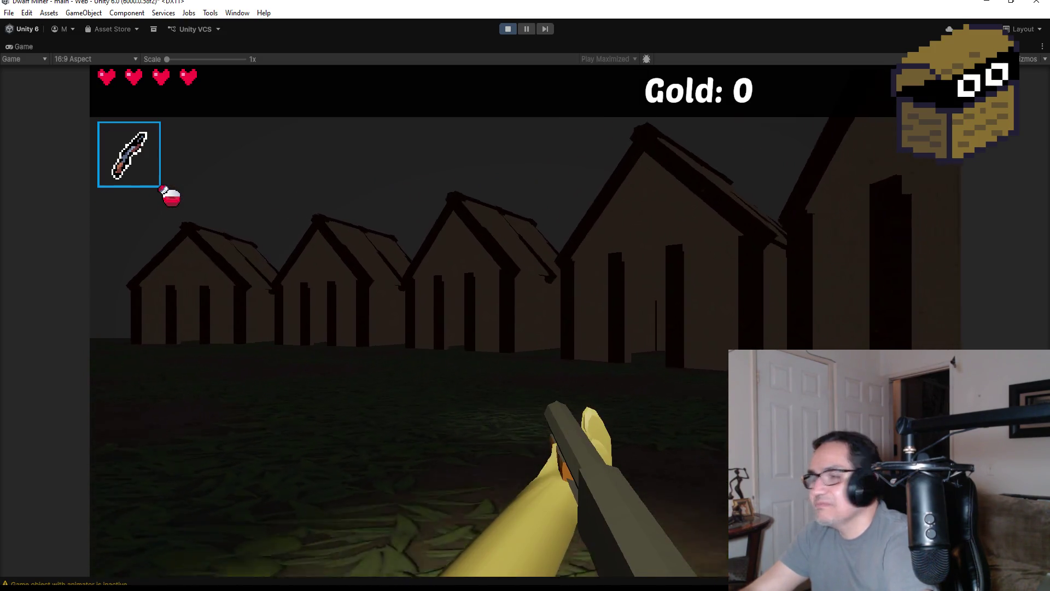
pyautogui.press('Escape')
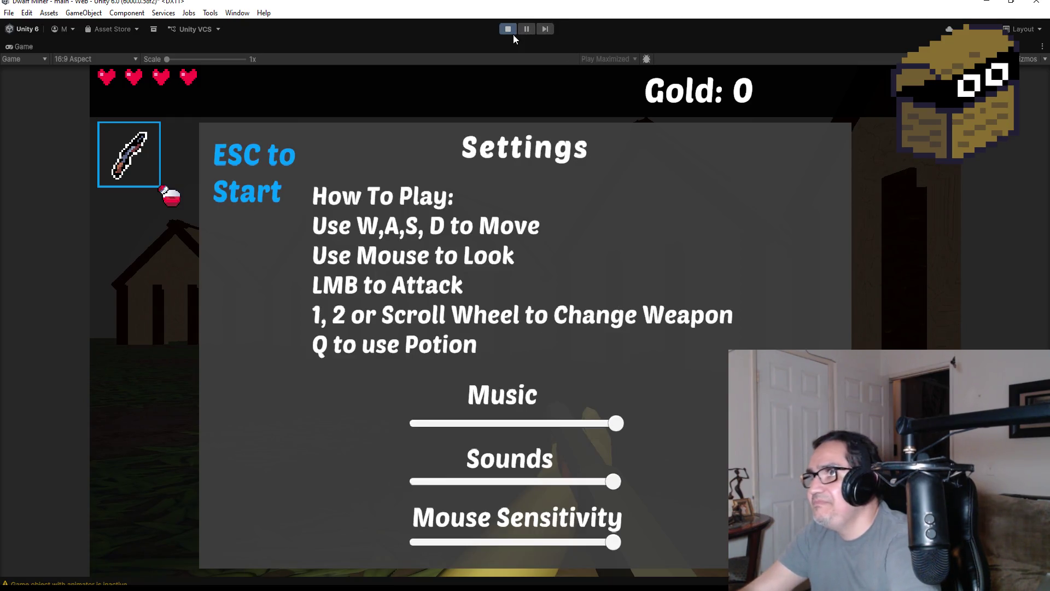
pyautogui.click(510, 31)
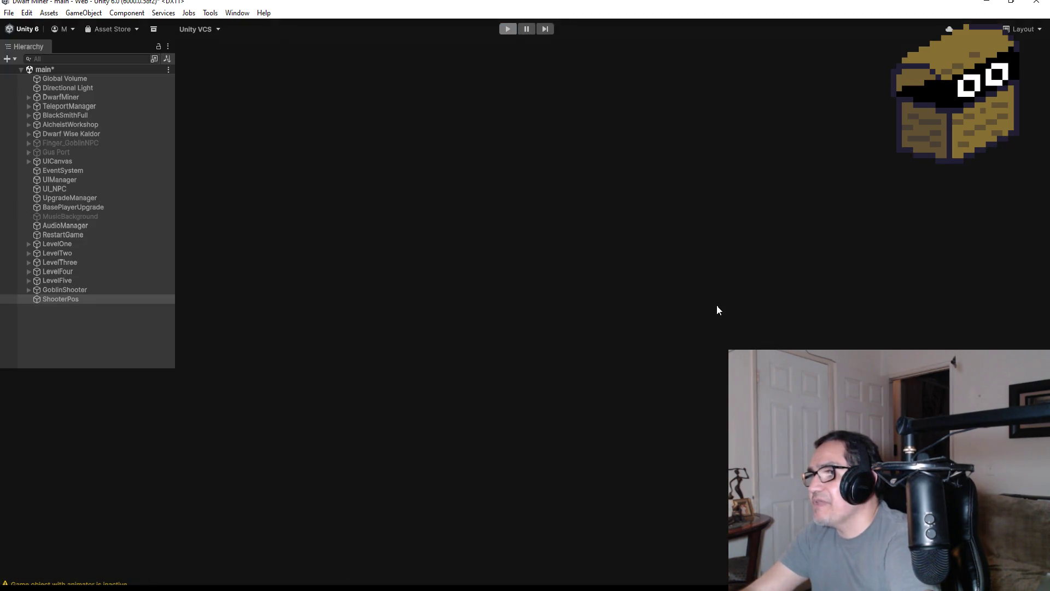
# Select GoblinShooter to review its Enemy tag, Capsule Collider and Rigidbody.
pyautogui.scroll(-3, 589, 323)
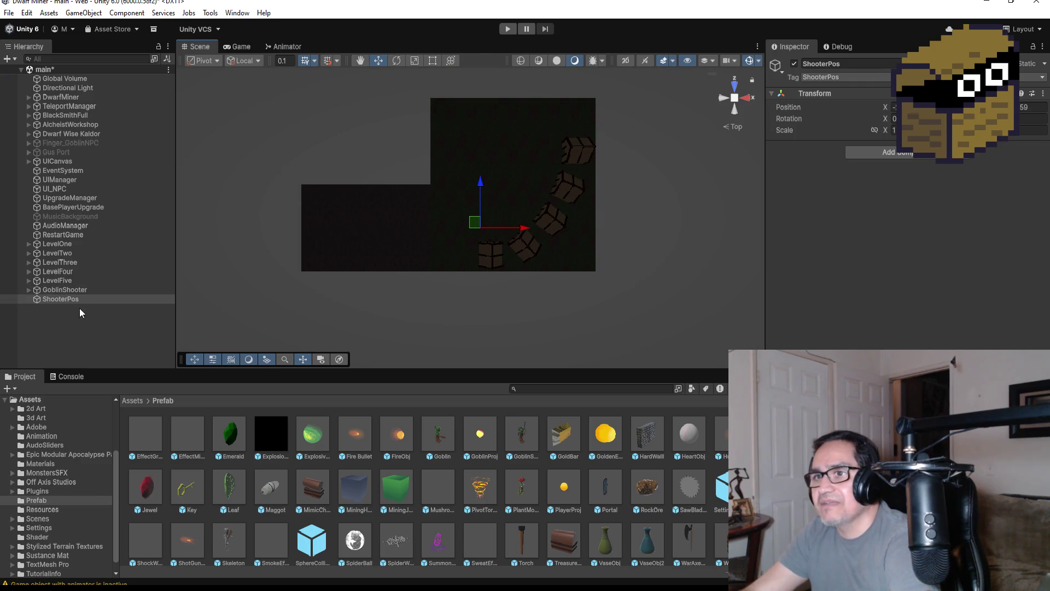
pyautogui.click(68, 290)
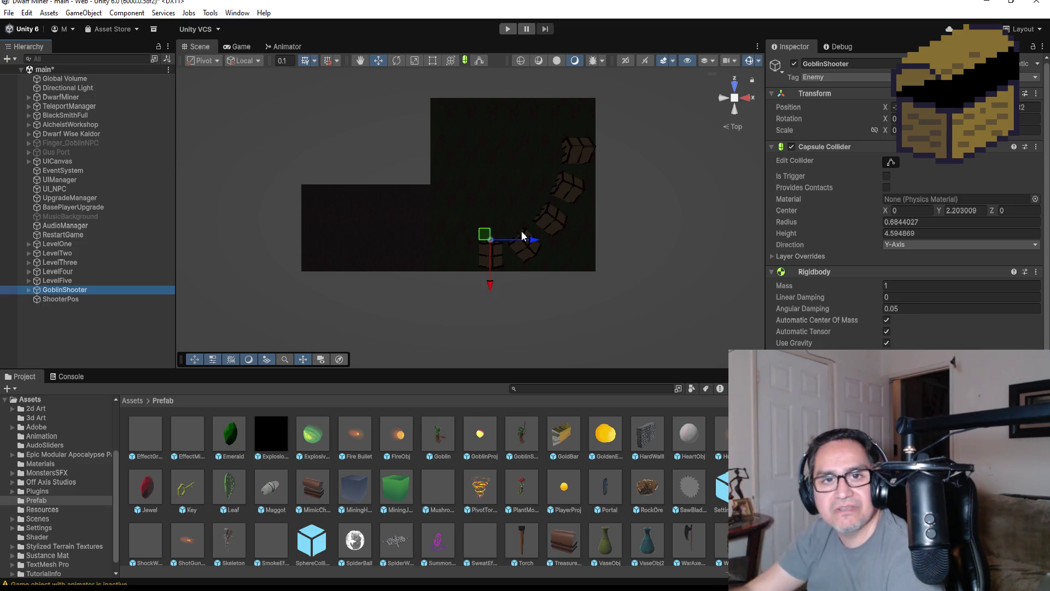
pyautogui.click(86, 329)
pyautogui.click(81, 291)
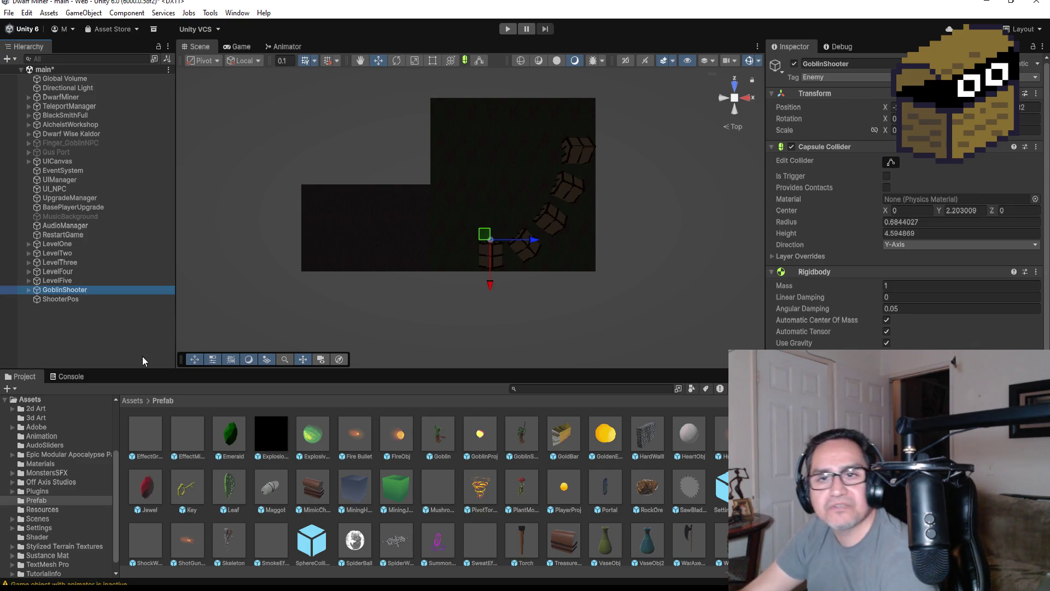
pyautogui.moveTo(444, 437); pyautogui.dragTo(449, 436)
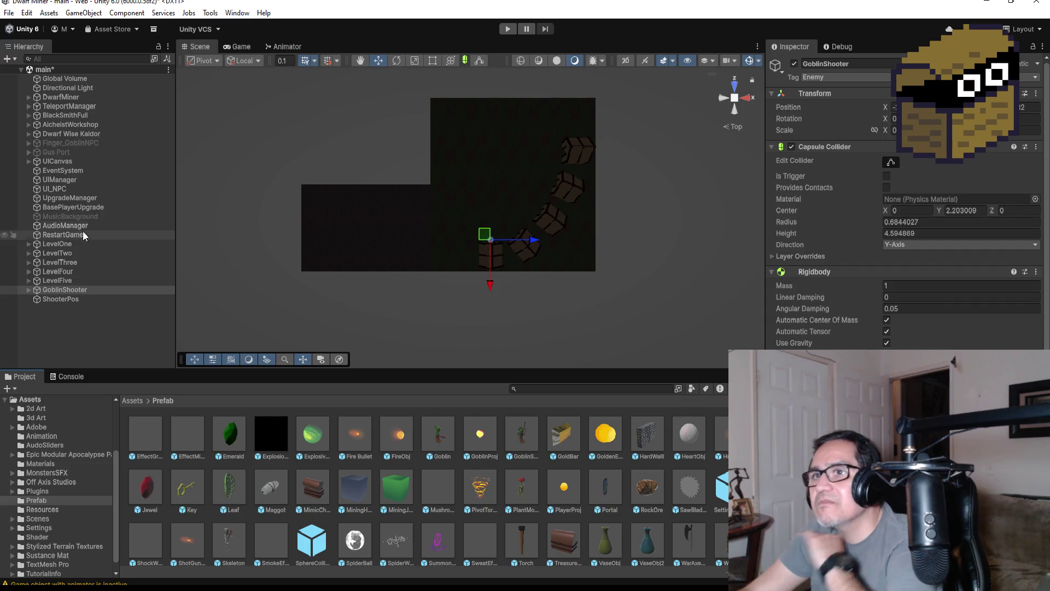
# Expand LevelThree's BossArea and inspect BattleAreaManager's Goblin and GoblinShooter enemy list.
pyautogui.click(29, 262)
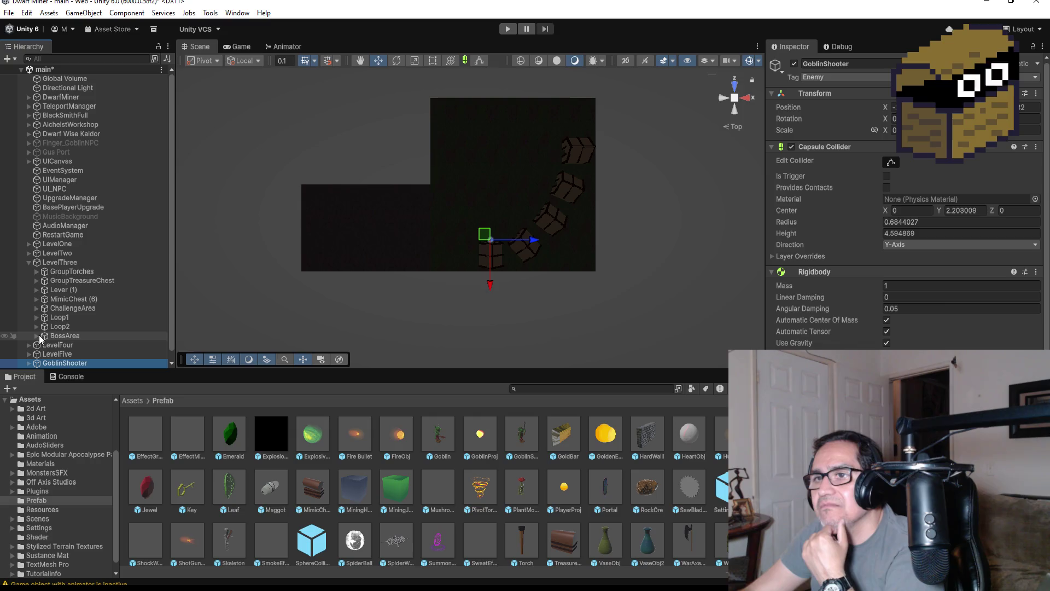
pyautogui.click(36, 336)
pyautogui.scroll(-5, 93, 330)
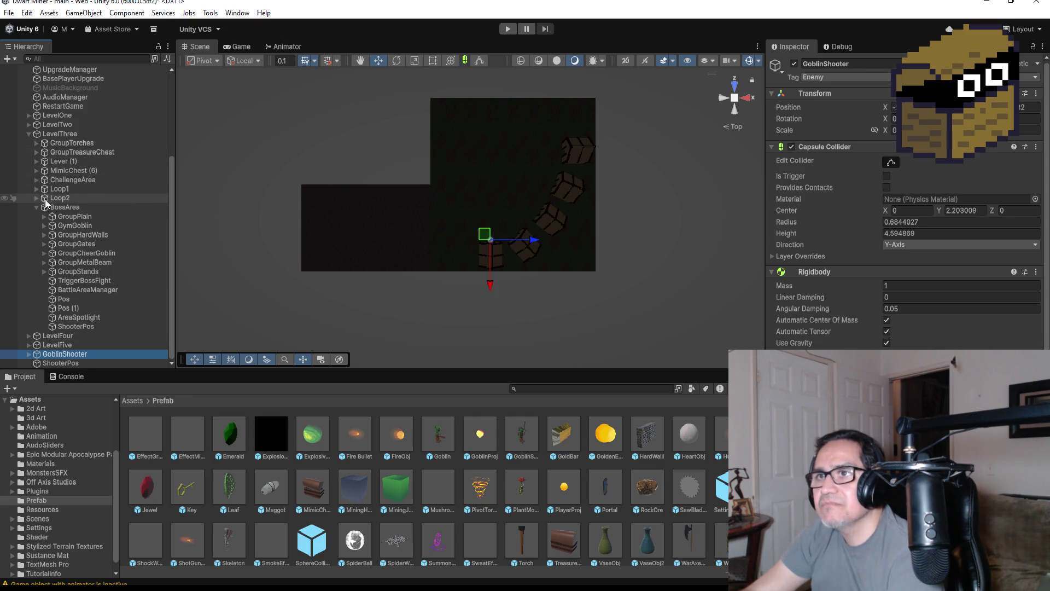
pyautogui.click(71, 227)
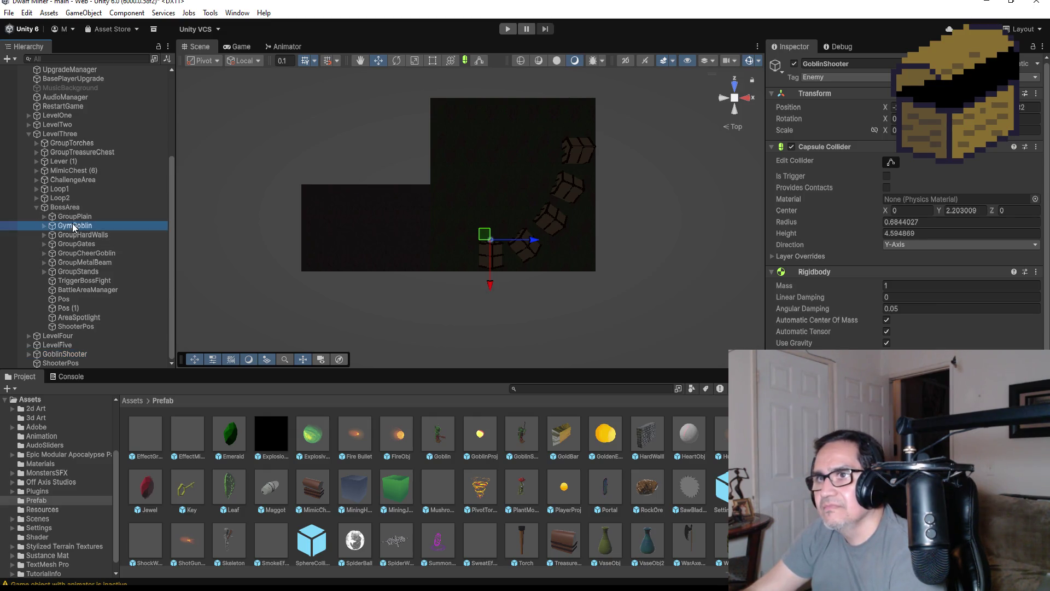
pyautogui.click(95, 263)
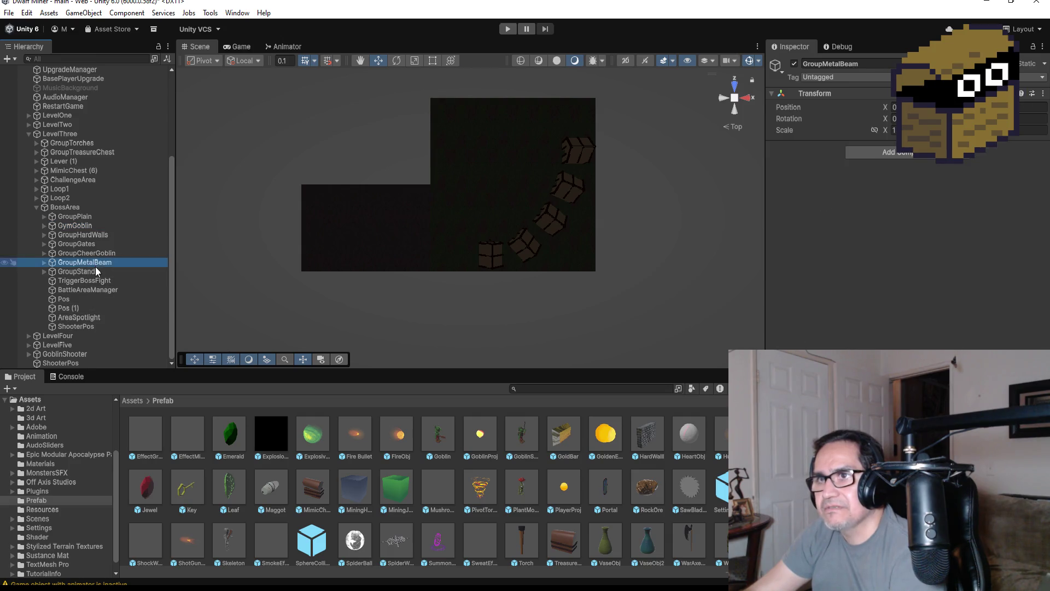
pyautogui.click(100, 291)
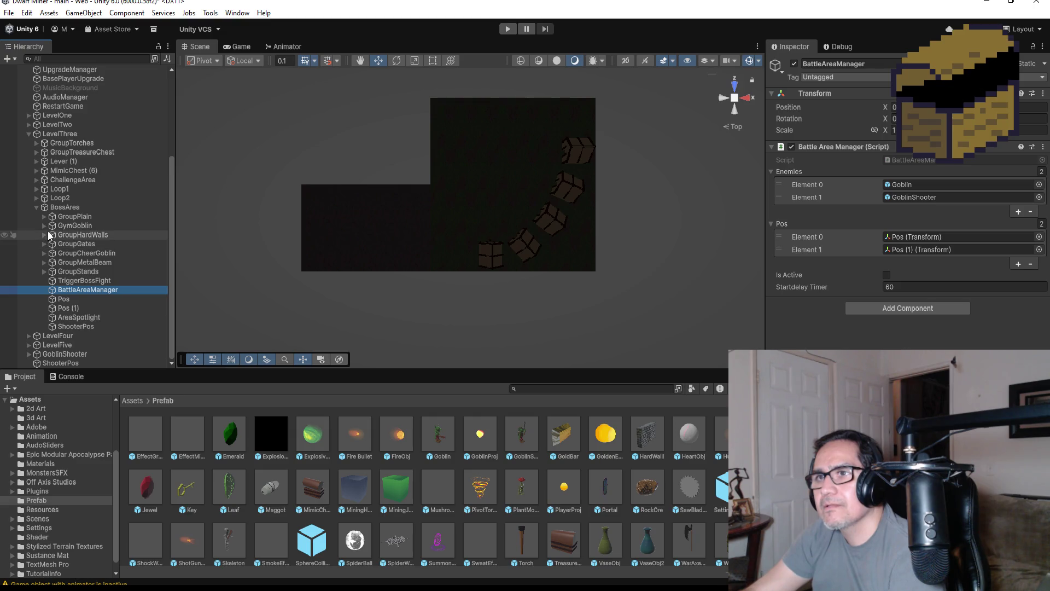
# Collapse BossArea and expand Loop2 to reveal its groups.
pyautogui.click(35, 207)
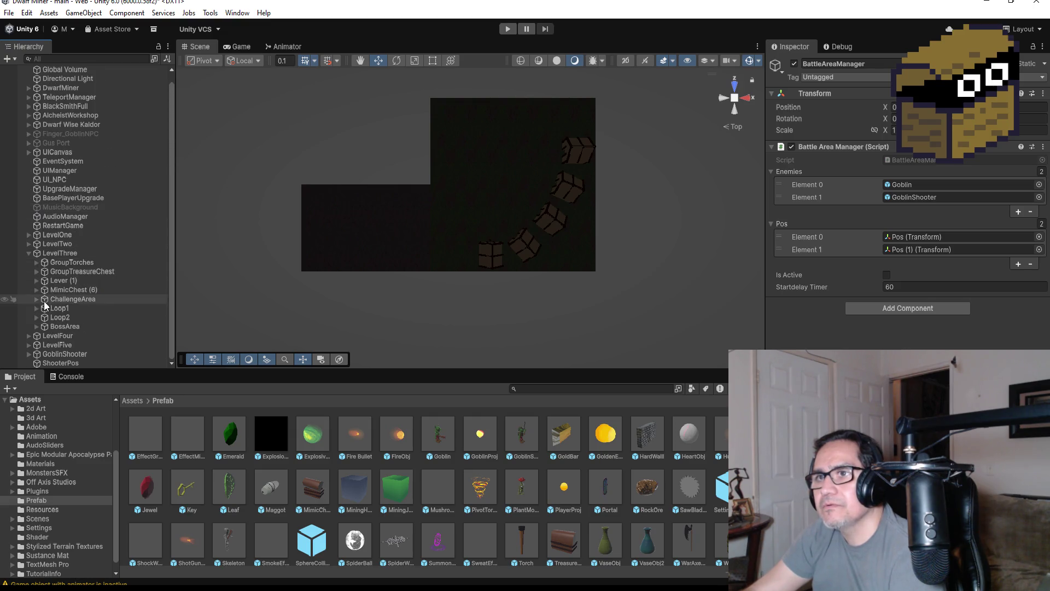
pyautogui.click(36, 318)
pyautogui.scroll(-2, 91, 327)
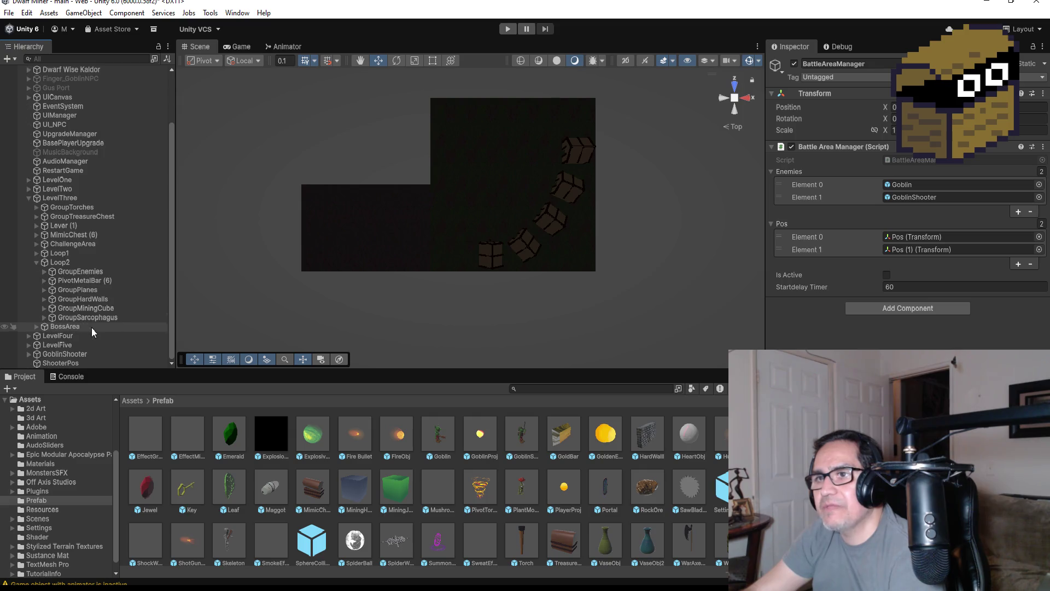
# Select SuperGoblin (3) under Loop2's GroupEnemies and duplicate it with Ctrl+D into SuperGoblin (4).
pyautogui.click(44, 271)
pyautogui.click(104, 290)
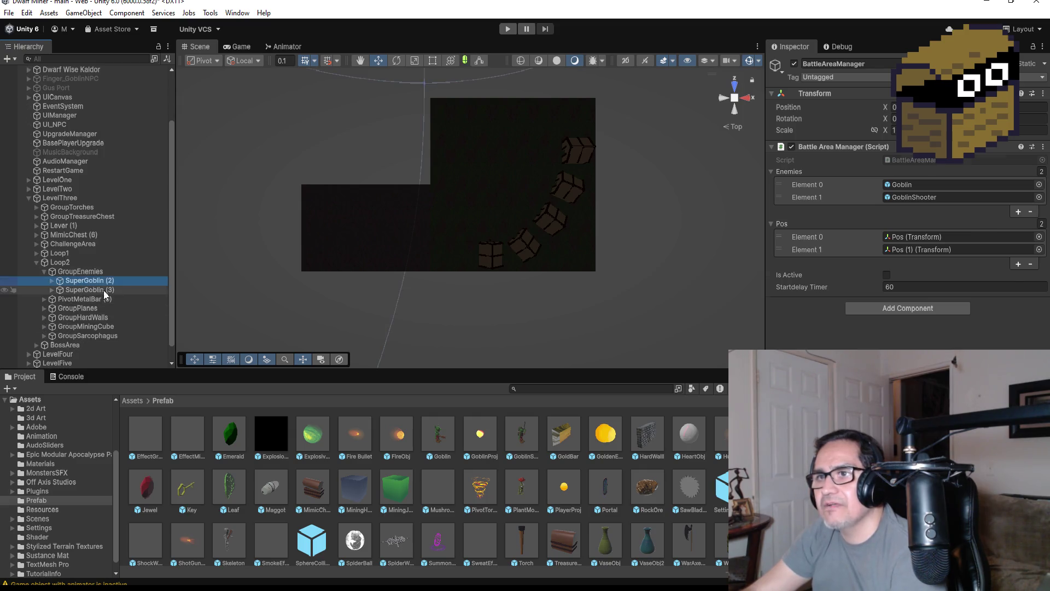
pyautogui.scroll(-5, 649, 179)
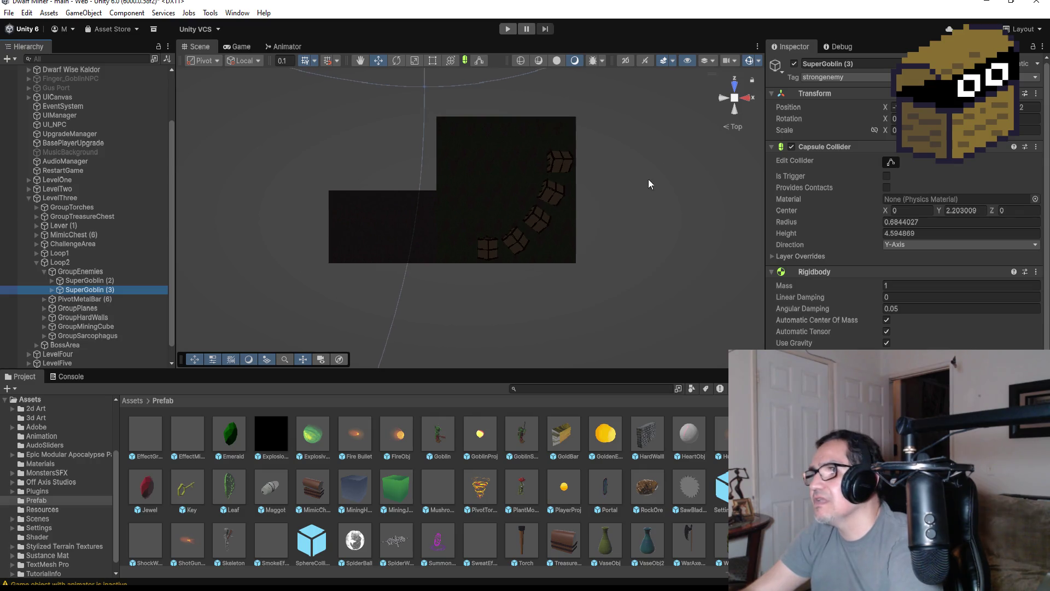
pyautogui.scroll(-5, 523, 201)
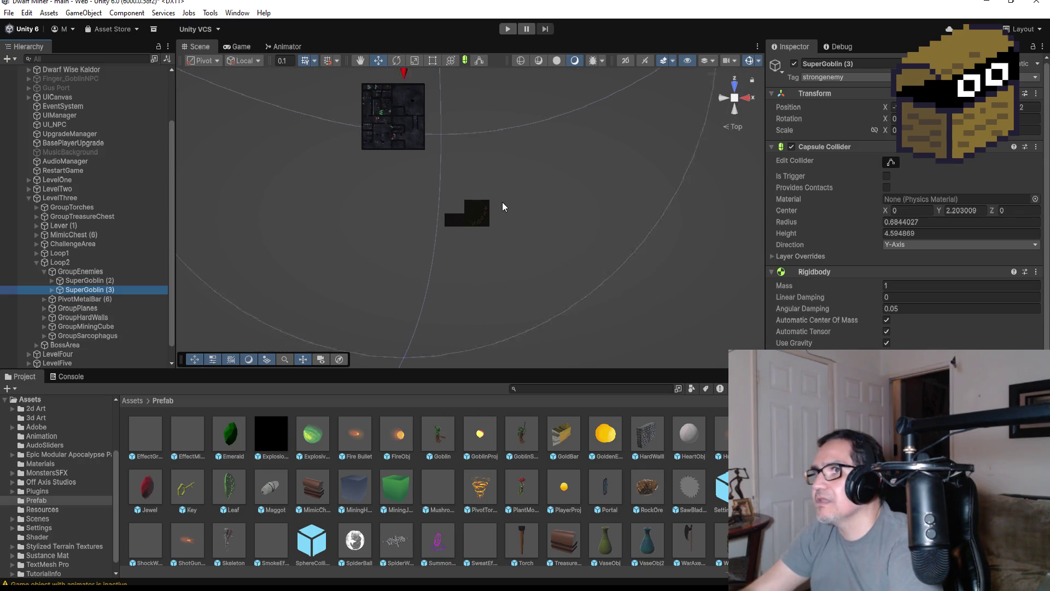
pyautogui.hotkey('ctrl', 'd')
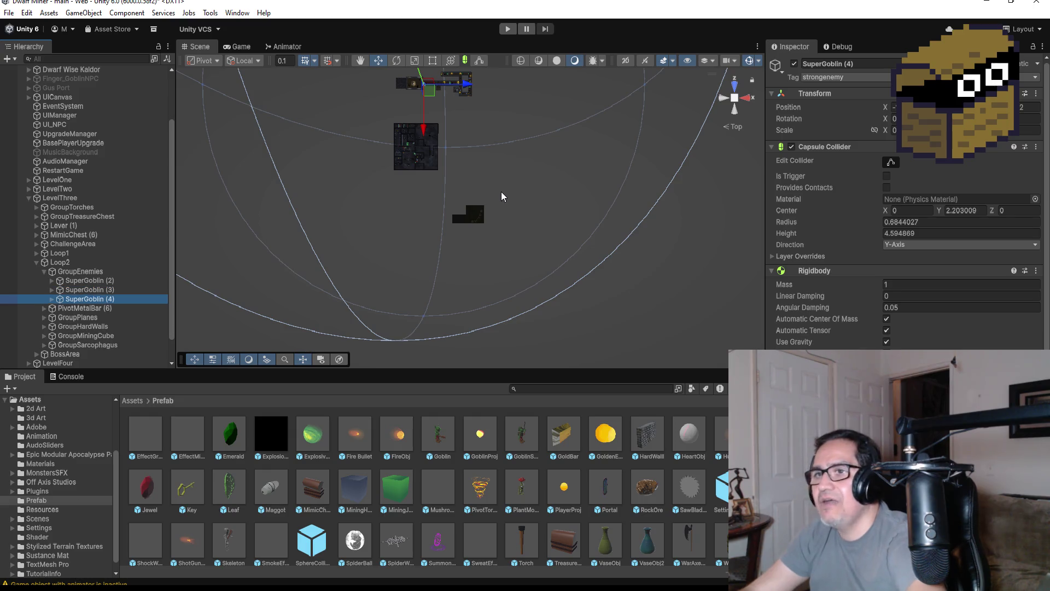
# Move SuperGoblin (4) to the Hierarchy root, drag it along X, and frame it.
pyautogui.moveTo(99, 335)
pyautogui.mouseDown()
pyautogui.moveTo(100, 366)
pyautogui.moveTo(100, 350)
pyautogui.mouseUp()
pyautogui.scroll(-3, 438, 181)
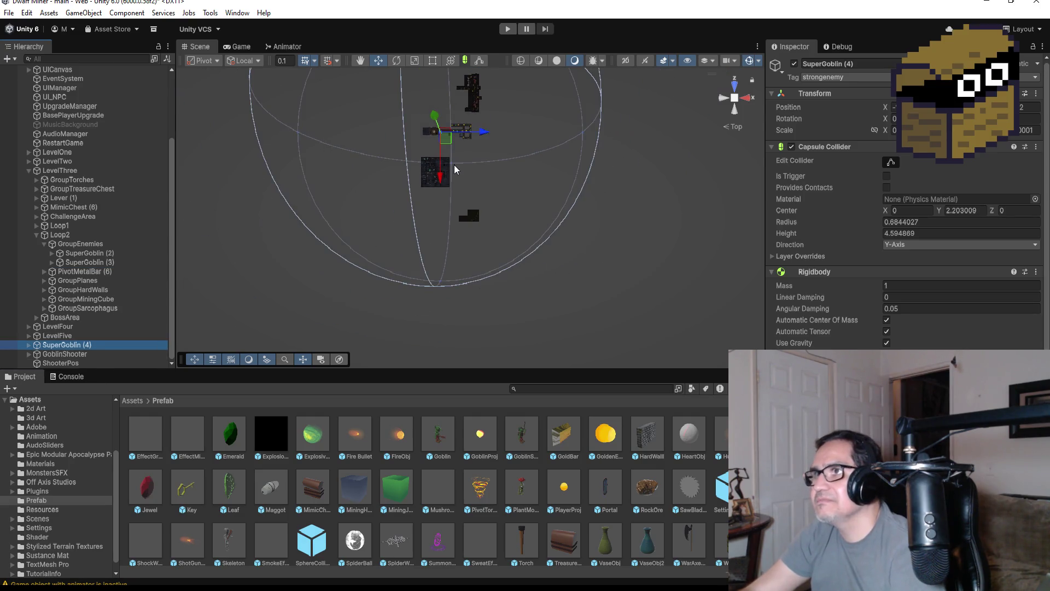
pyautogui.moveTo(440, 179)
pyautogui.mouseDown()
pyautogui.moveTo(442, 254)
pyautogui.moveTo(453, 261)
pyautogui.mouseUp()
pyautogui.press('f')
# Reposition SuperGoblin (4) inside the village, view it from an angle, and start playing.
pyautogui.scroll(-5, 526, 249)
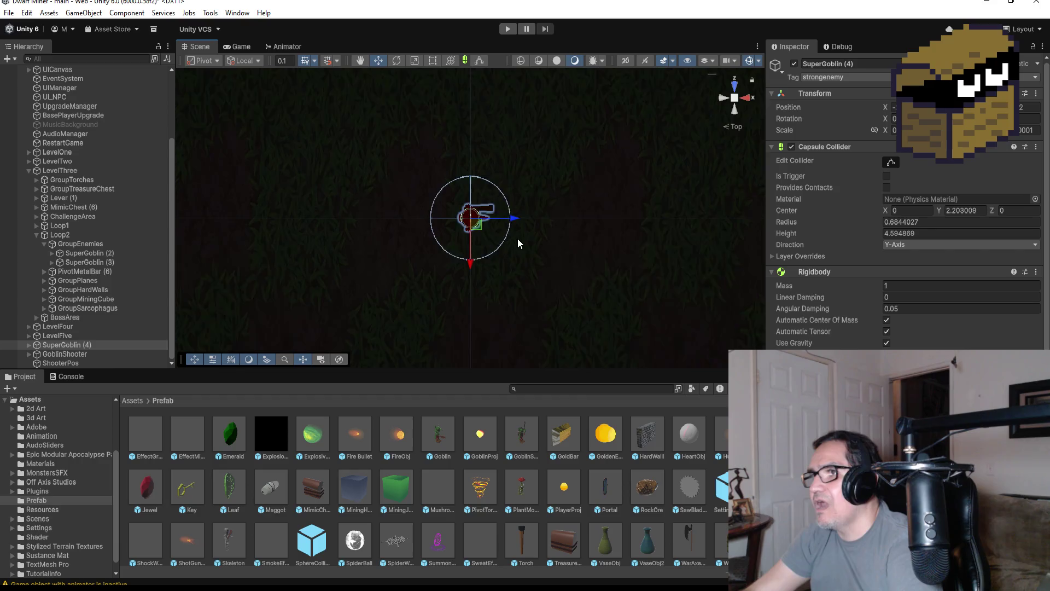
pyautogui.scroll(-5, 514, 240)
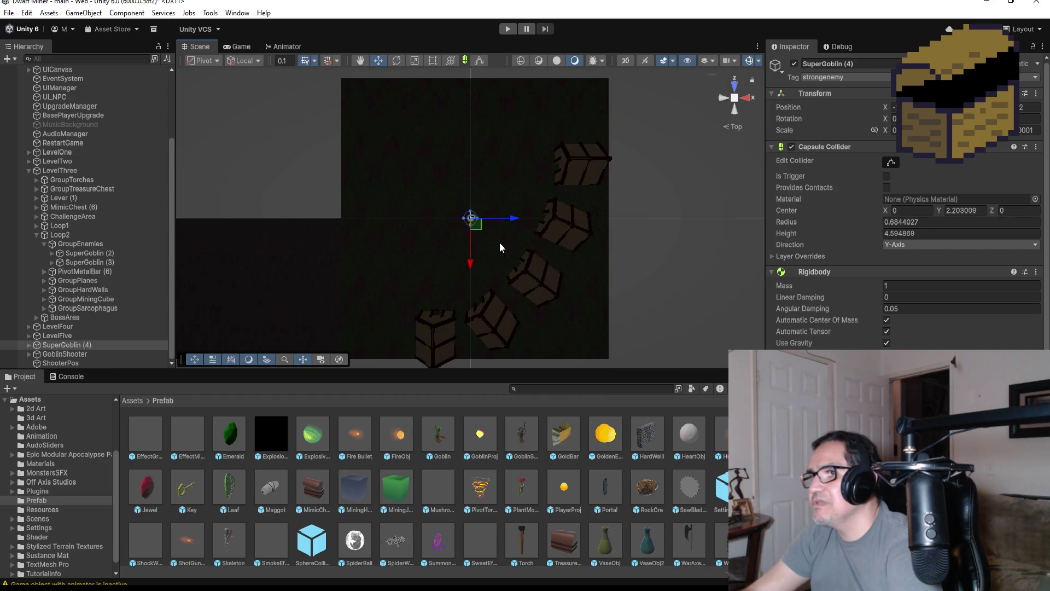
pyautogui.moveTo(472, 265)
pyautogui.mouseDown()
pyautogui.moveTo(469, 345)
pyautogui.moveTo(468, 308)
pyautogui.mouseUp()
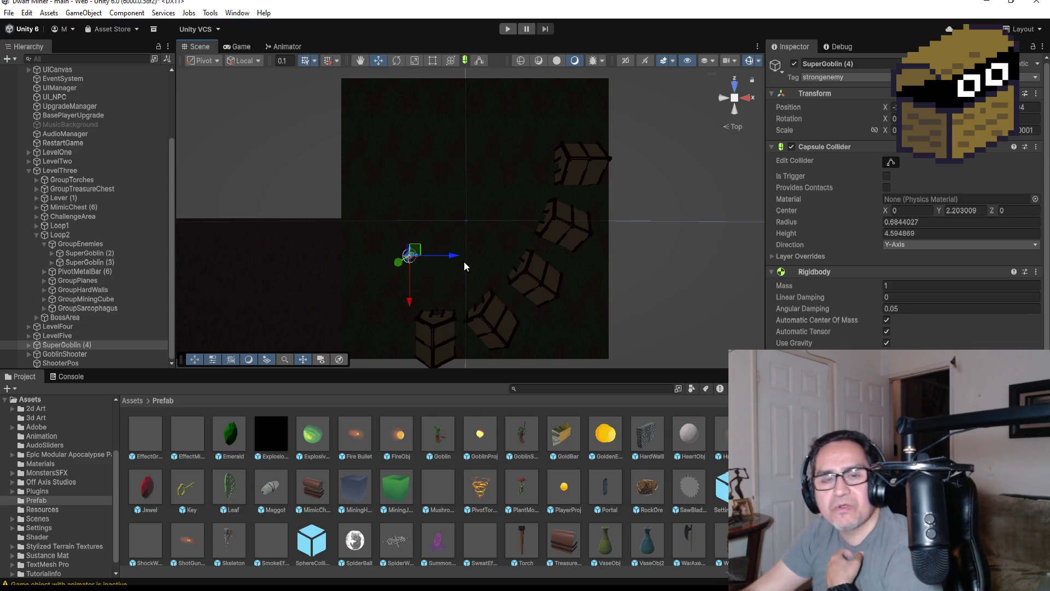
pyautogui.moveTo(437, 290); pyautogui.dragTo(650, 108)
pyautogui.click(506, 29)
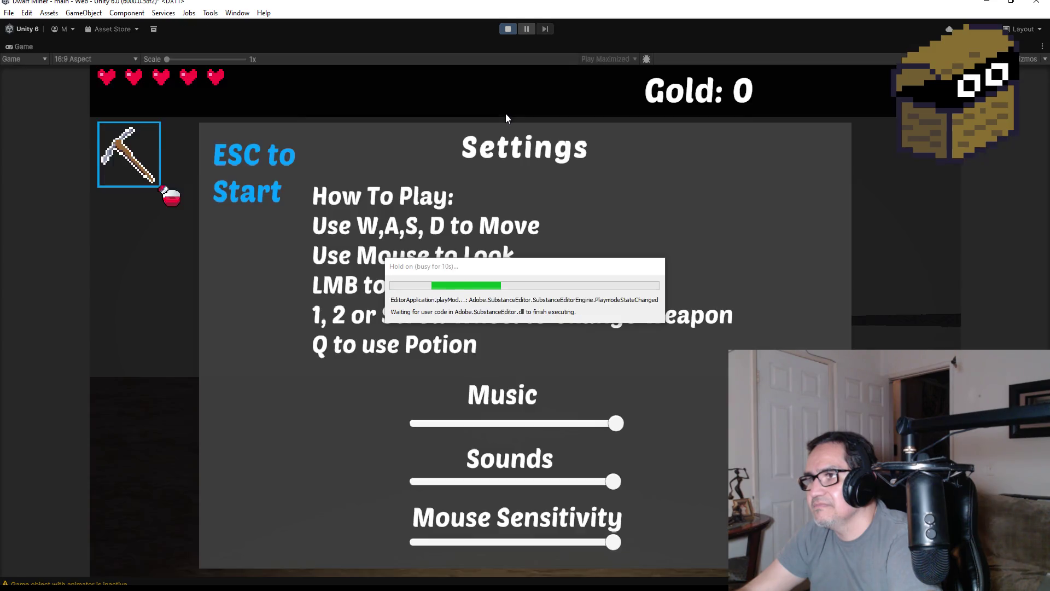
# Start playing with the second weapon and fire fireballs at the red devil near the houses.
pyautogui.press('Escape')
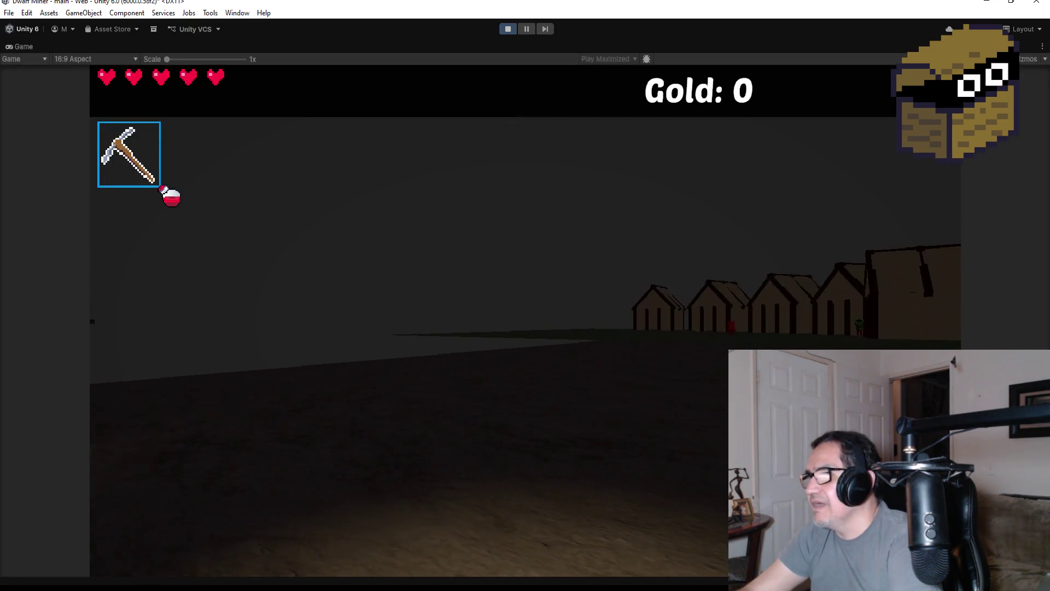
pyautogui.press('2')
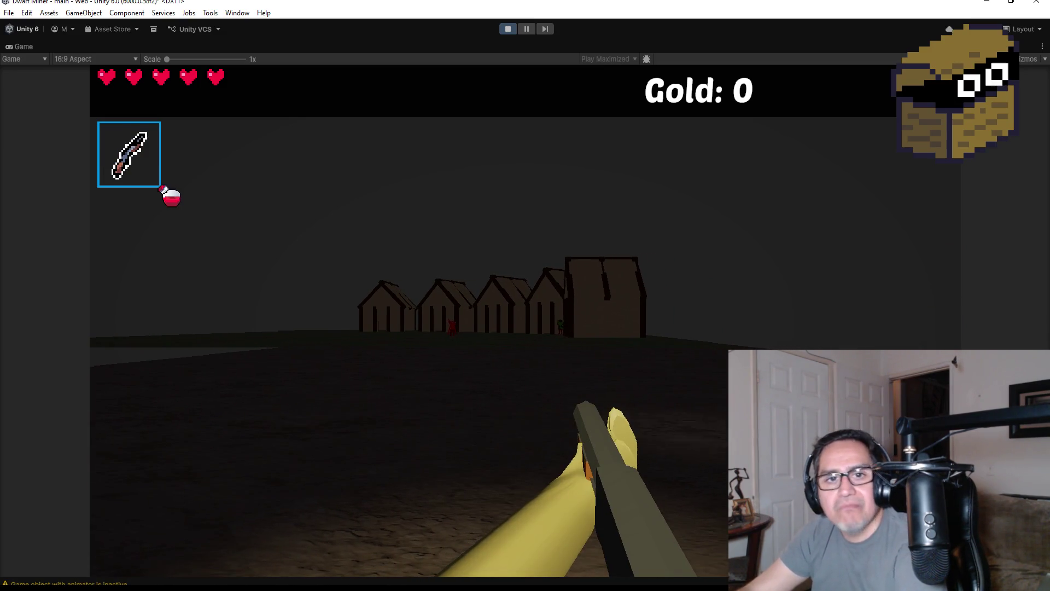
pyautogui.press('w')
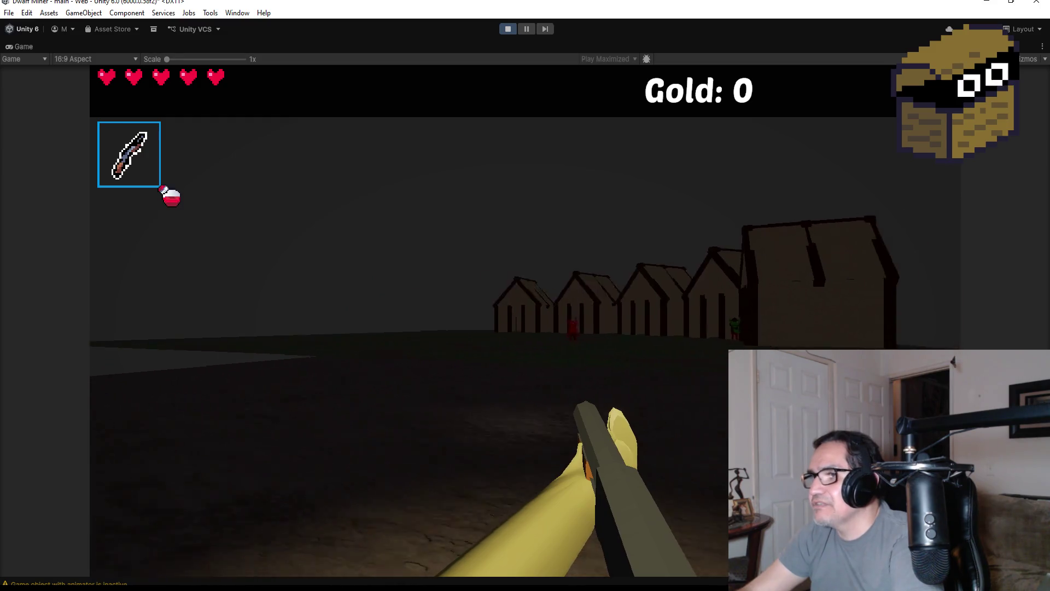
pyautogui.press('w')
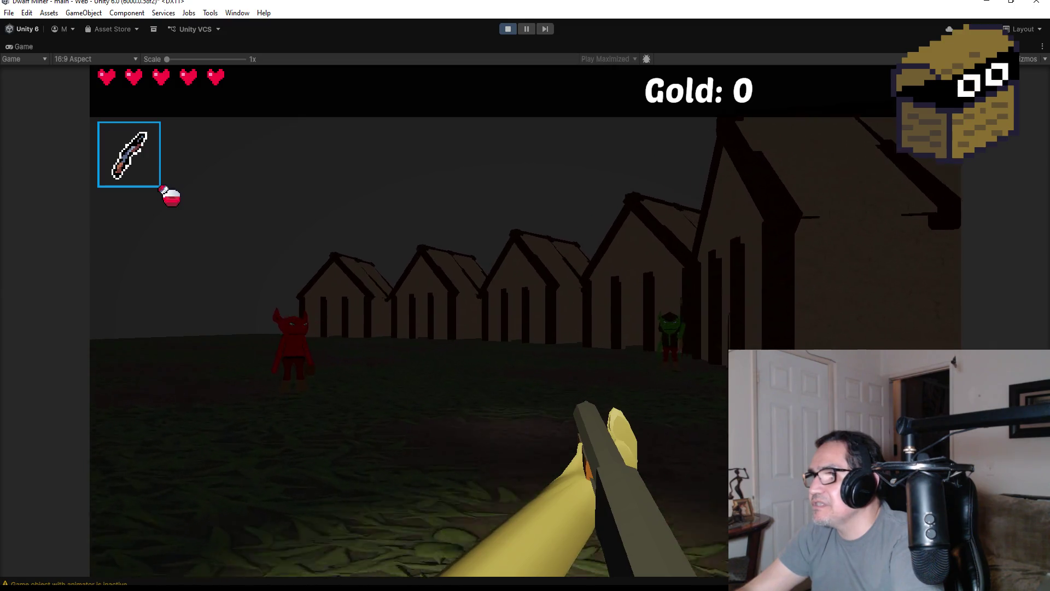
pyautogui.click(570, 321)
pyautogui.click(570, 321)
pyautogui.click(570, 322)
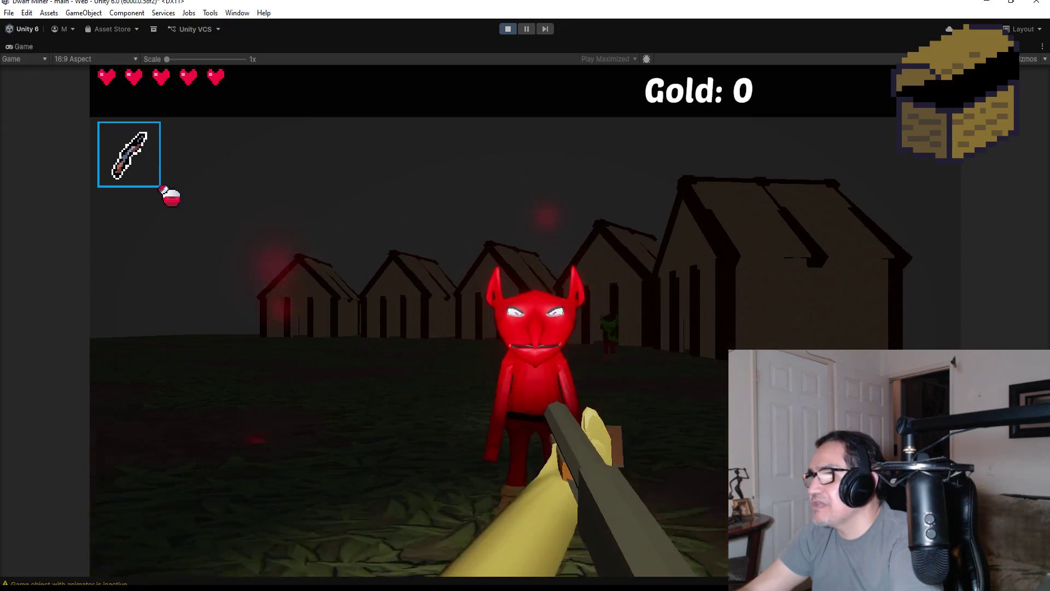
pyautogui.click(570, 321)
pyautogui.press('w')
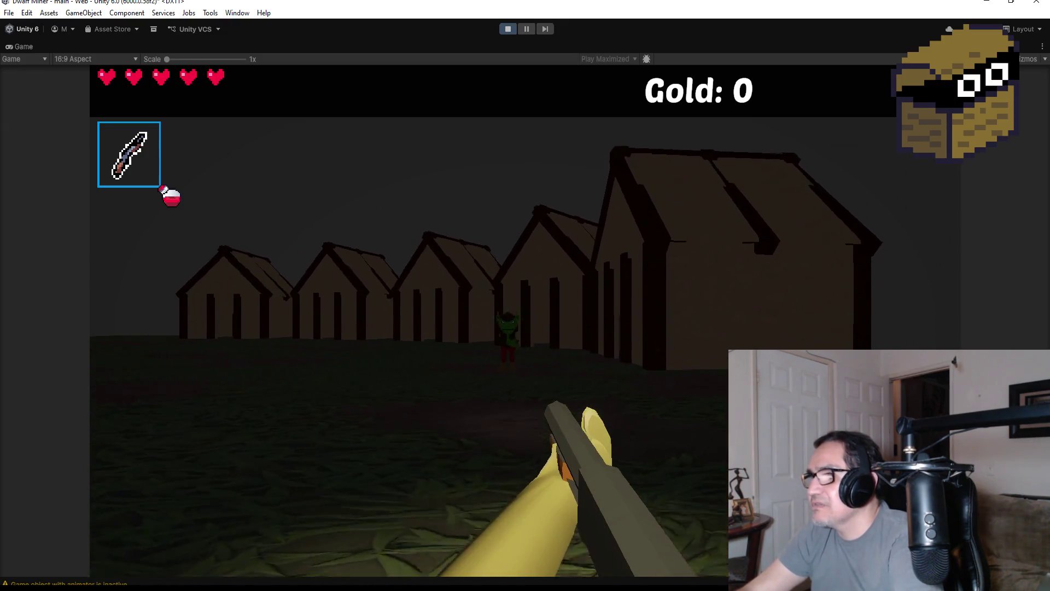
pyautogui.click(570, 322)
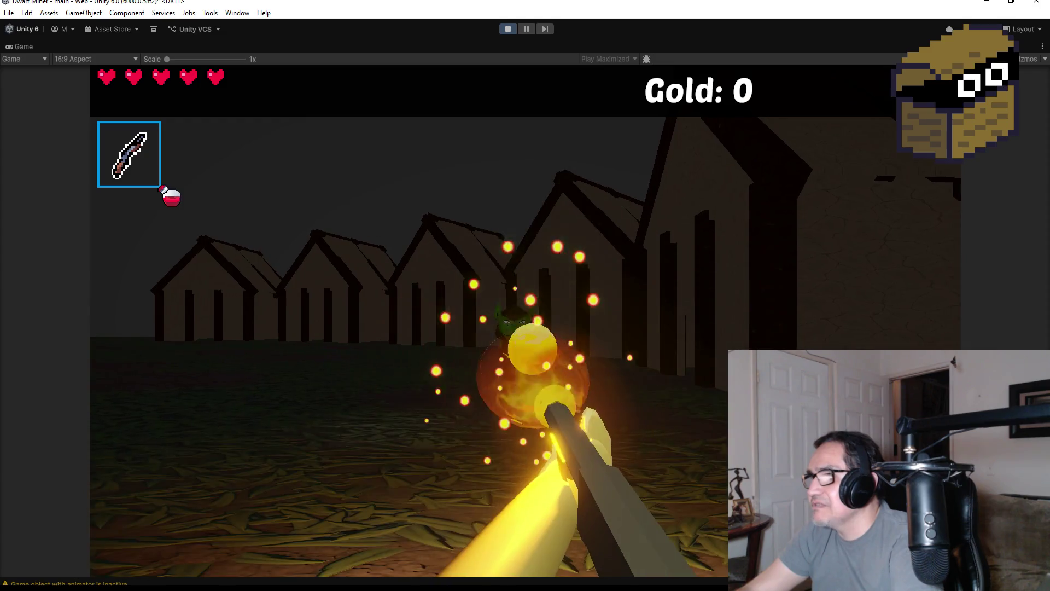
# Walk between the houses, past the cracked wall, toward a doorway and into the lit corridor.
pyautogui.press('w')
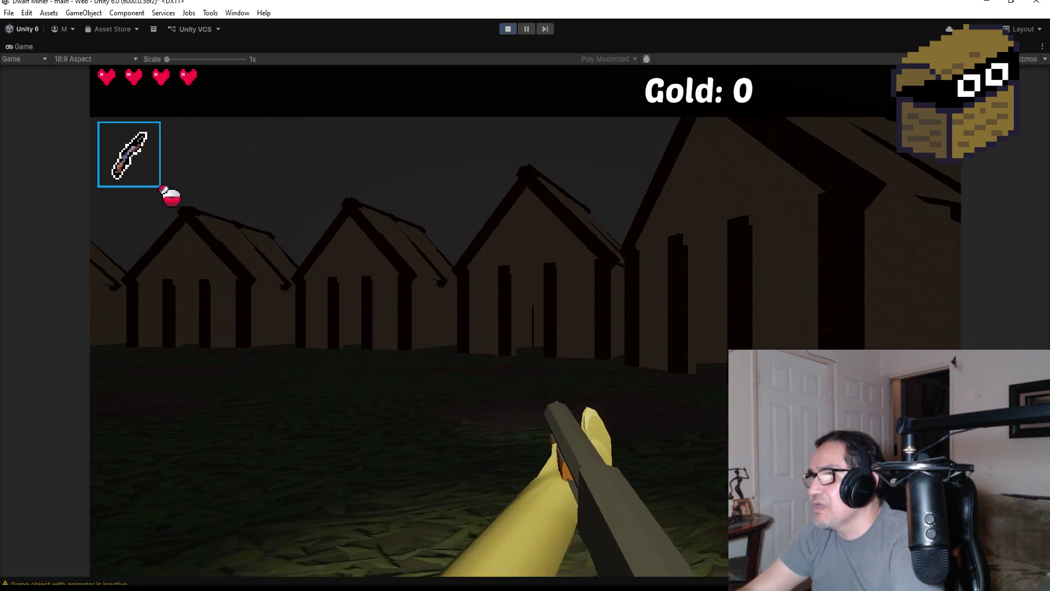
pyautogui.press('w')
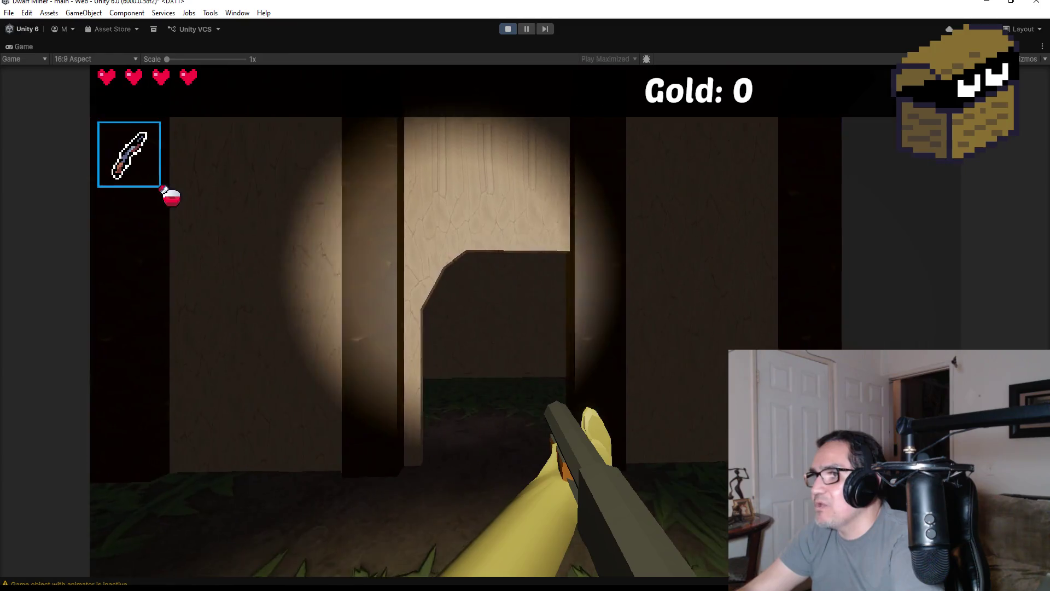
pyautogui.press('w')
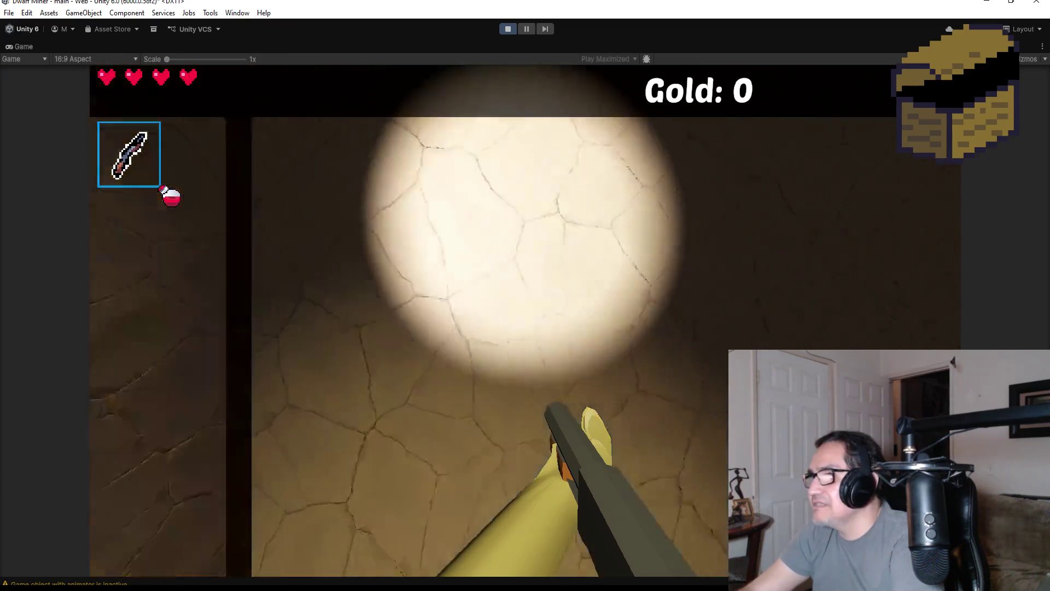
pyautogui.press('w')
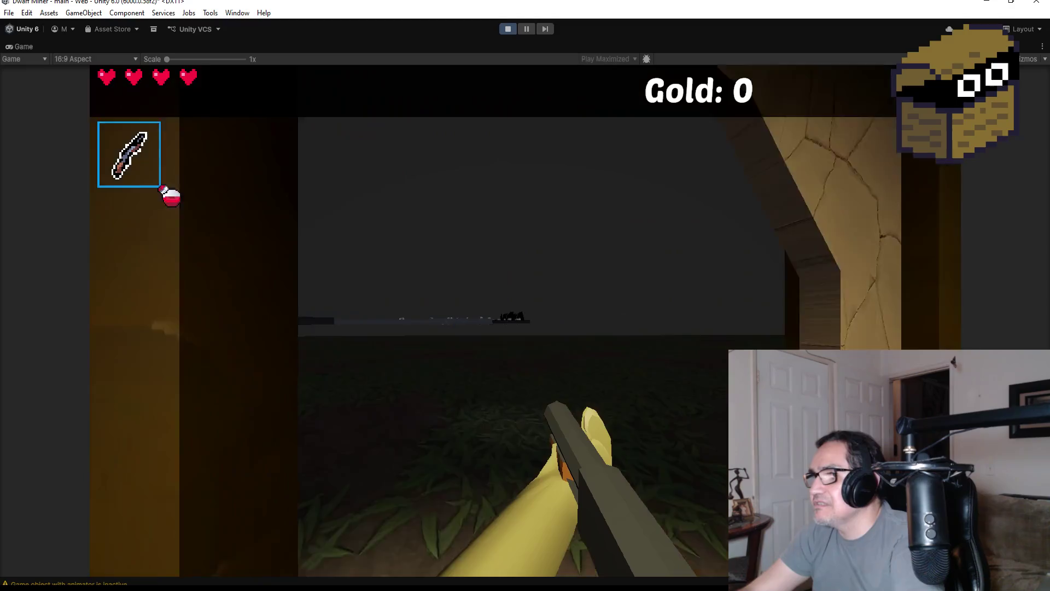
pyautogui.press('w')
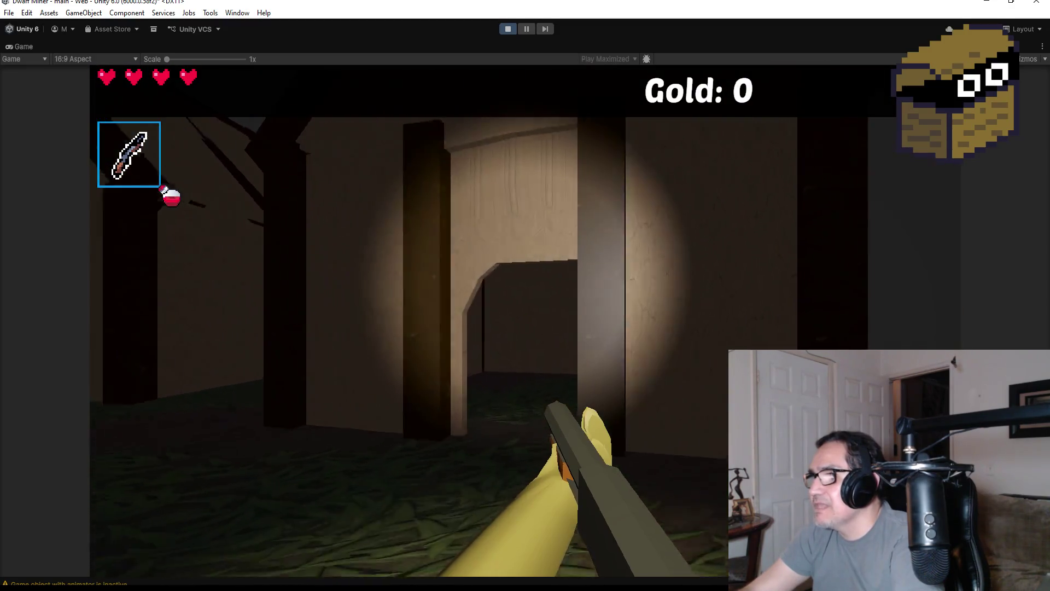
pyautogui.press('w')
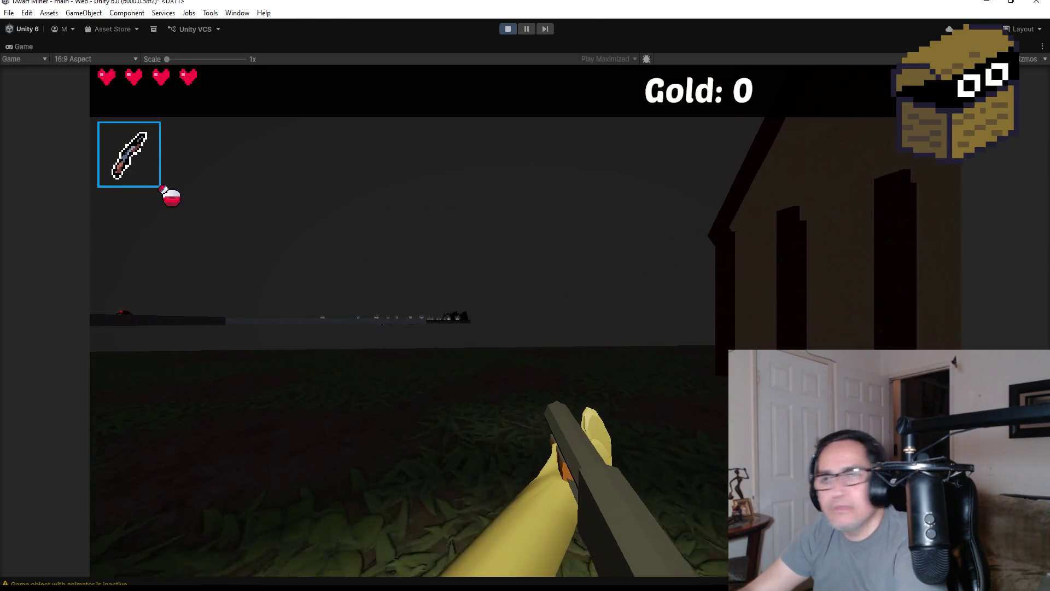
pyautogui.press('w')
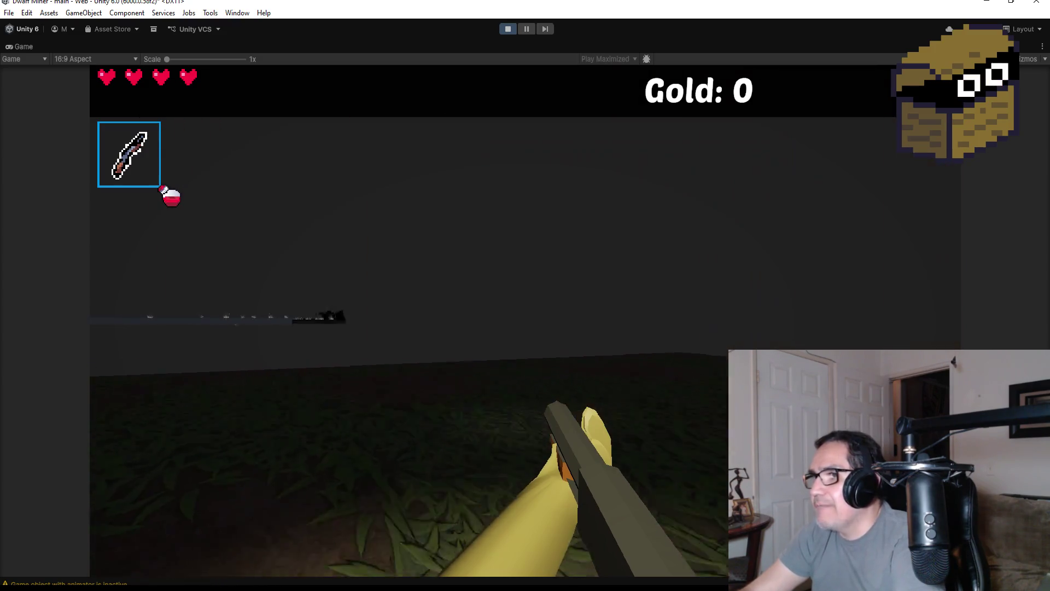
pyautogui.press('w')
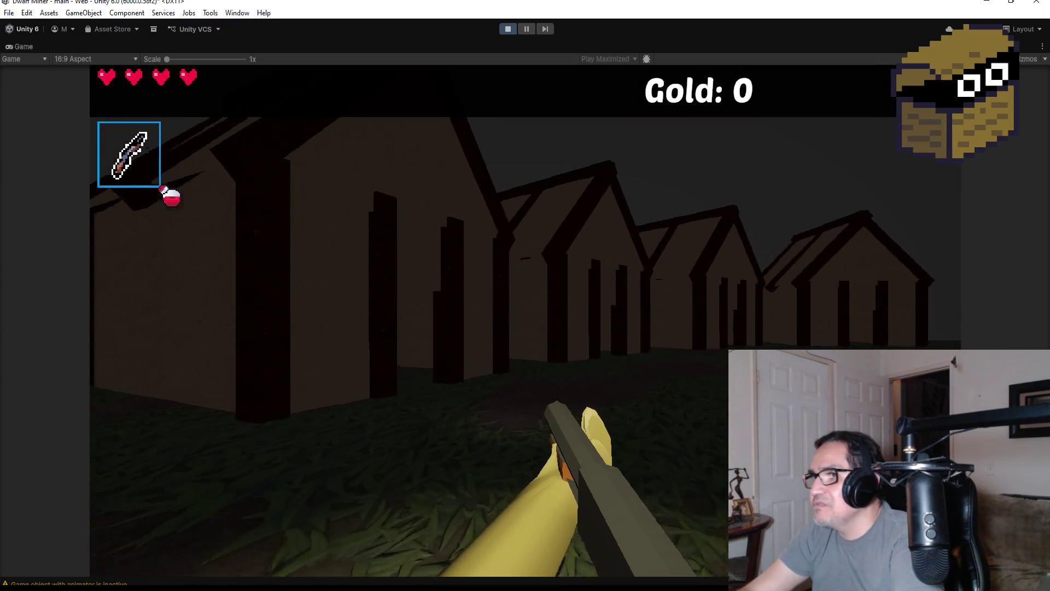
pyautogui.press('w')
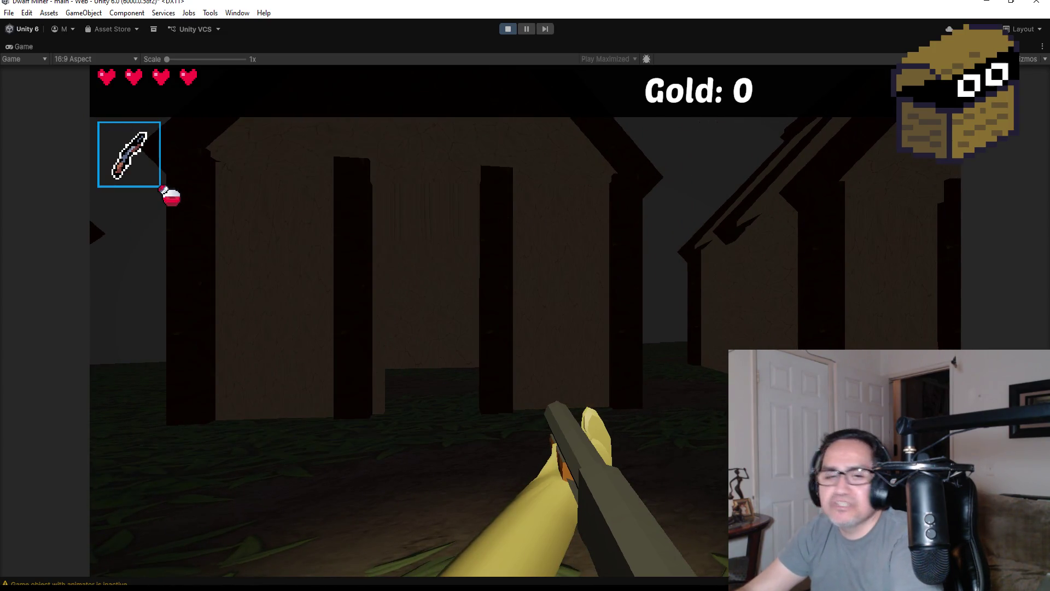
pyautogui.press('w')
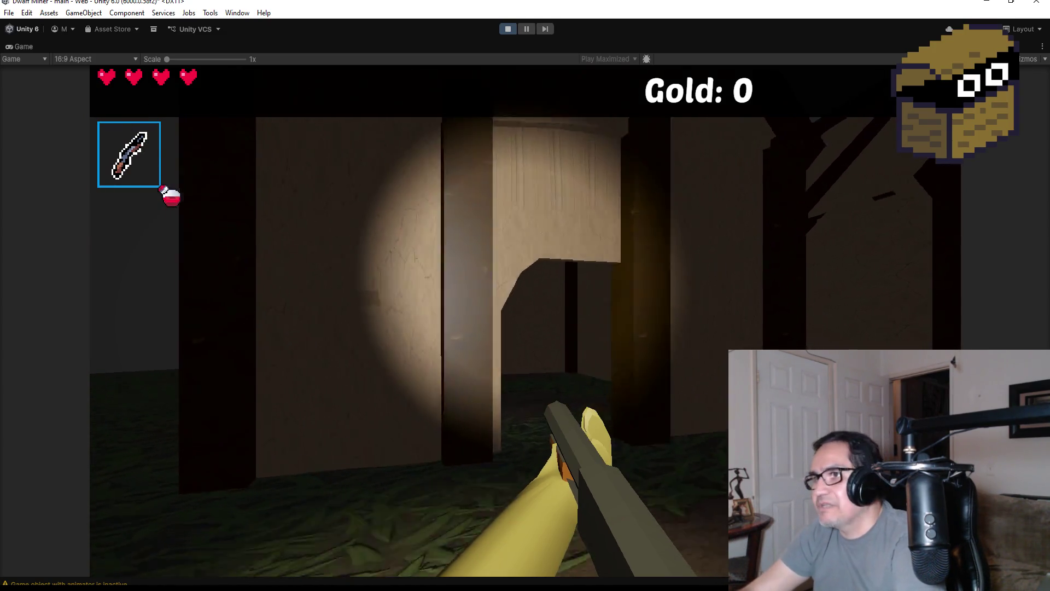
pyautogui.press('w')
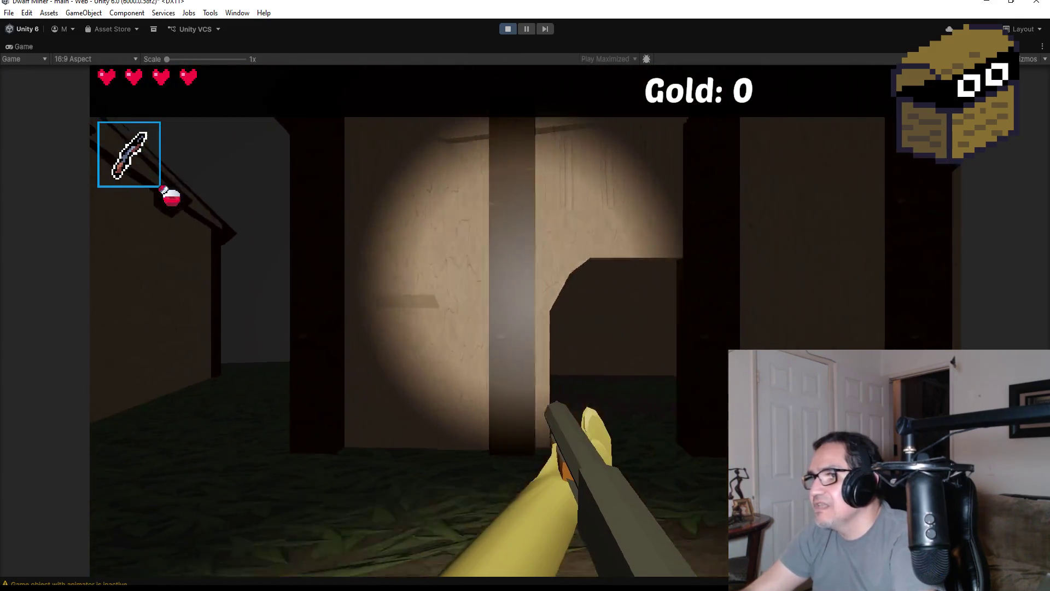
pyautogui.press('w')
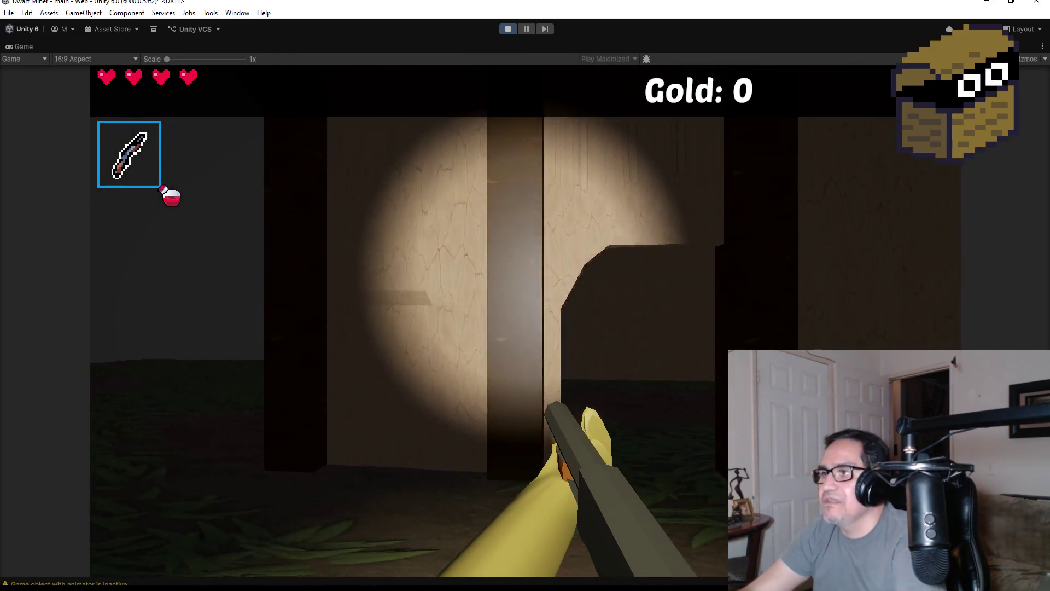
pyautogui.press('w')
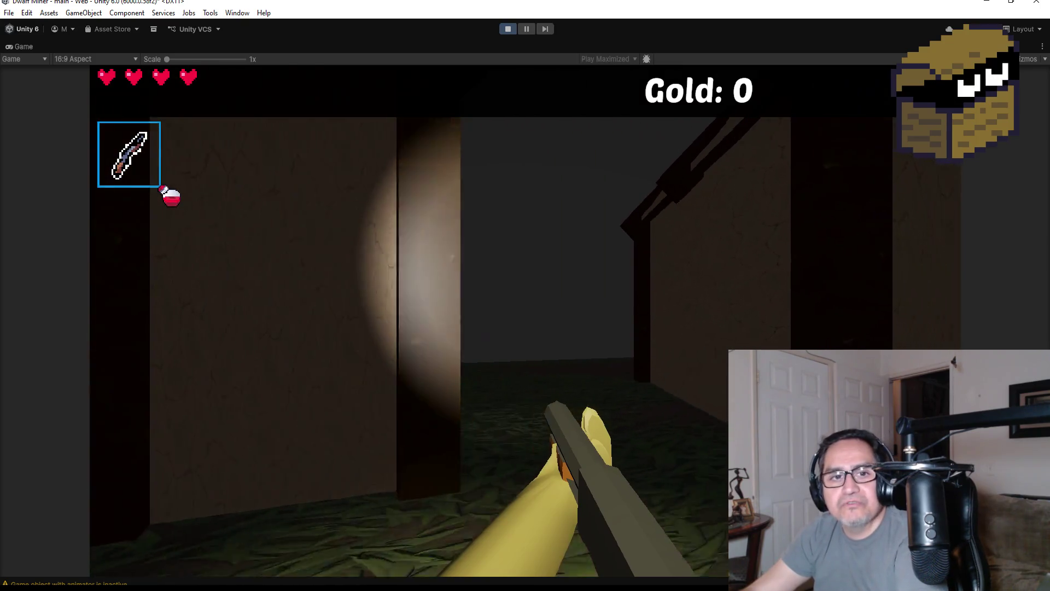
pyautogui.press('w')
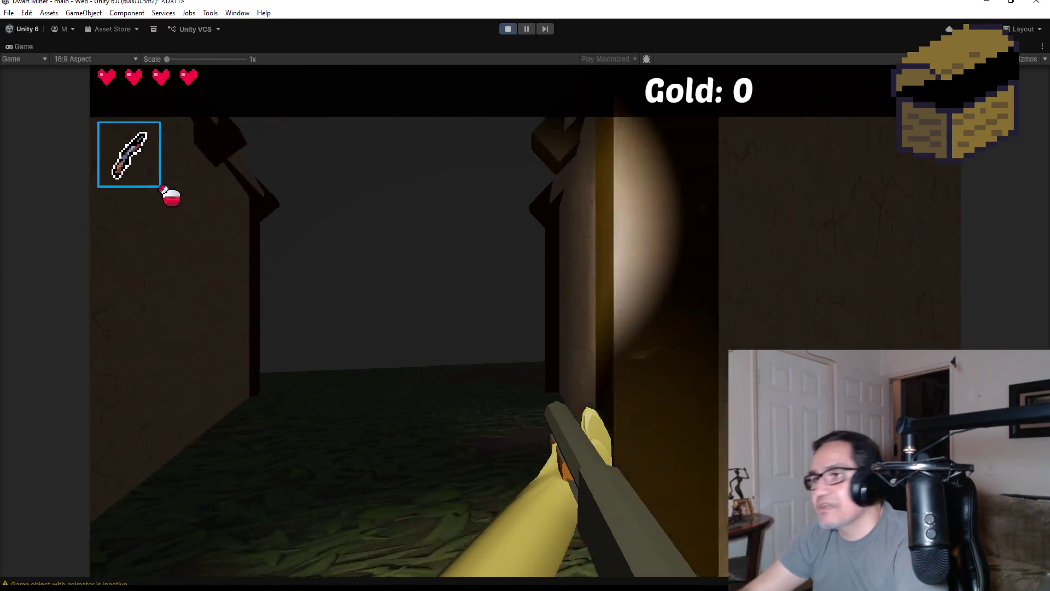
# Continue through the lanes to the village edge and back, then pause and stop play mode.
pyautogui.press('w')
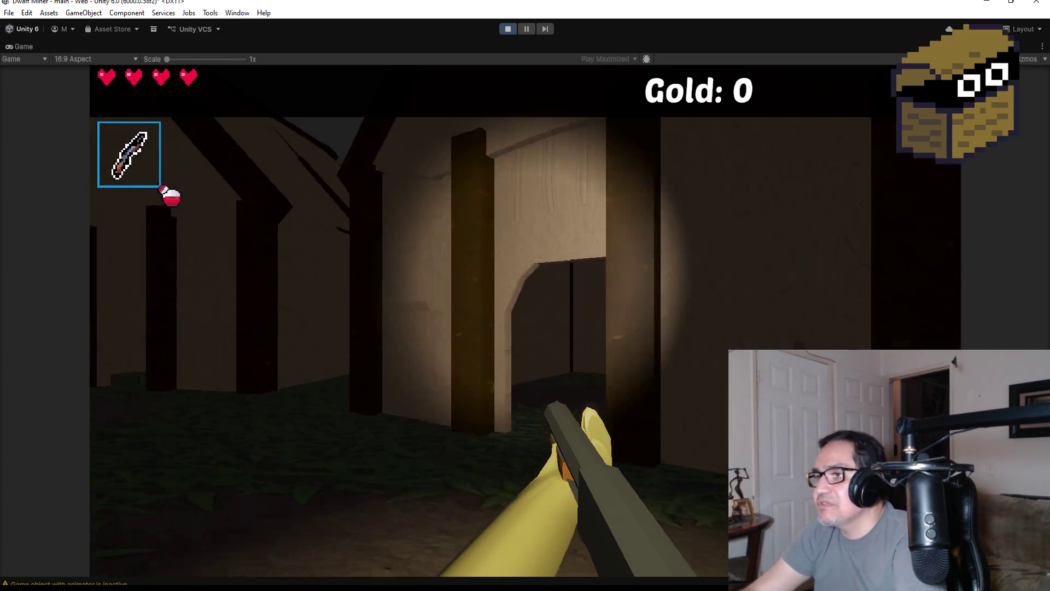
pyautogui.press('w')
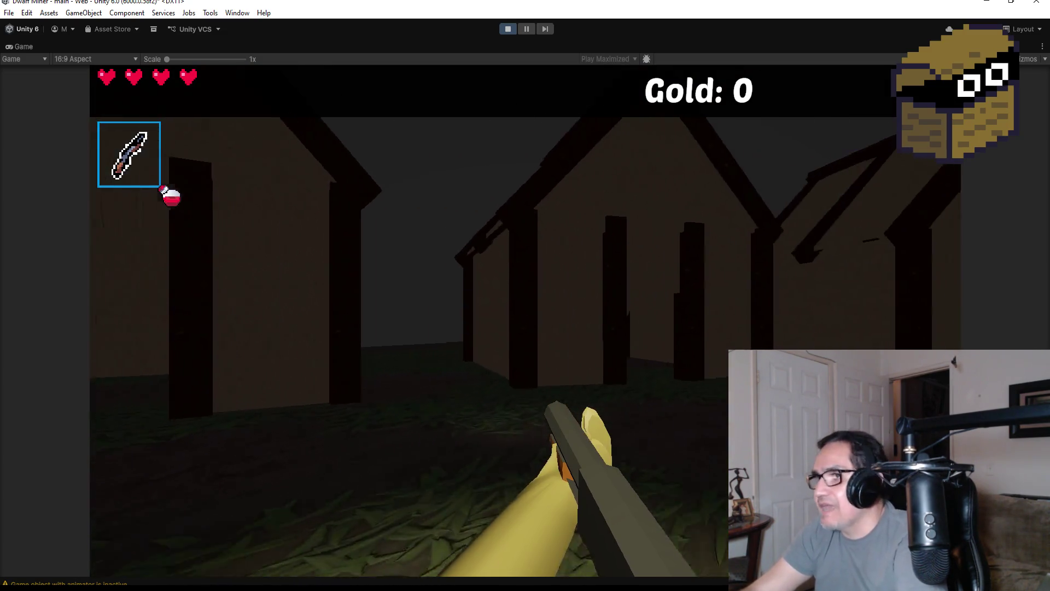
pyautogui.press('w')
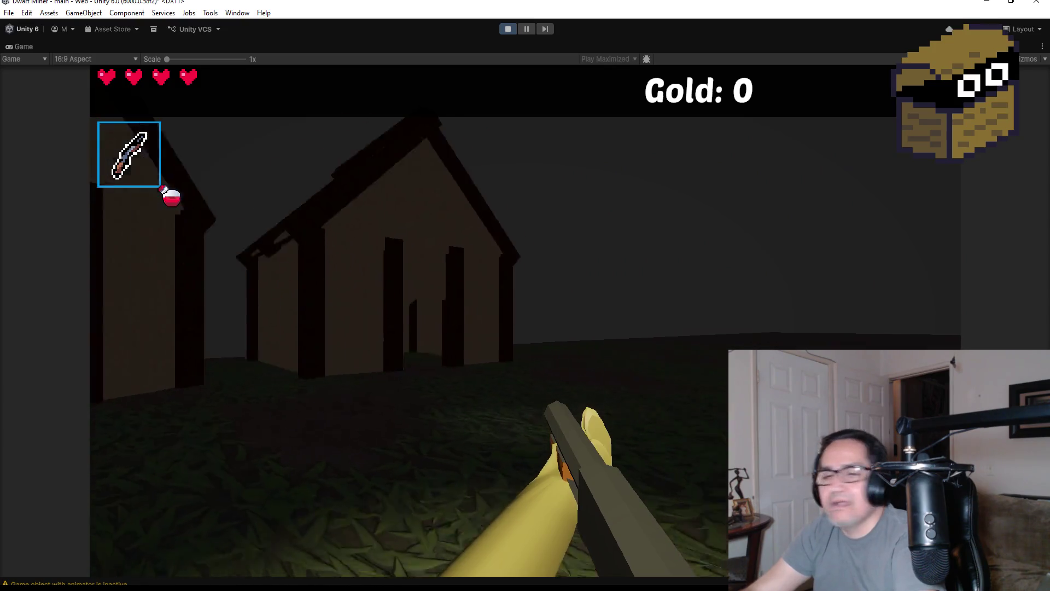
pyautogui.press('w')
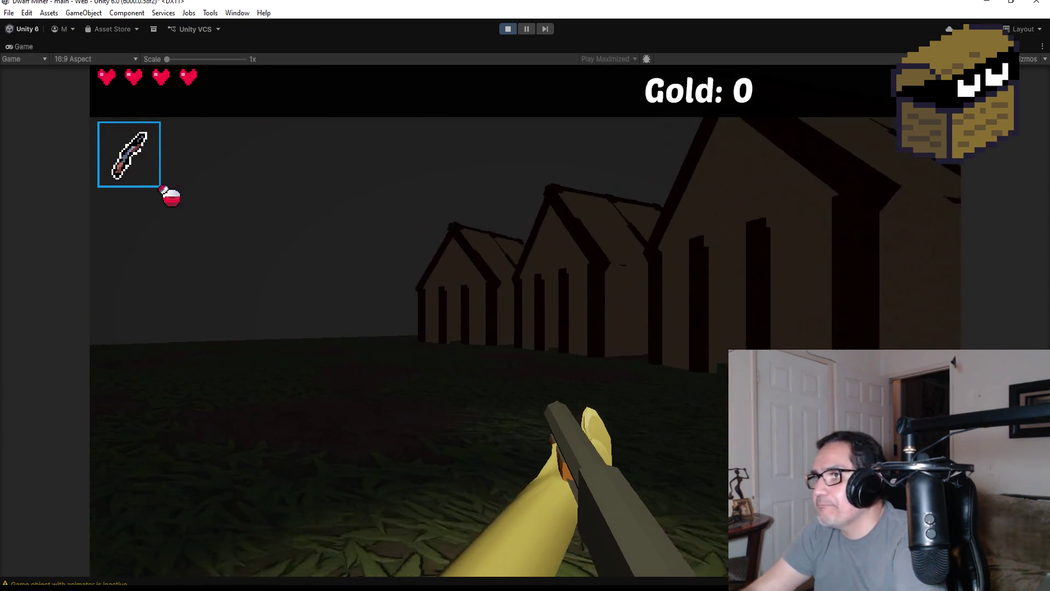
pyautogui.press('w')
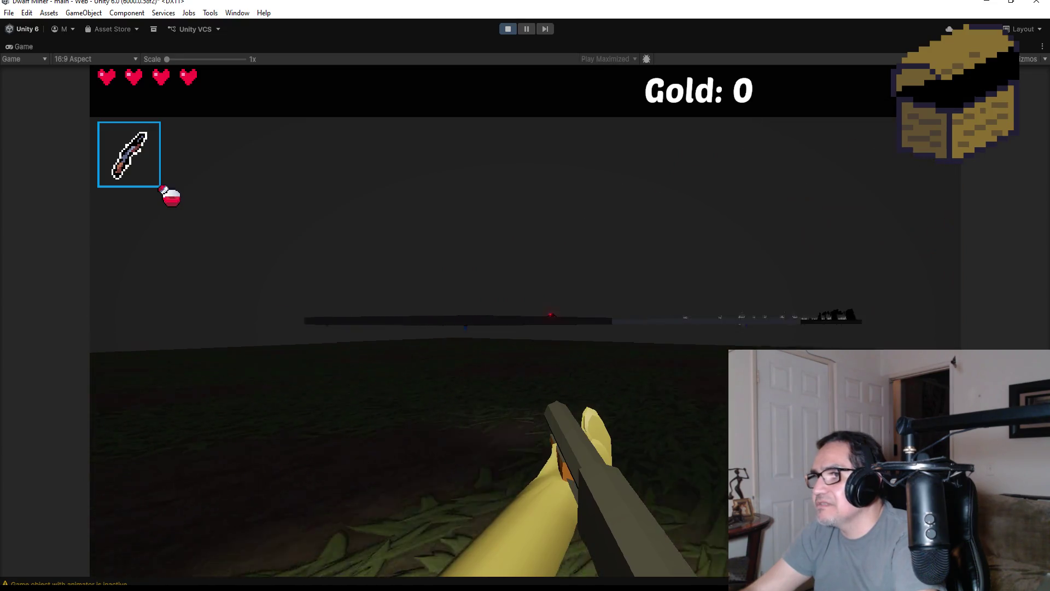
pyautogui.press('w')
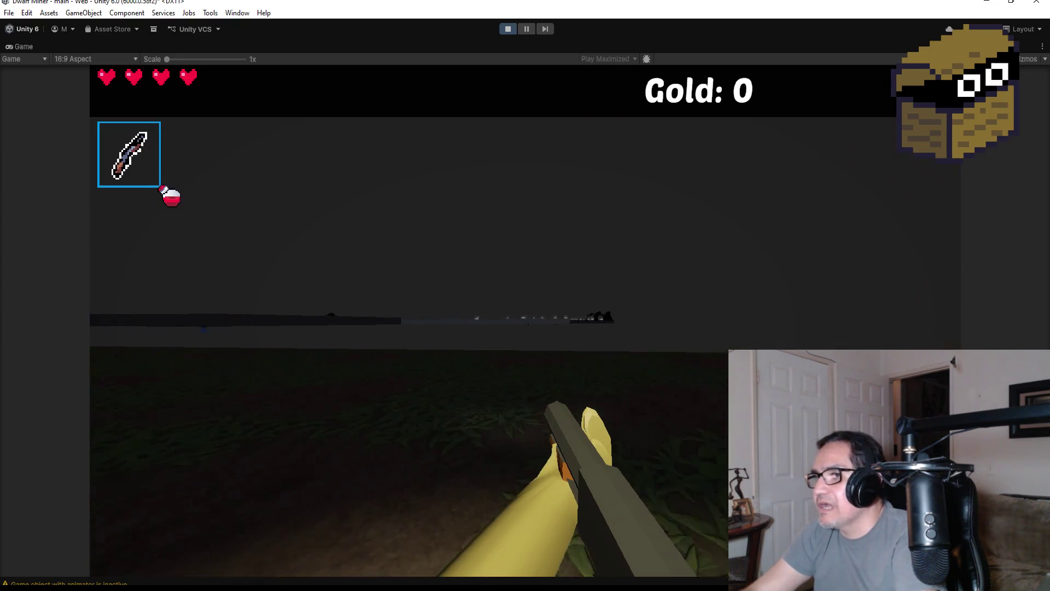
pyautogui.press('w')
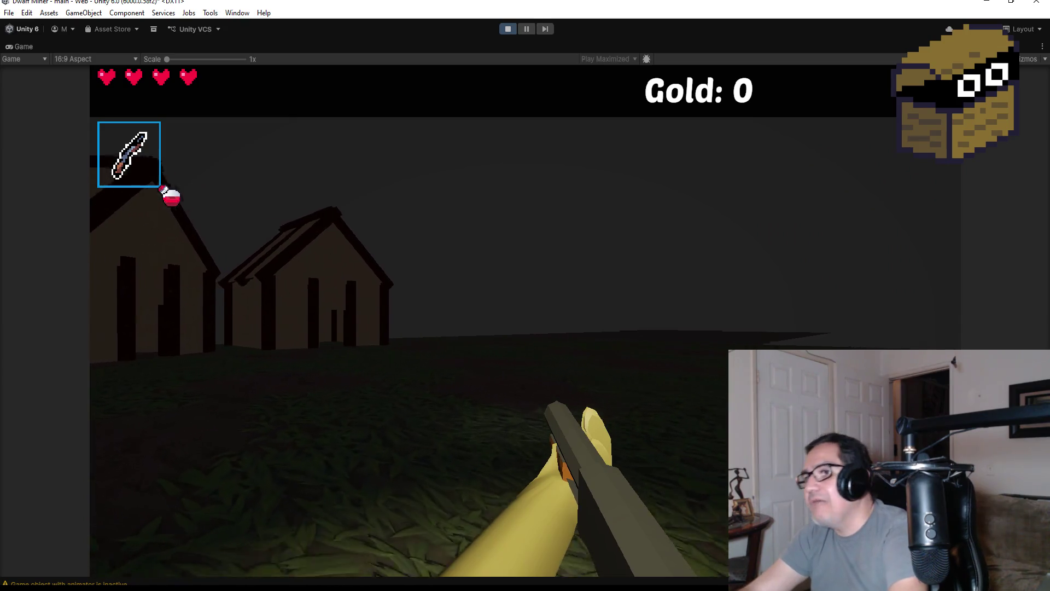
pyautogui.press('w')
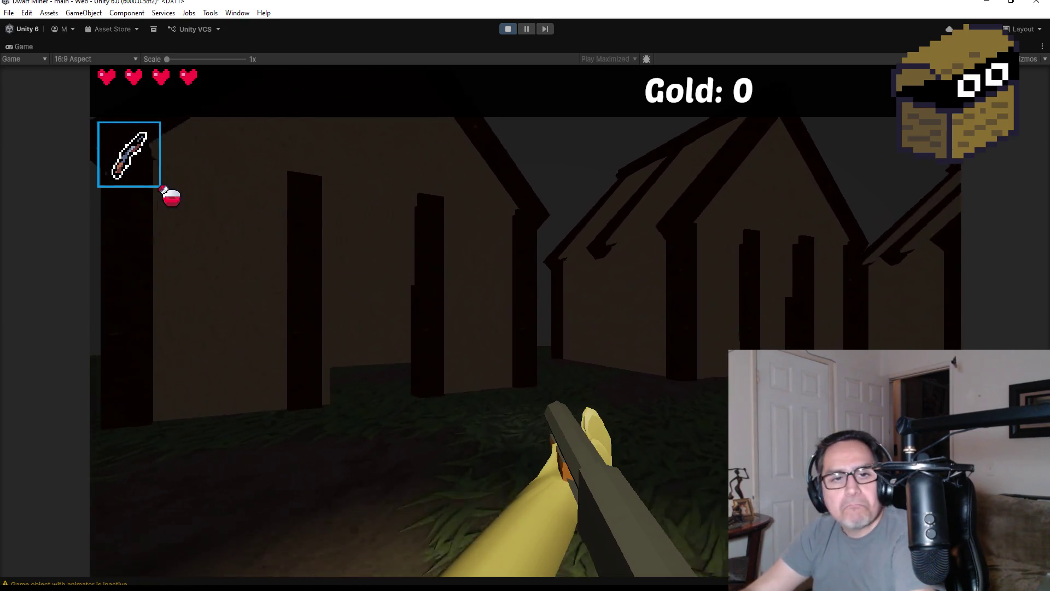
pyautogui.press('w')
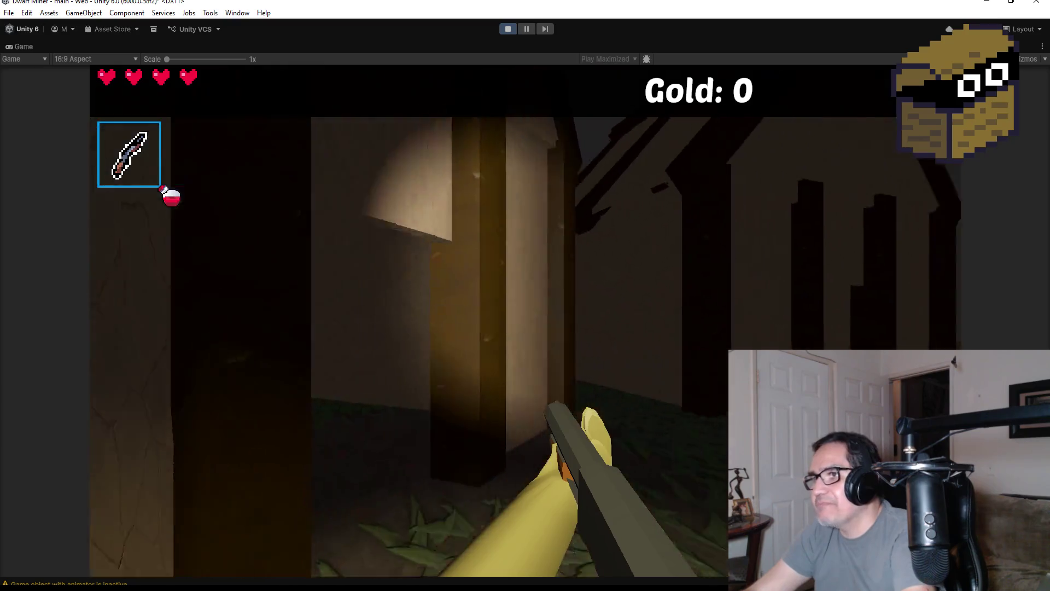
pyautogui.press('w')
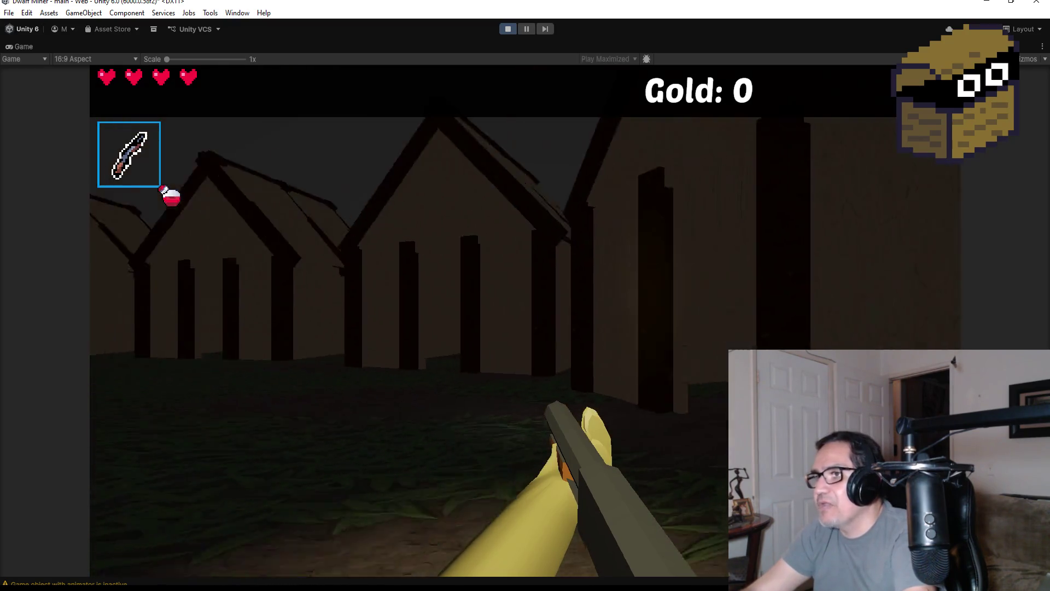
pyautogui.press('s')
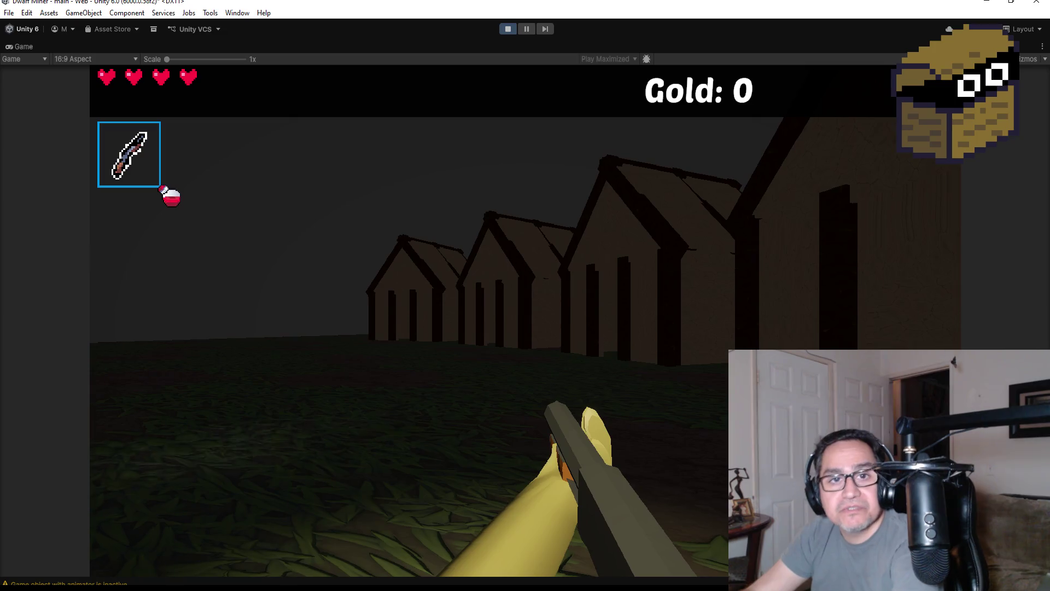
pyautogui.press('Escape')
pyautogui.click(509, 29)
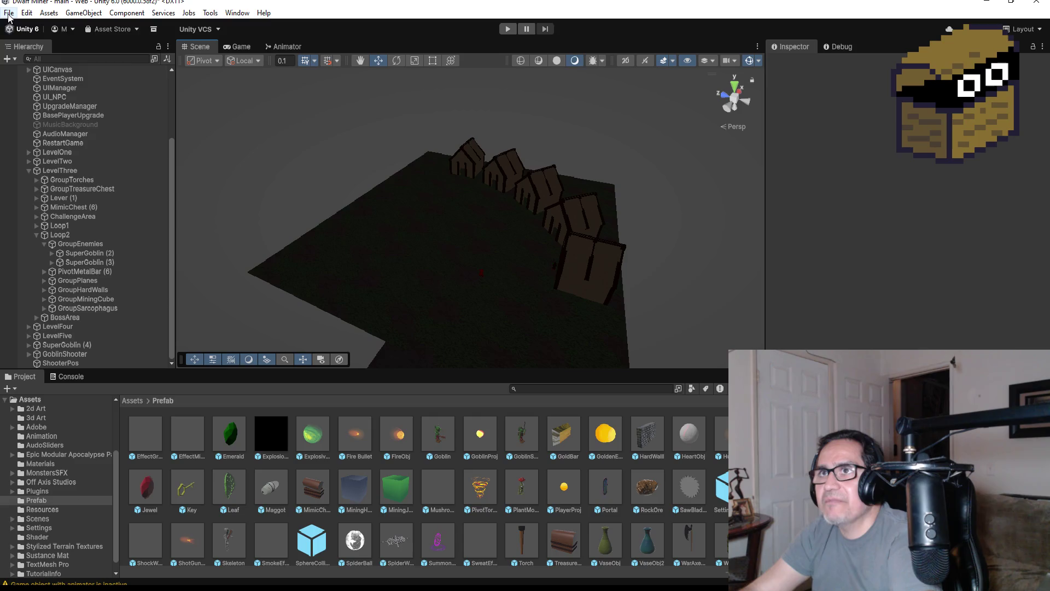
# Save the scene, collapse LevelThree, and select LevelFive in the Hierarchy.
pyautogui.click(8, 13)
pyautogui.click(24, 68)
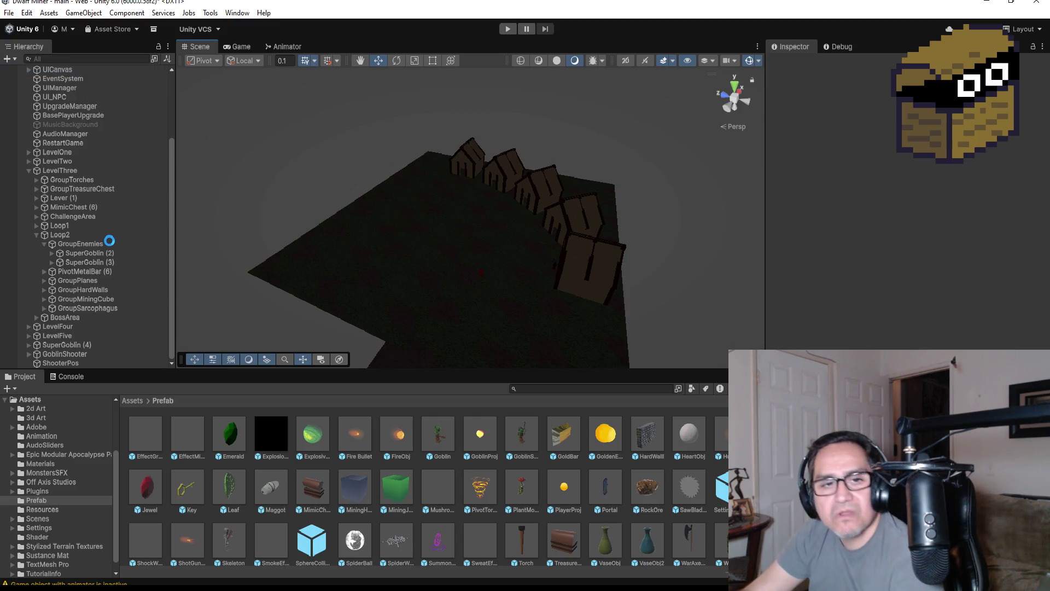
pyautogui.click(29, 170)
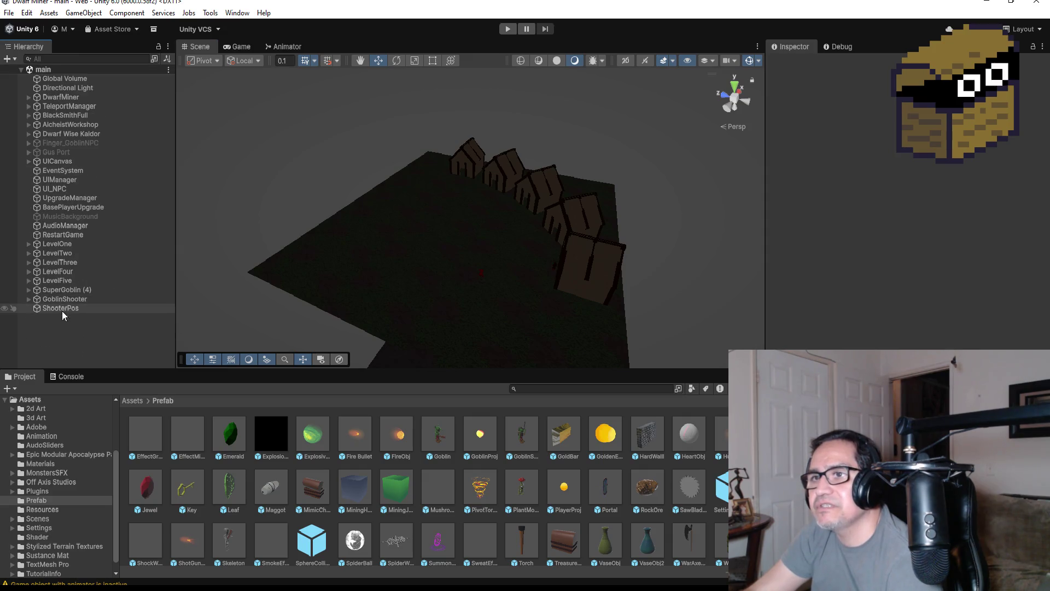
pyautogui.click(57, 280)
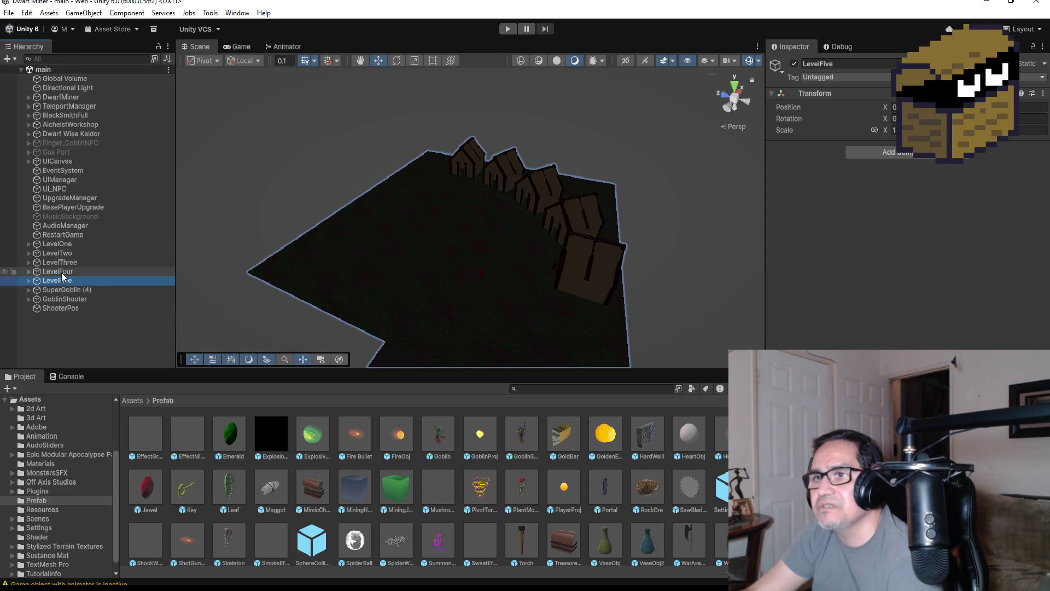
# Frame LevelFour, LevelTwo, LevelFive, LevelThree and LevelFour in turn, finishing on LevelFive.
pyautogui.doubleClick(61, 272)
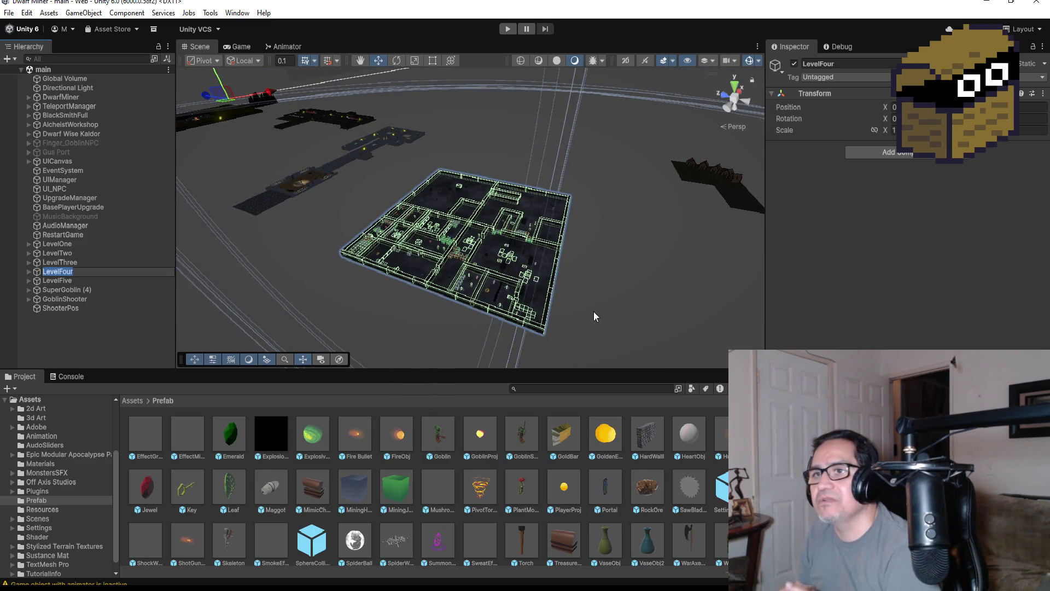
pyautogui.doubleClick(82, 253)
pyautogui.scroll(5, 546, 214)
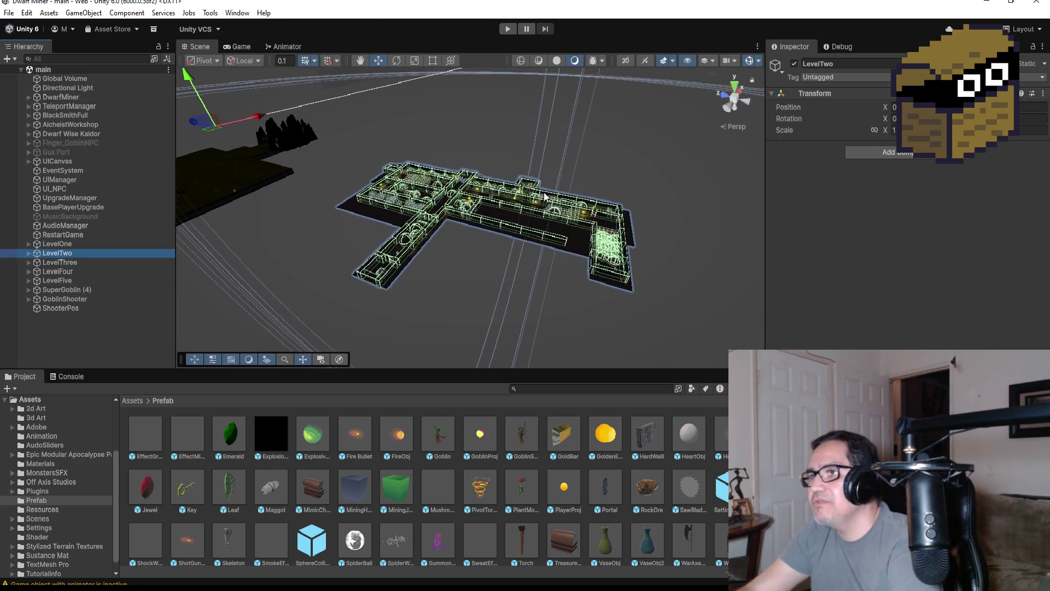
pyautogui.scroll(-3, 546, 215)
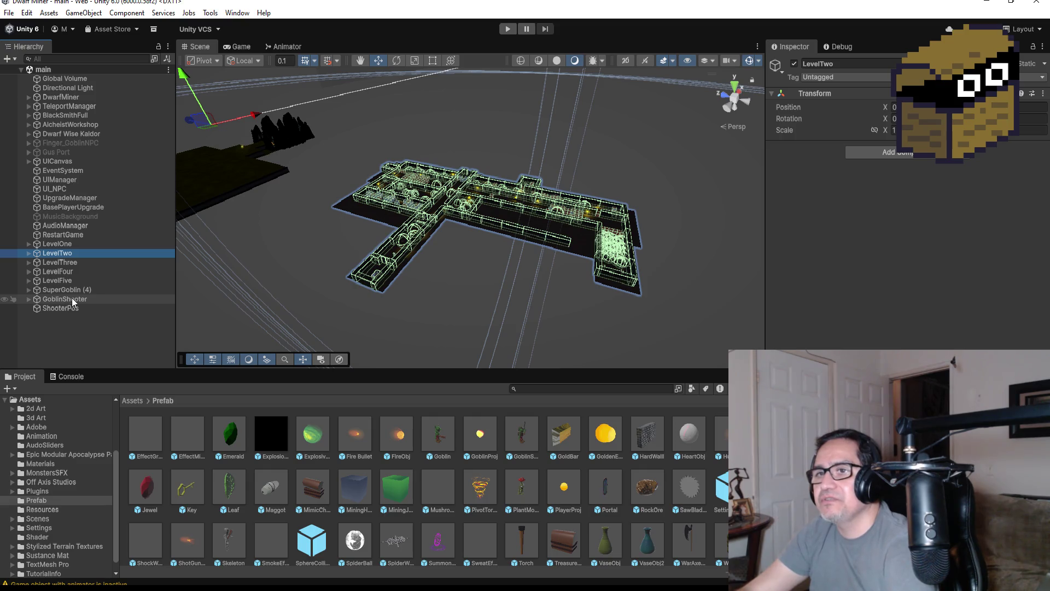
pyautogui.doubleClick(67, 281)
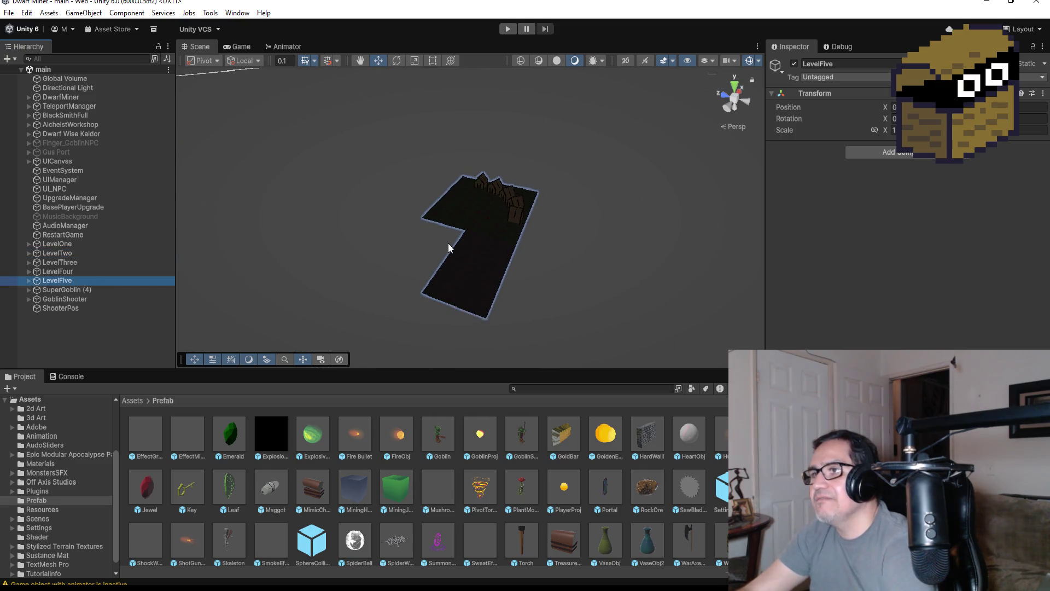
pyautogui.doubleClick(69, 263)
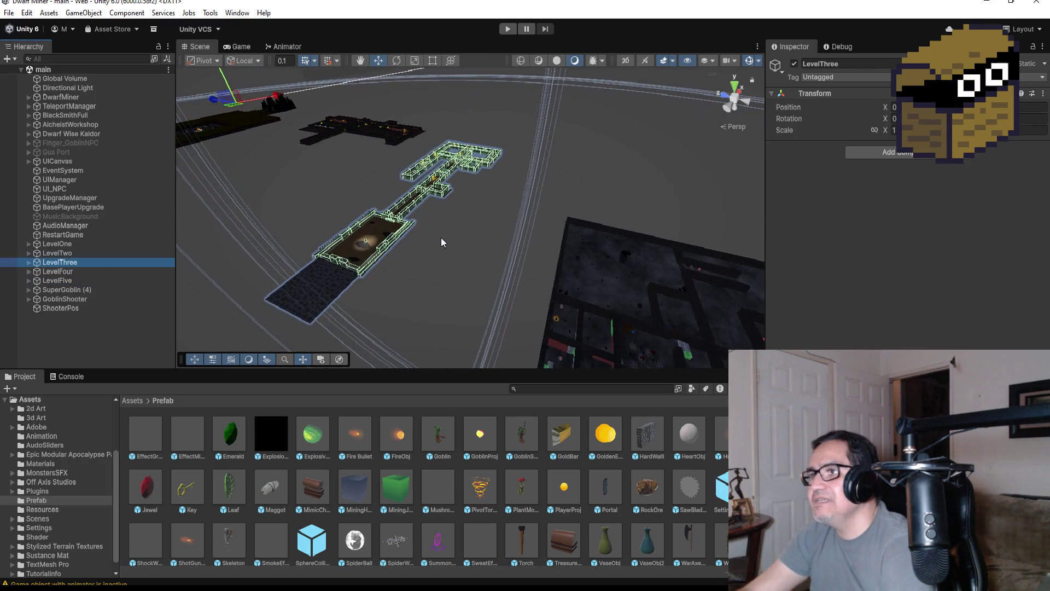
pyautogui.doubleClick(73, 272)
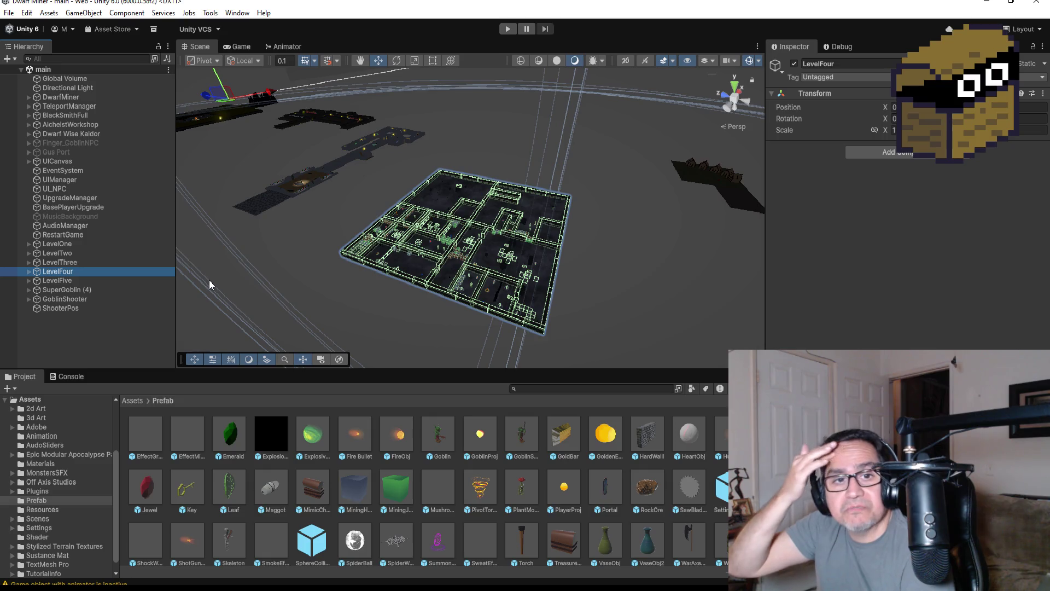
pyautogui.doubleClick(67, 280)
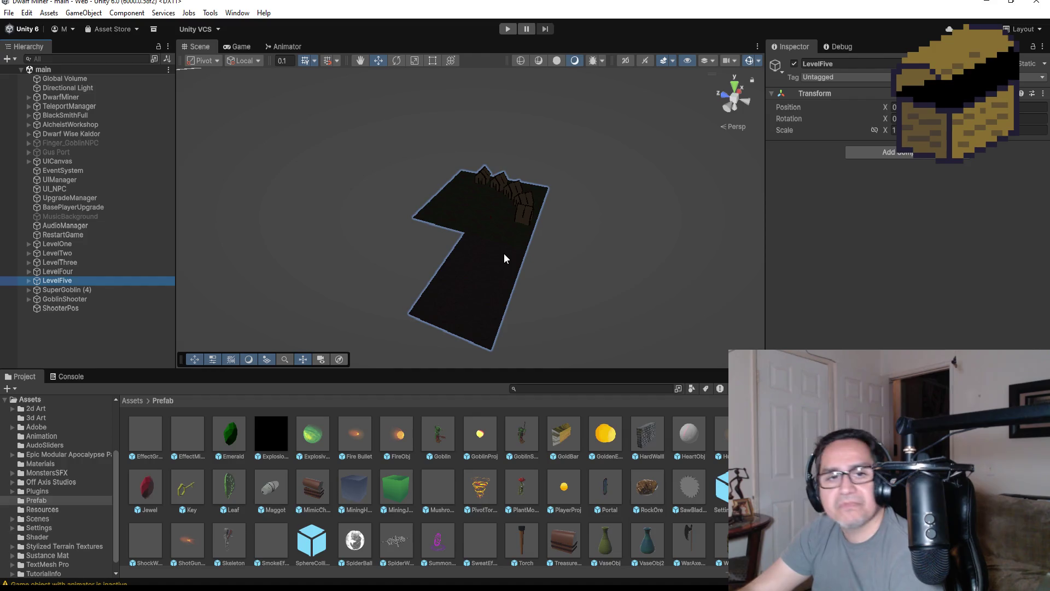
# Save the scene with File > Save, repeating the save a second time.
pyautogui.click(9, 13)
pyautogui.click(22, 71)
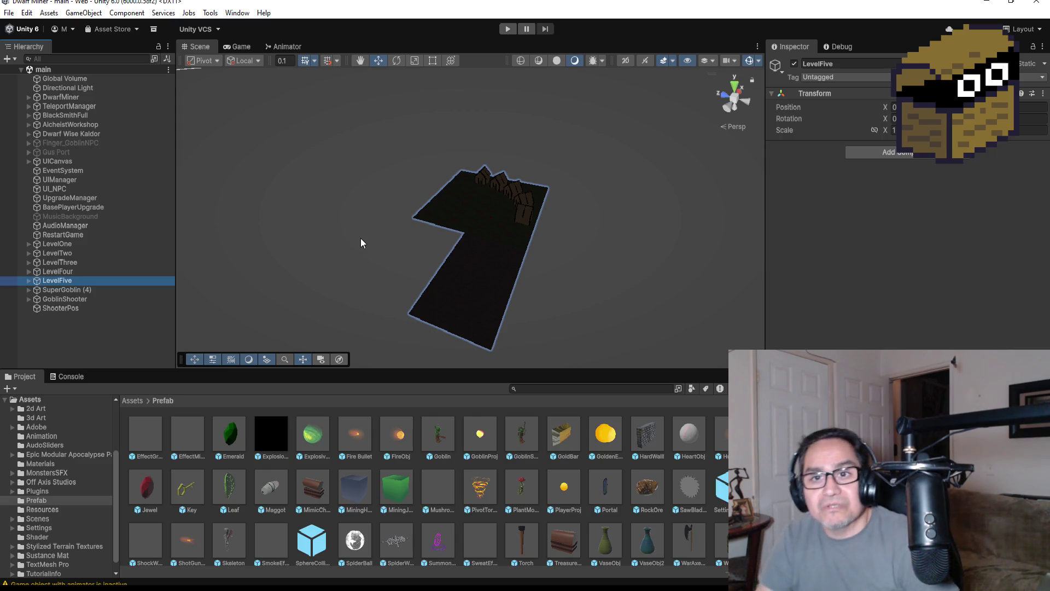
pyautogui.click(8, 13)
pyautogui.click(38, 70)
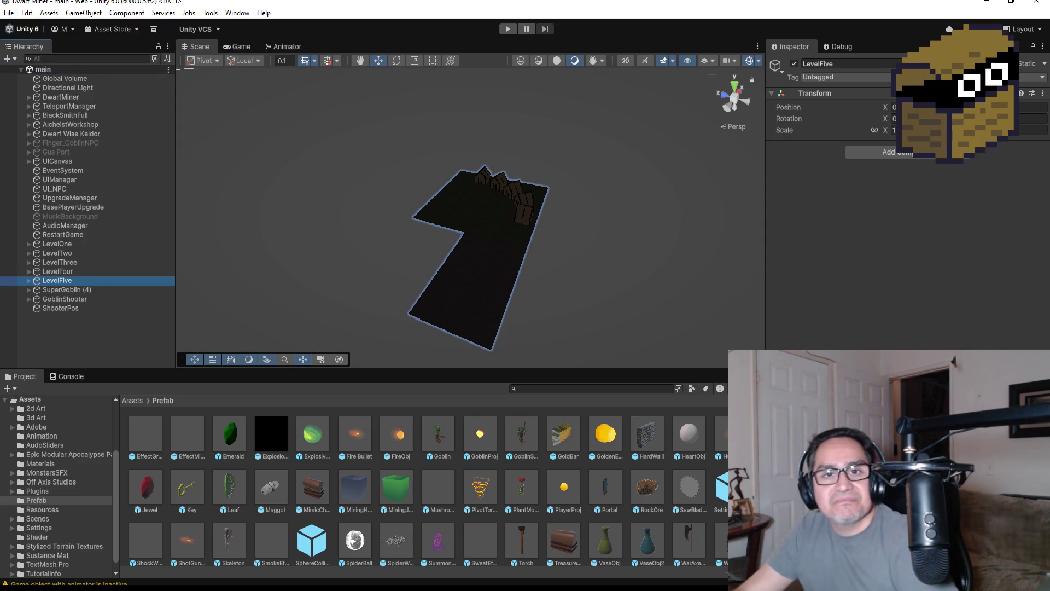